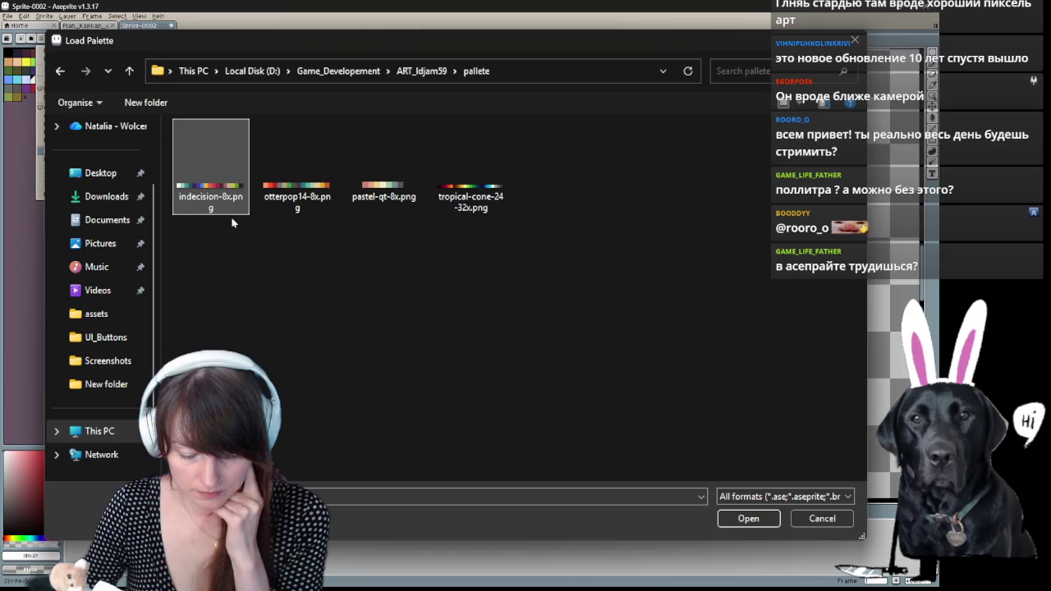
# - Load the indecision-8x palette from the palette files
pyautogui.click(477, 212)
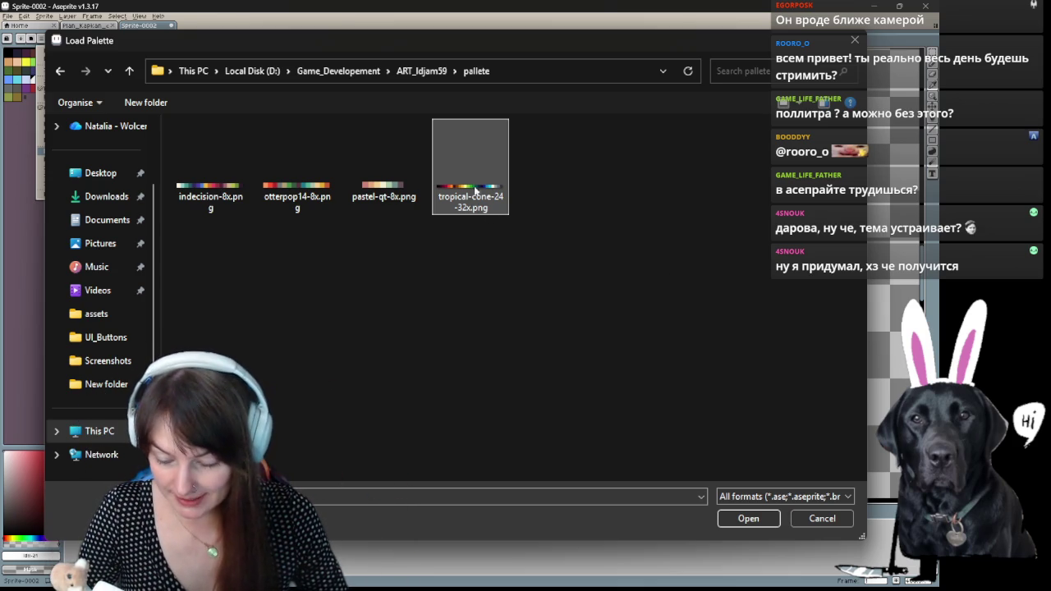
pyautogui.click(209, 208)
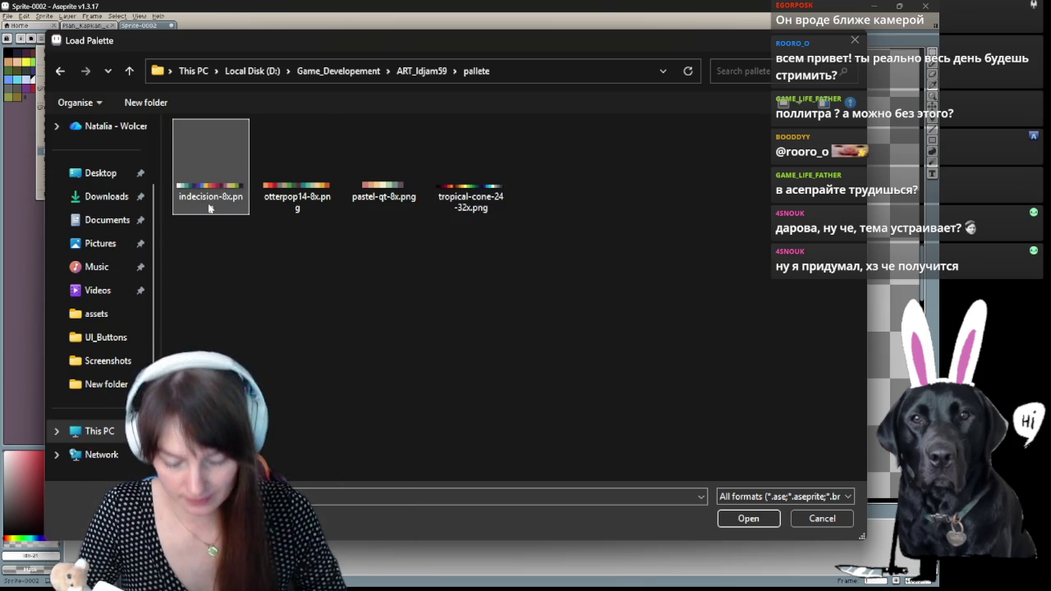
pyautogui.doubleClick(215, 198)
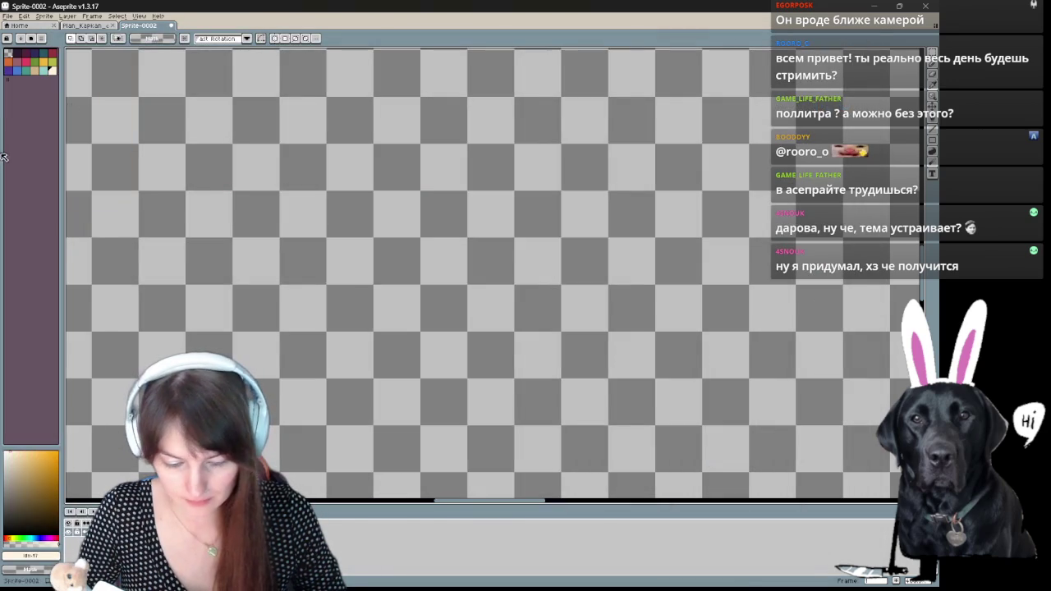
pyautogui.scroll(-4, 80, 105)
pyautogui.scroll(-1, 237, 200)
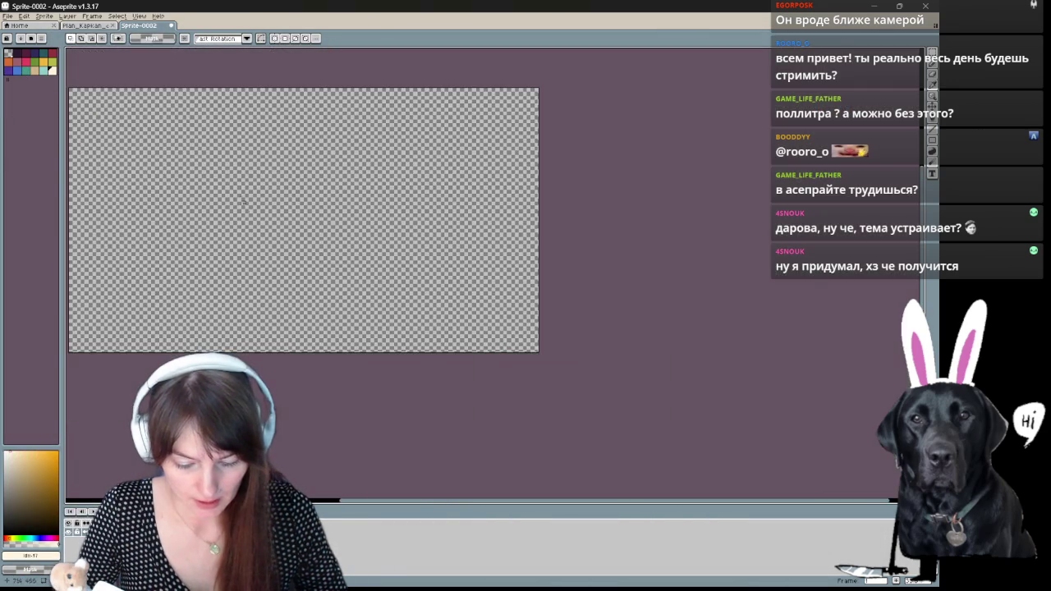
# - Fill the whole canvas with the palette's warm yellow using the Paint Bucket
pyautogui.click(45, 64)
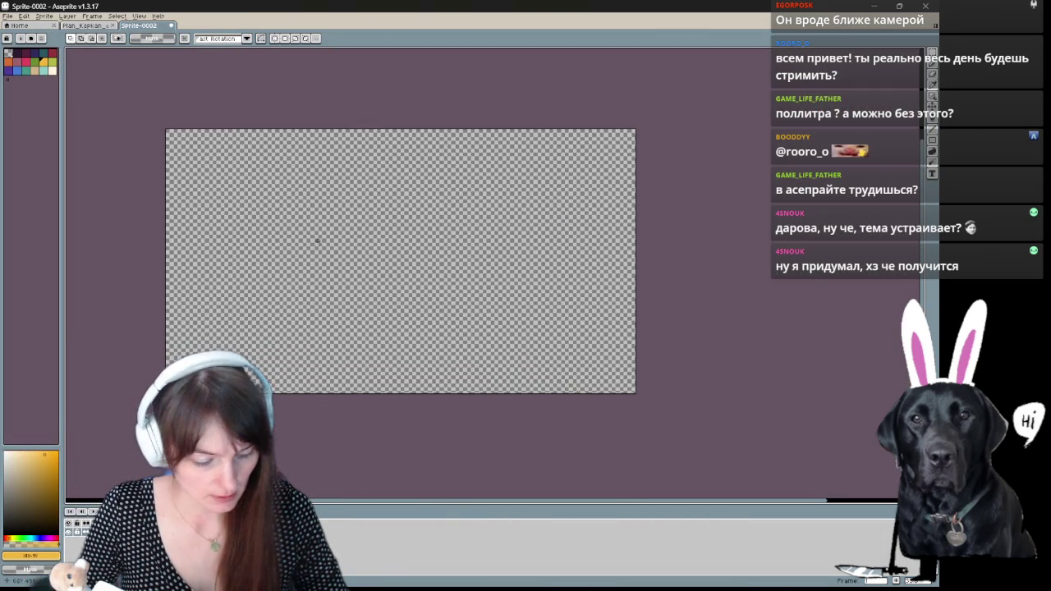
pyautogui.press('g')
pyautogui.click(319, 245)
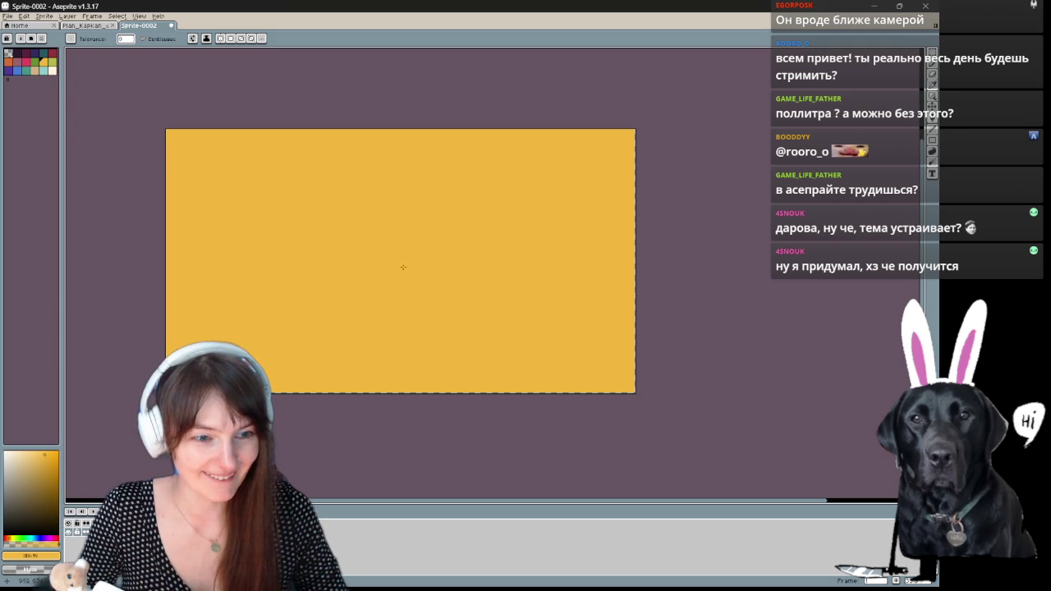
pyautogui.moveTo(495, 238); pyautogui.dragTo(533, 228)
pyautogui.scroll(1, 526, 230)
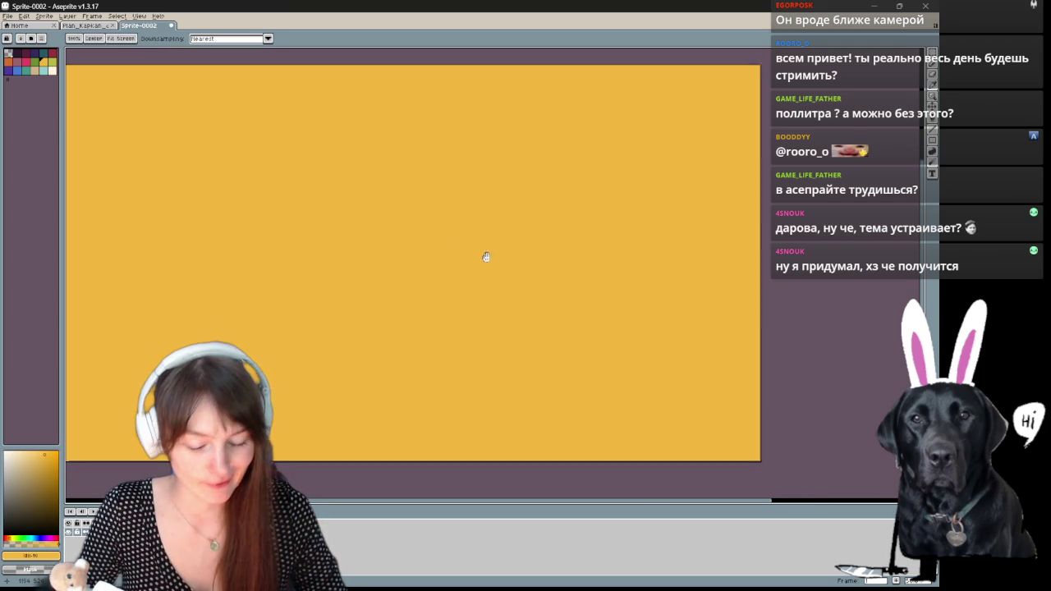
# - Select the light cream colour and switch to the Pencil tool
pyautogui.press('g')
pyautogui.click(52, 71)
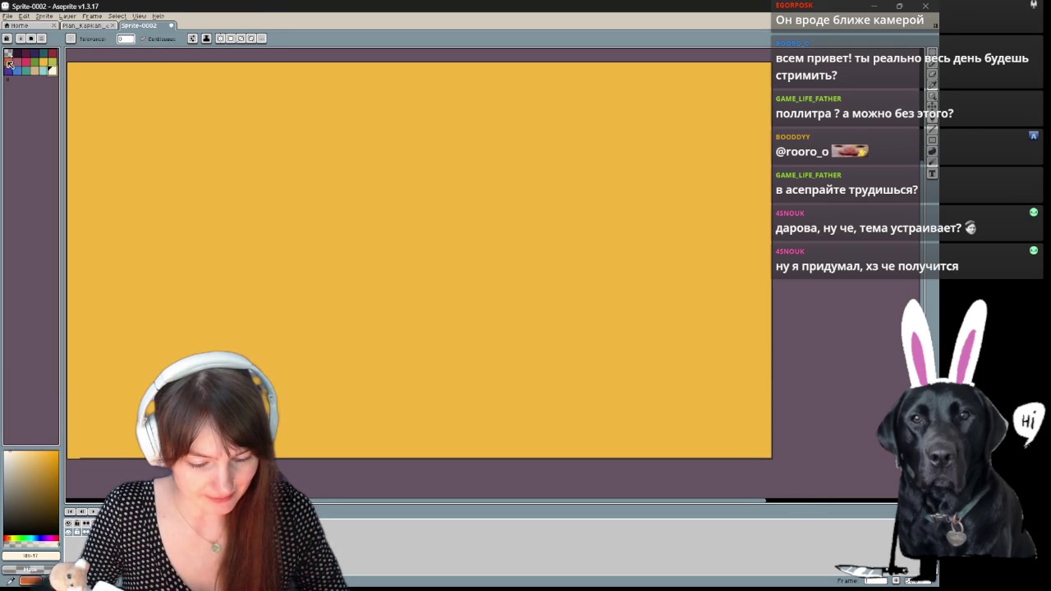
pyautogui.press('b')
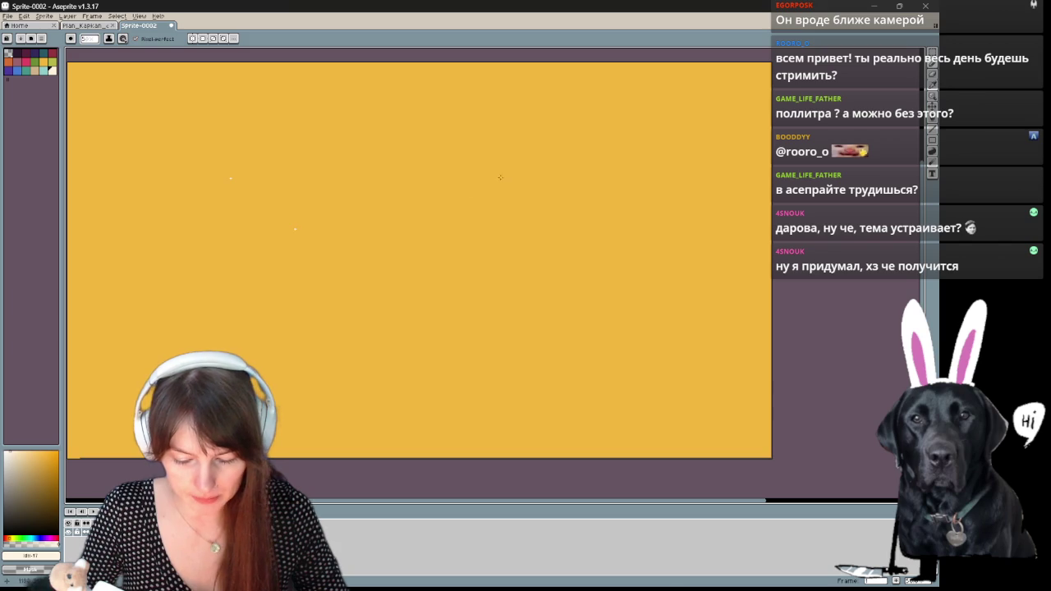
pyautogui.scroll(3, 329, 210)
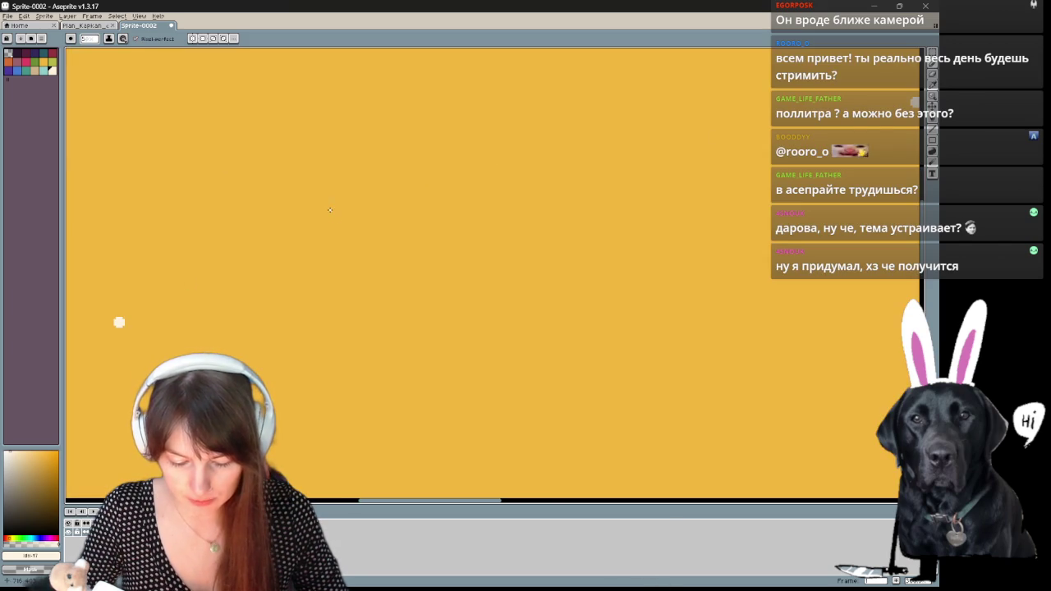
pyautogui.moveTo(331, 213); pyautogui.dragTo(258, 247)
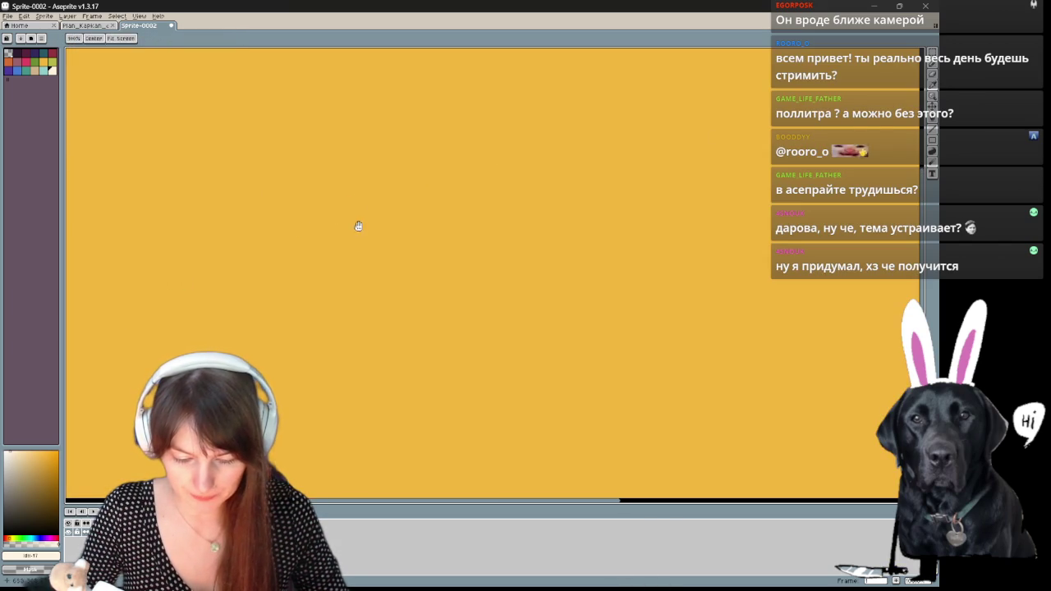
pyautogui.press('b')
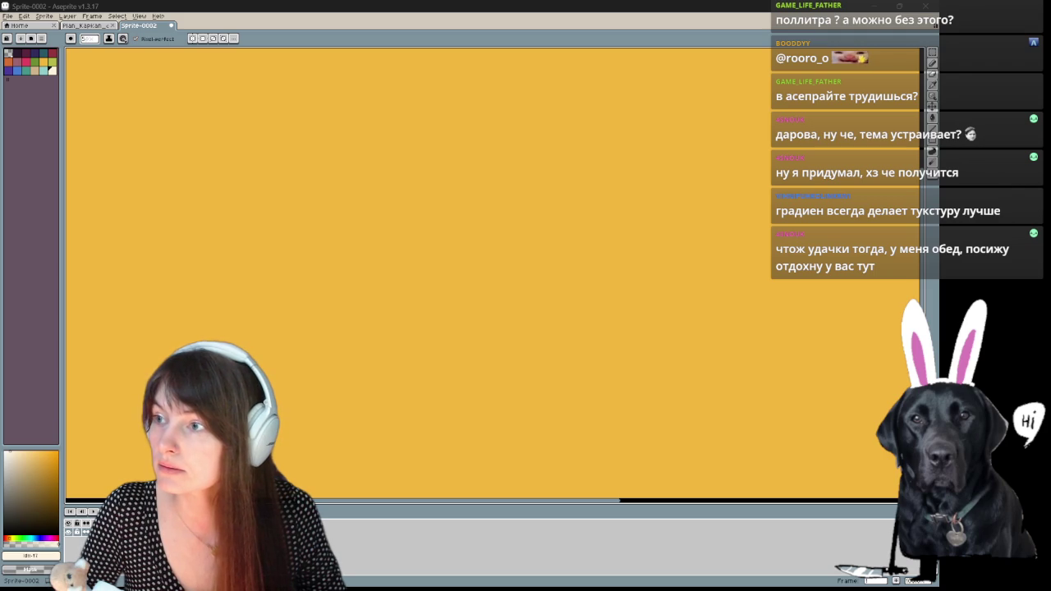
# - Switch to Chrome's Google results for 'how to make a gradient brush in aseprite'
pyautogui.hotkey('alt', 'Tab')
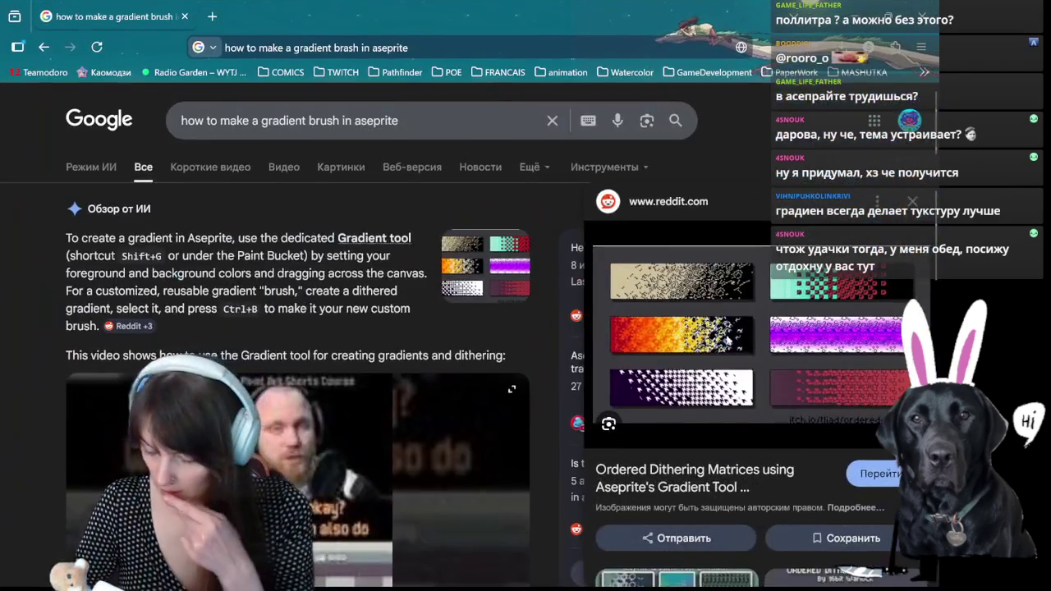
# - Open the Reddit ordered-dithering post and follow its itch.io link in a new tab
pyautogui.click(726, 339)
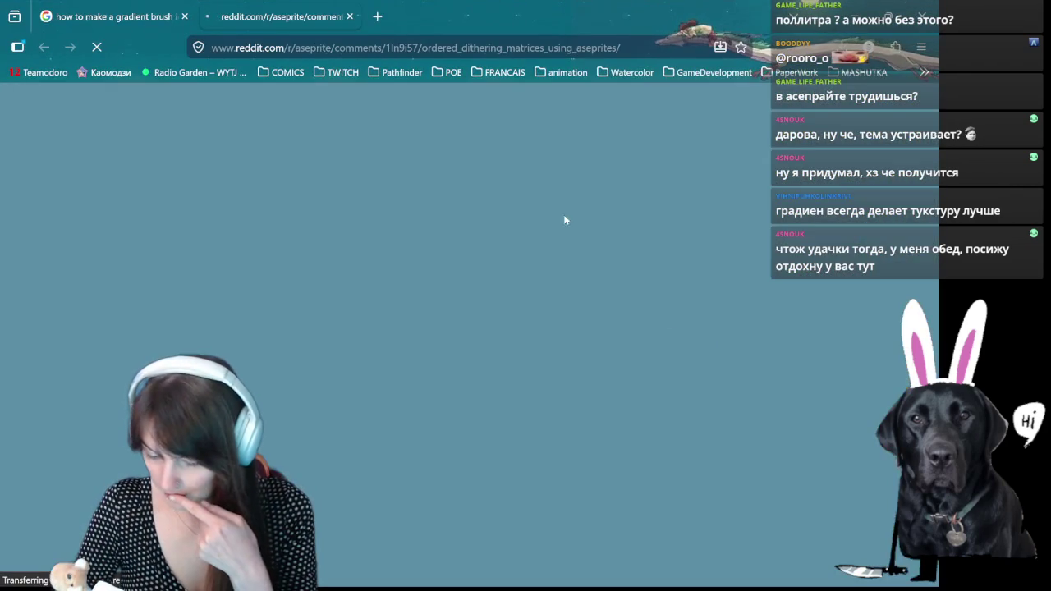
pyautogui.scroll(-1, 443, 320)
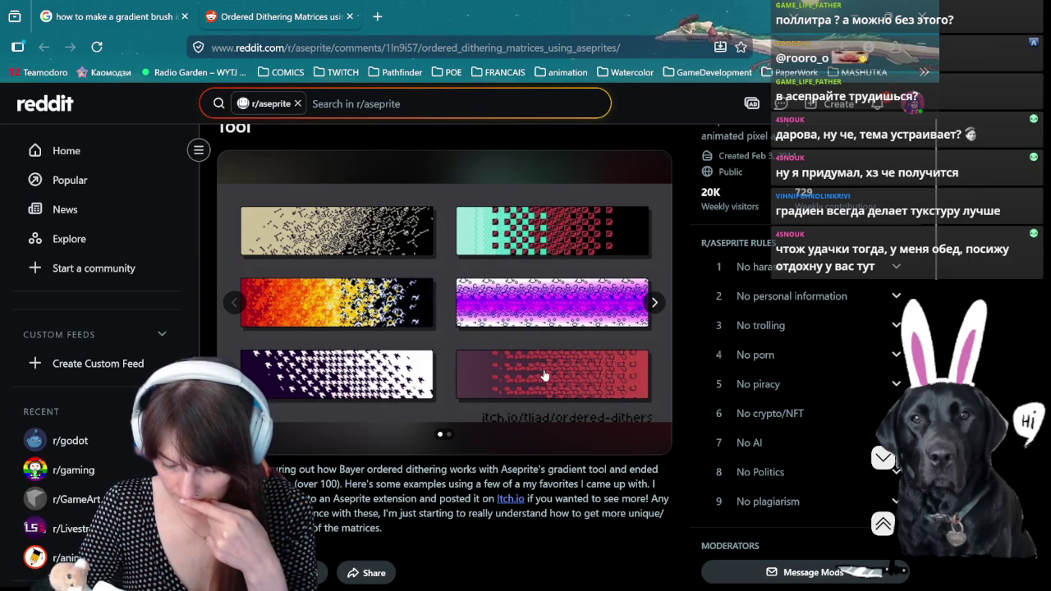
pyautogui.click(516, 522)
pyautogui.click(509, 500)
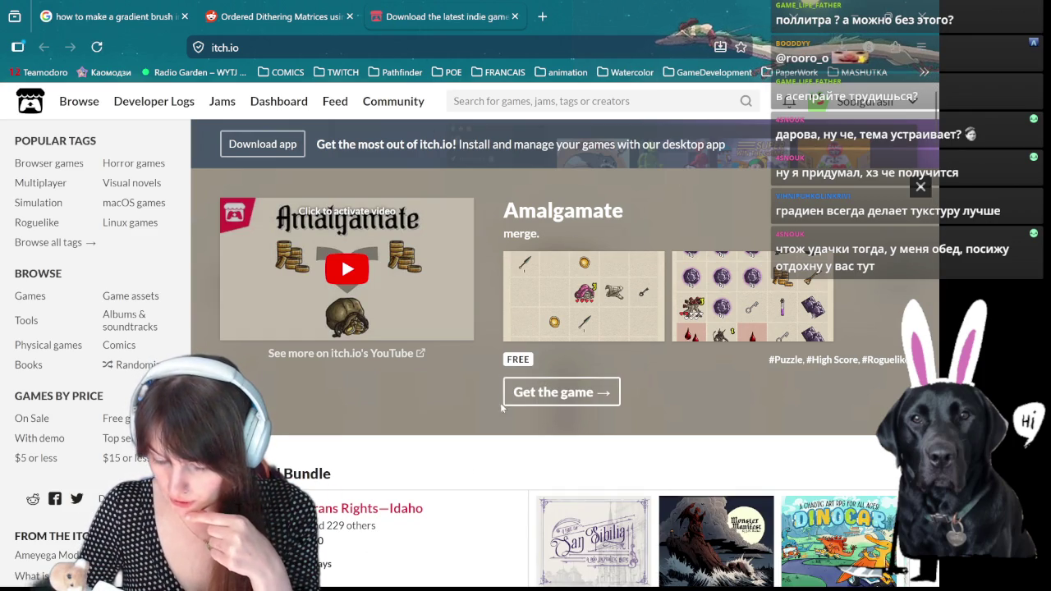
# - Search itch.io for 'brush aseprite'
pyautogui.scroll(-4, 522, 277)
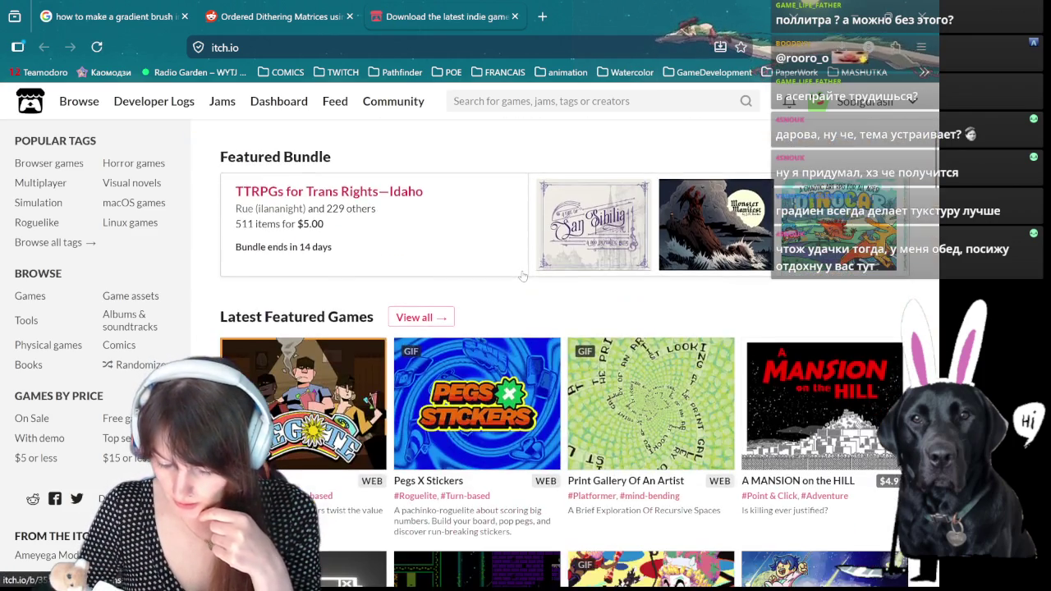
pyautogui.scroll(-4, 522, 276)
pyautogui.scroll(8, 517, 283)
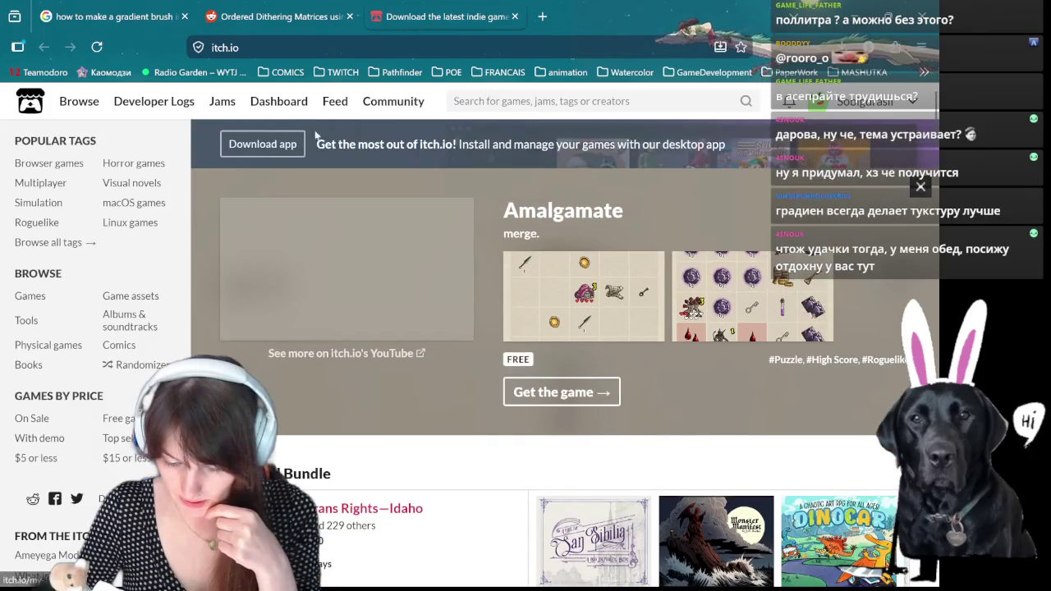
pyautogui.click(574, 101)
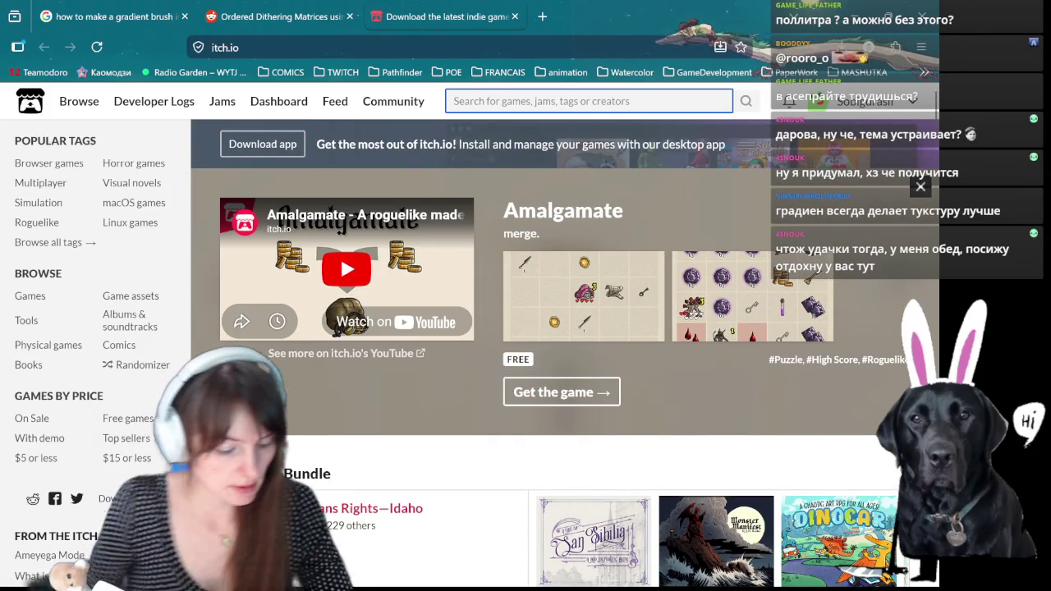
pyautogui.write('brash')
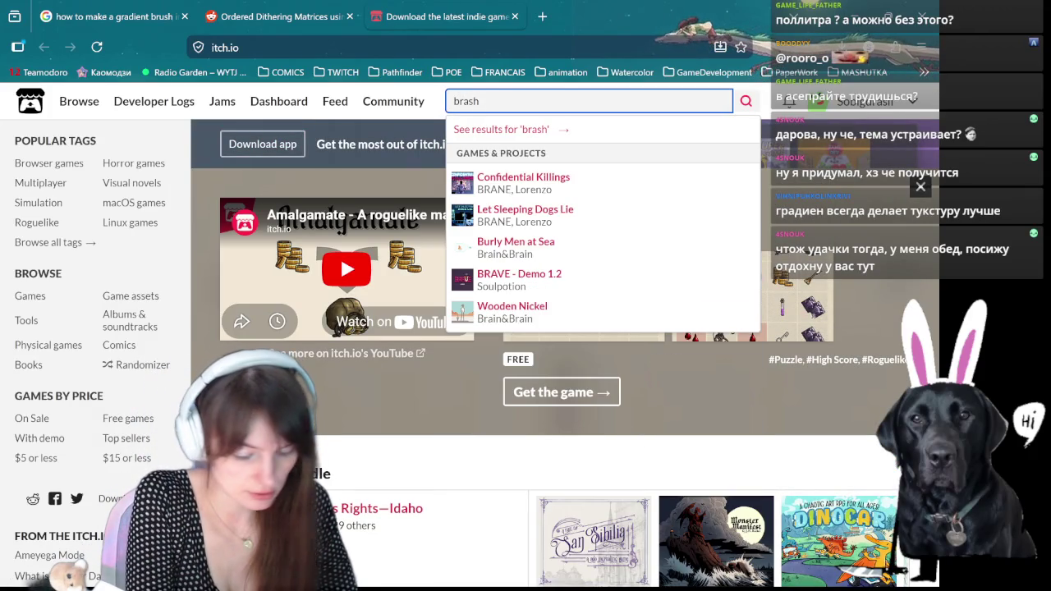
pyautogui.press('BackSpace')
pyautogui.press('BackSpace')
pyautogui.press('BackSpace')
pyautogui.write('u')
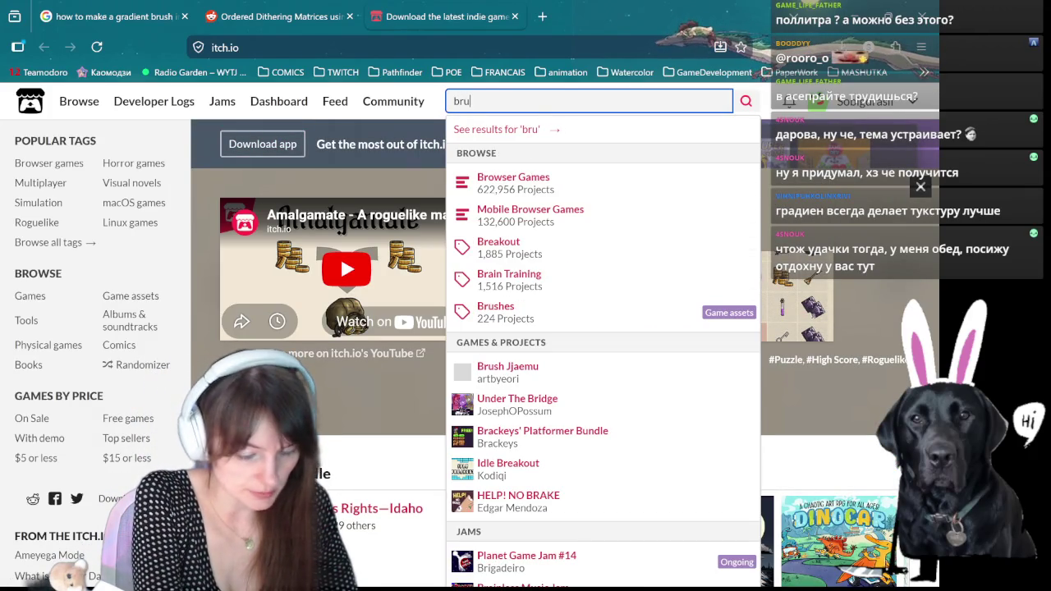
pyautogui.write('sh as')
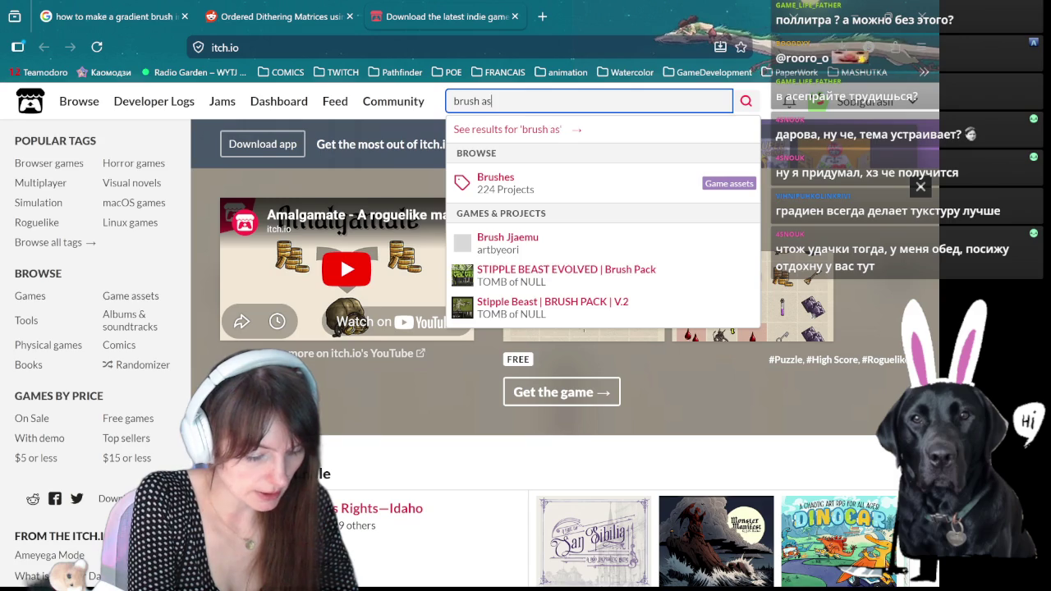
pyautogui.write('eprite')
pyautogui.press('Return')
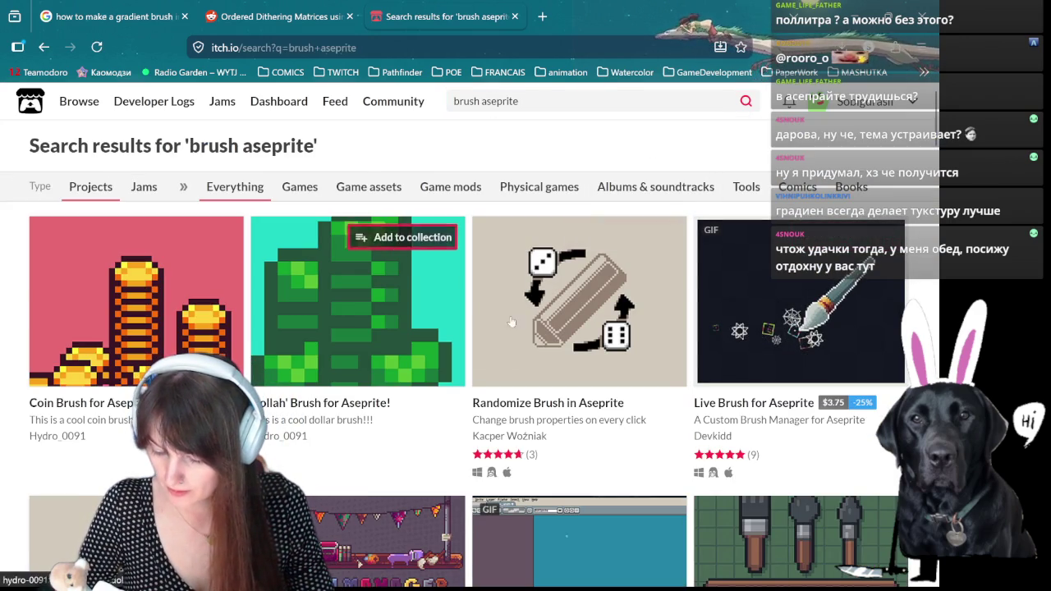
pyautogui.moveTo(800, 301)
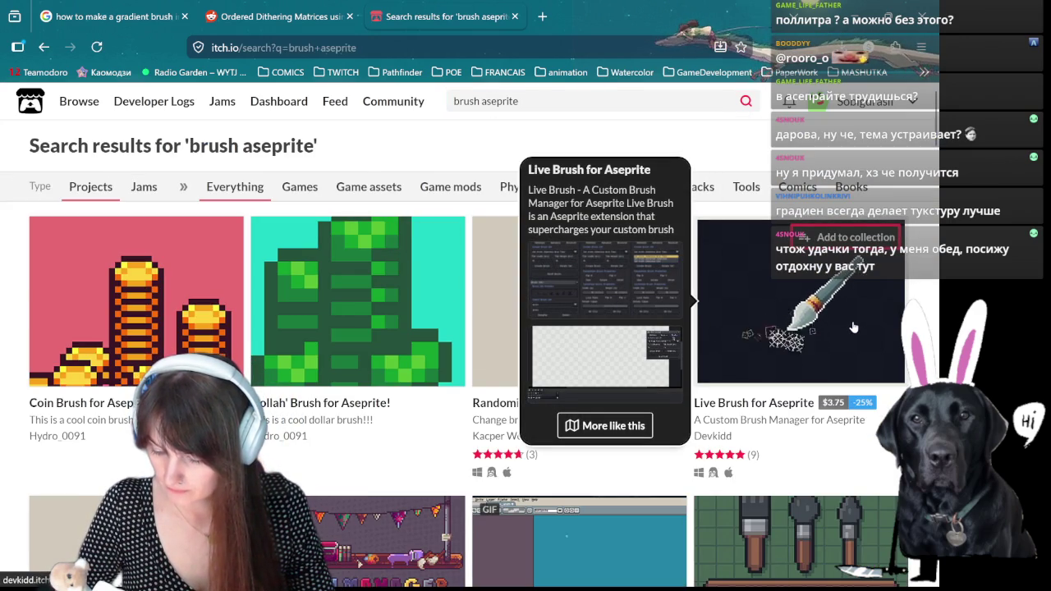
# - Browse the results such as Brush Manager Pro, Animated Brush Extension and Brush Maker Tool
pyautogui.scroll(-4, 853, 328)
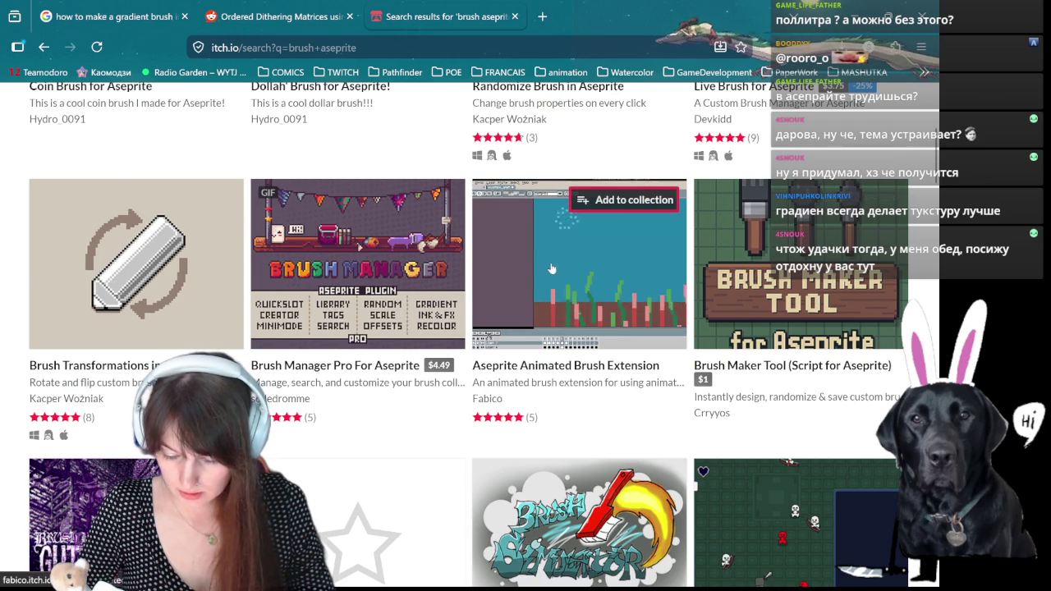
pyautogui.moveTo(578, 263)
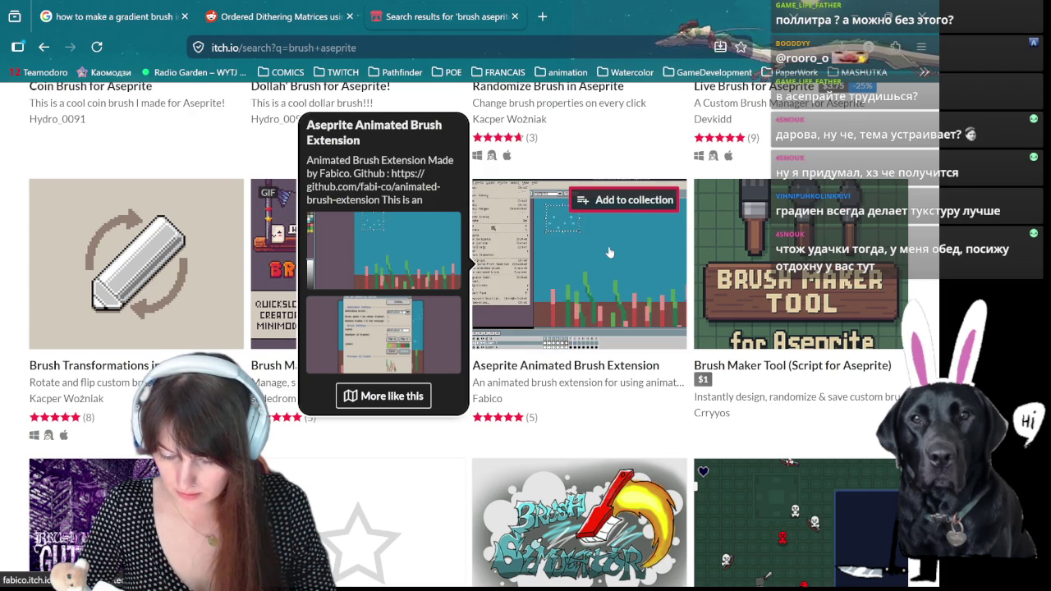
pyautogui.scroll(-3, 609, 252)
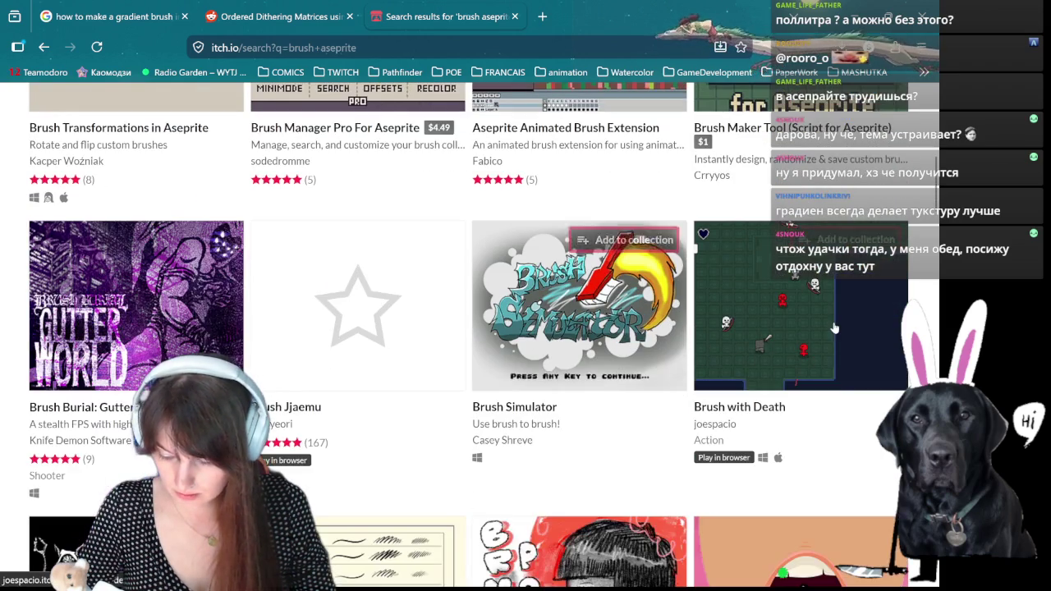
pyautogui.moveTo(161, 355)
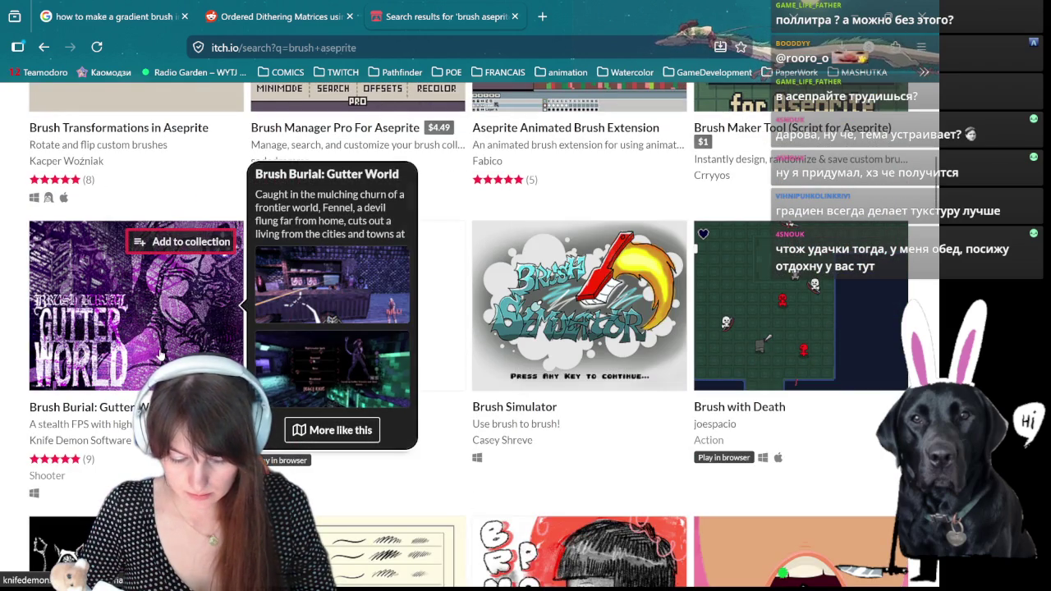
pyautogui.scroll(-4, 161, 355)
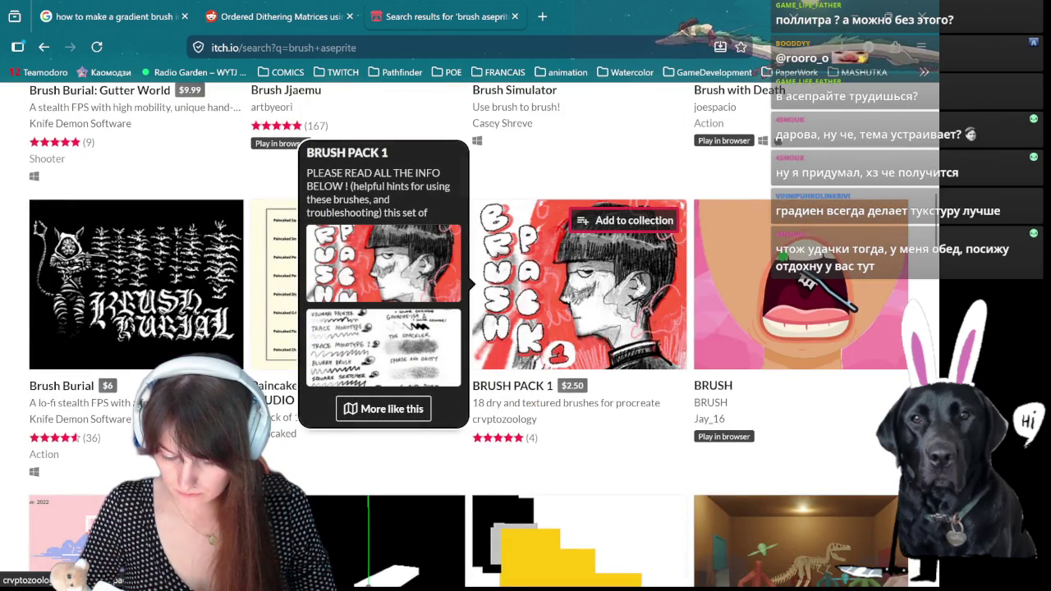
pyautogui.scroll(-4, 152, 279)
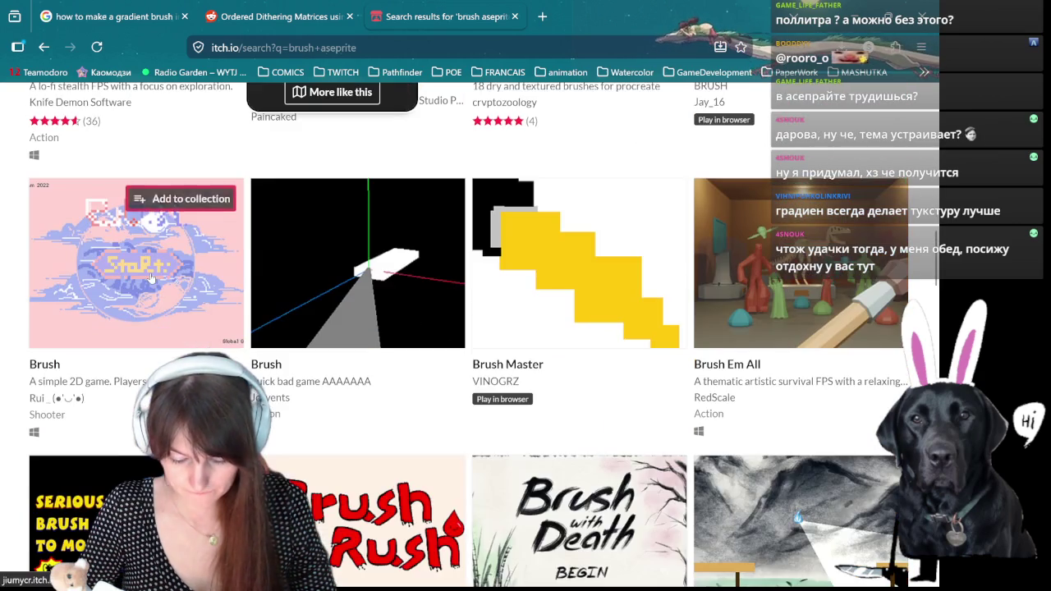
pyautogui.scroll(5, 410, 345)
pyautogui.scroll(5, 574, 394)
pyautogui.scroll(5, 661, 419)
pyautogui.scroll(-2, 662, 419)
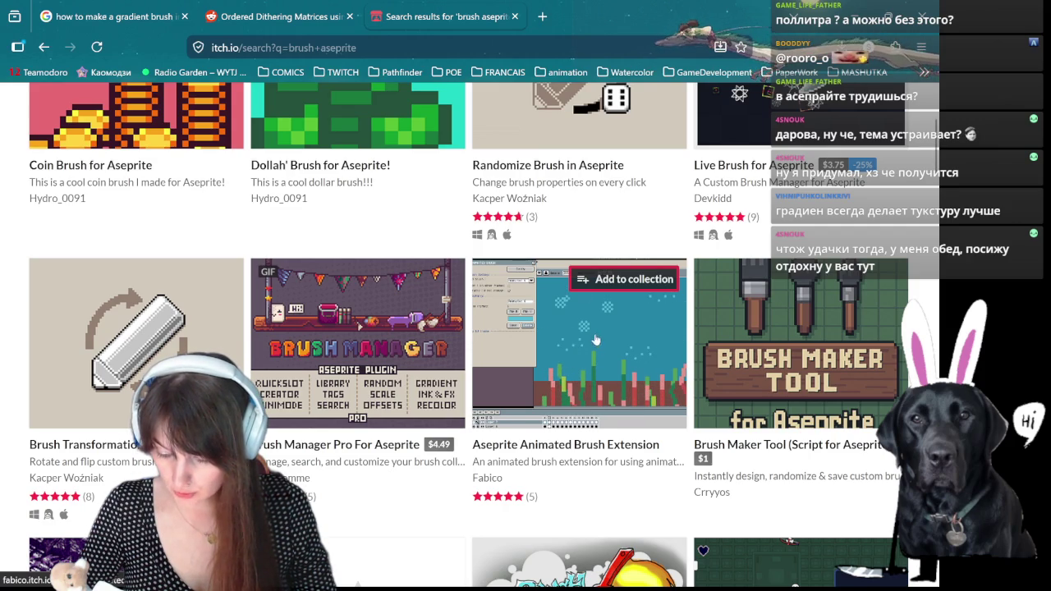
# - Open Animated Brush Extension, Brush Manager Pro, Randomize Brush and Brush Transformations in new tabs
pyautogui.middleClick(578, 361)
pyautogui.moveTo(359, 343)
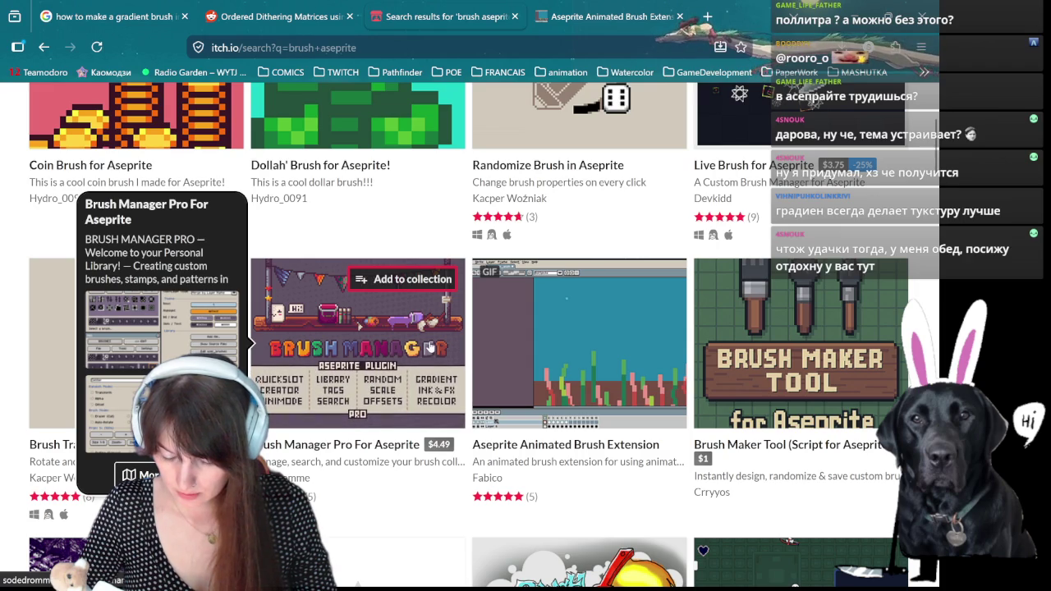
pyautogui.middleClick(428, 348)
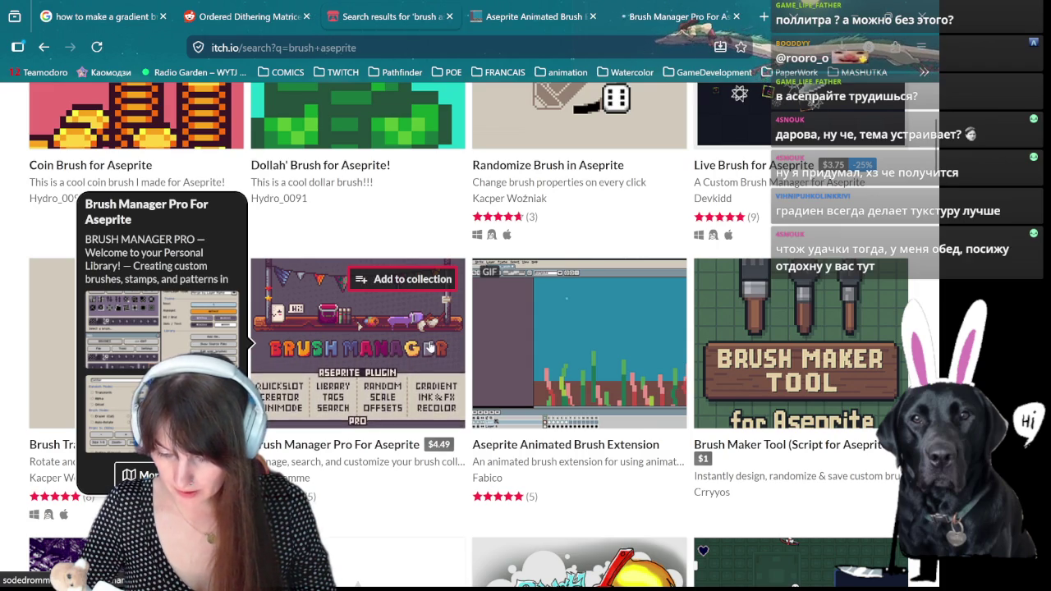
pyautogui.scroll(3, 407, 349)
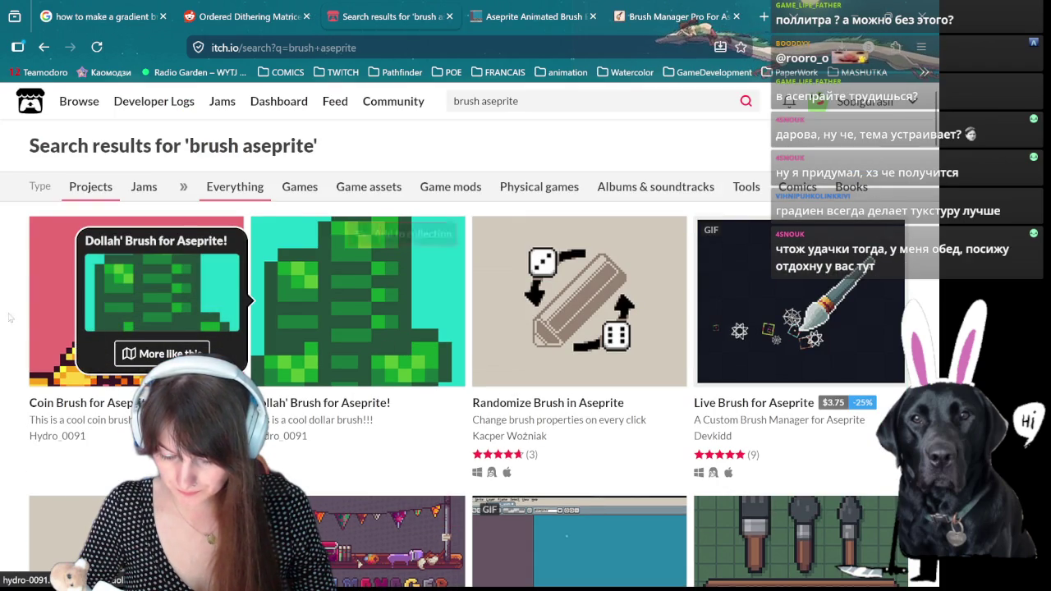
pyautogui.moveTo(579, 300)
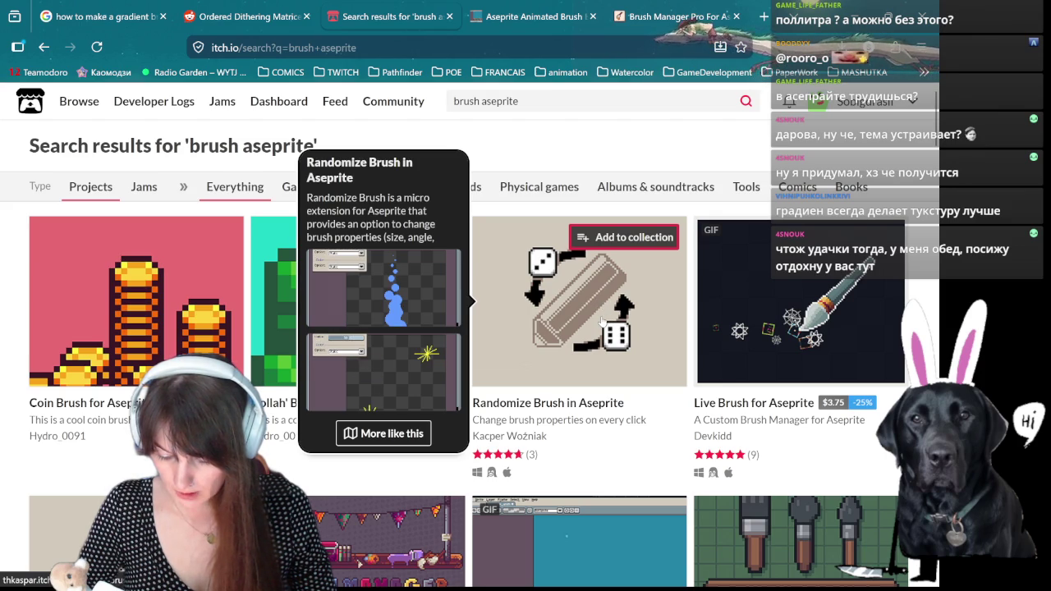
pyautogui.middleClick(600, 321)
pyautogui.scroll(-1, 800, 328)
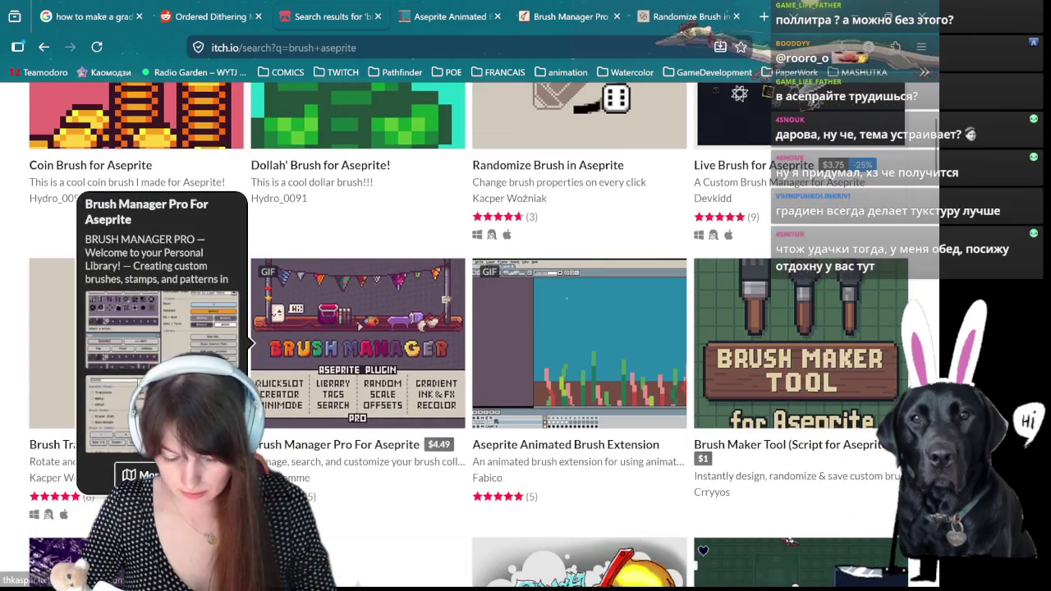
pyautogui.middleClick(60, 359)
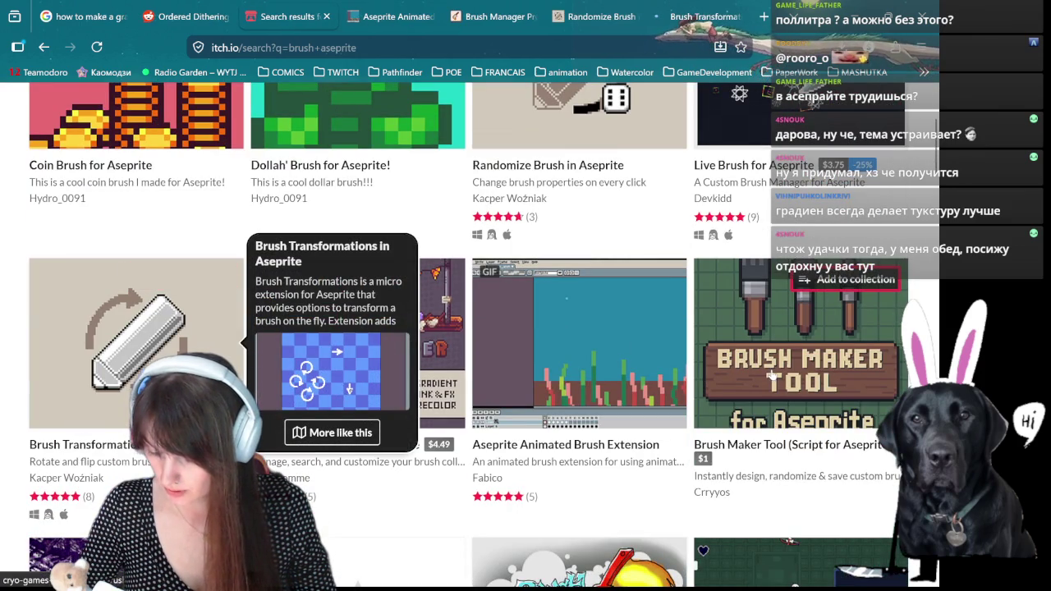
pyautogui.scroll(3, 770, 374)
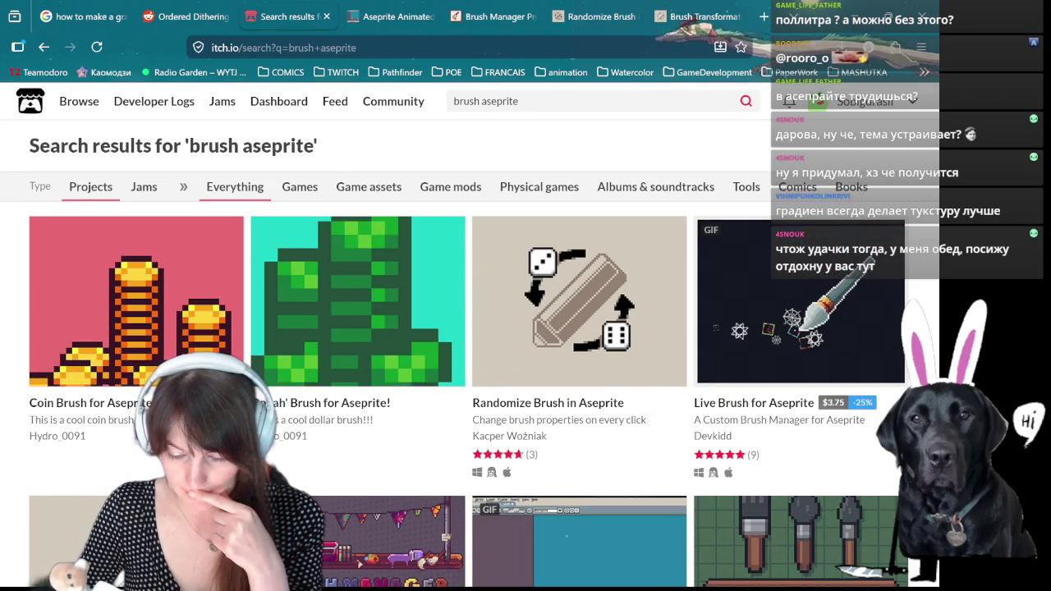
pyautogui.click(187, 16)
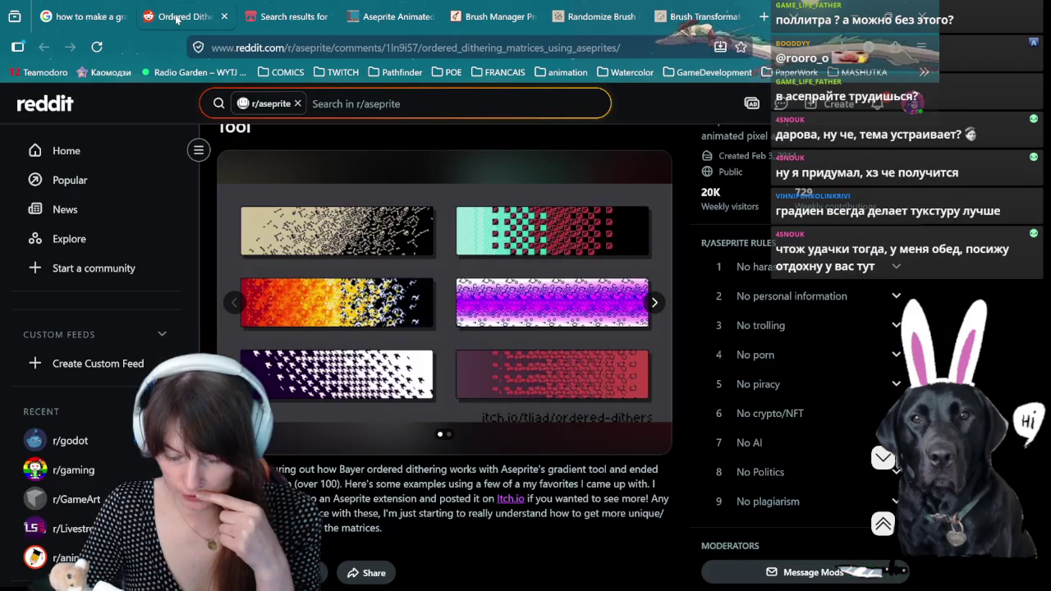
# - Trim the Google query down to 'brush aseprite' and rerun the search
pyautogui.click(68, 16)
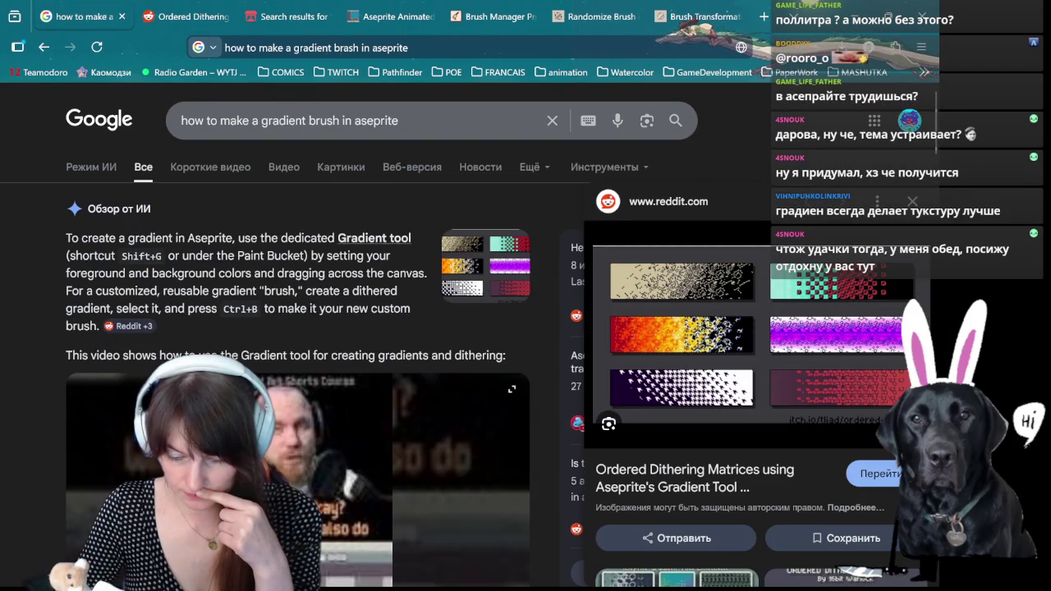
pyautogui.moveTo(181, 120); pyautogui.dragTo(262, 121)
pyautogui.press('BackSpace')
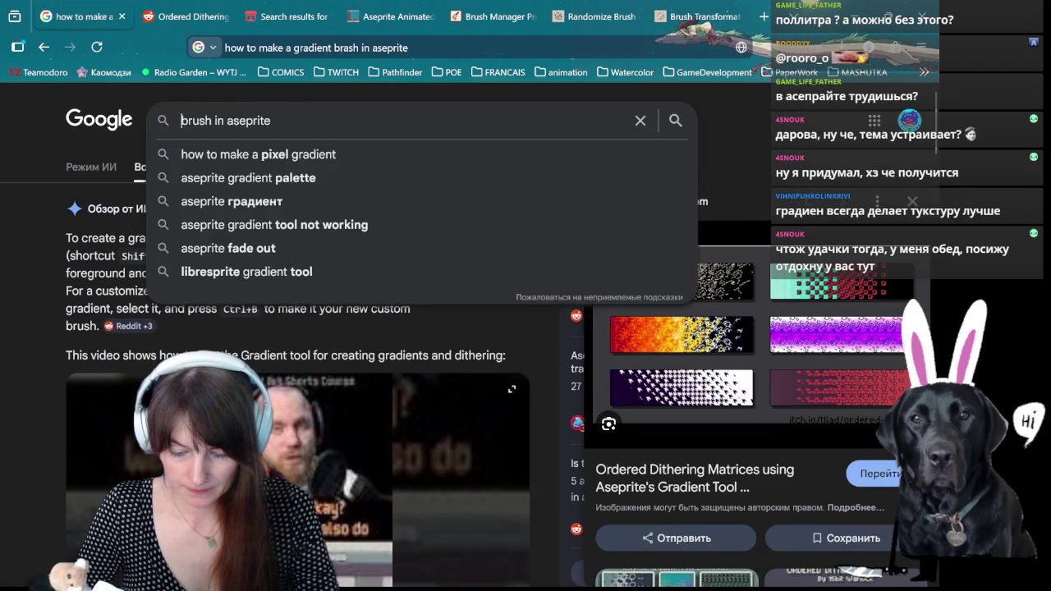
pyautogui.doubleClick(223, 121)
pyautogui.press('BackSpace')
pyautogui.press('Return')
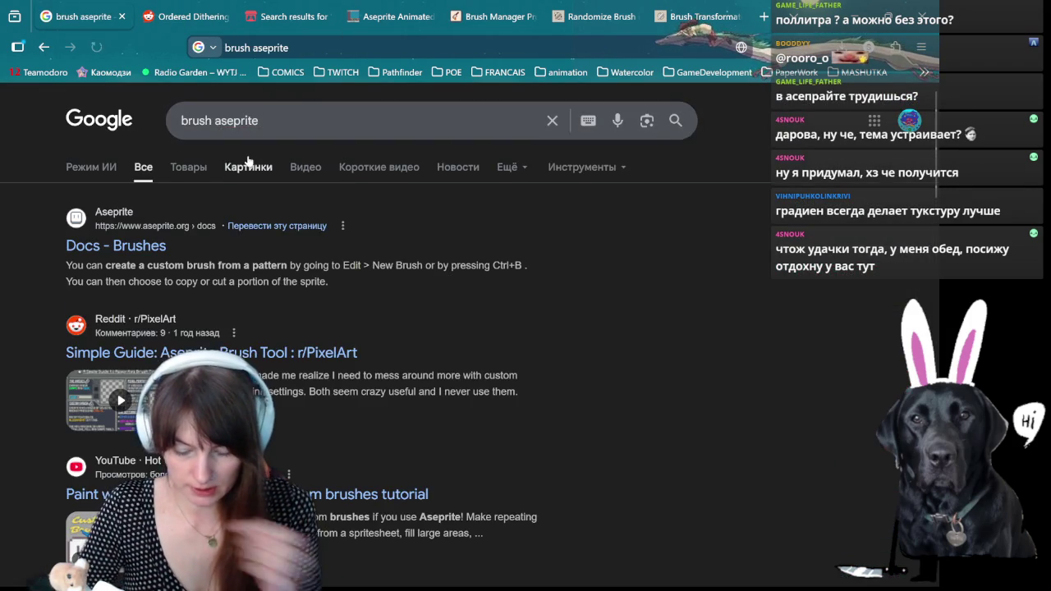
# - Search 'Aseprite brushes free' and open itch.io's free brush pack recommendations page
pyautogui.scroll(-1, 318, 208)
pyautogui.scroll(-2, 318, 208)
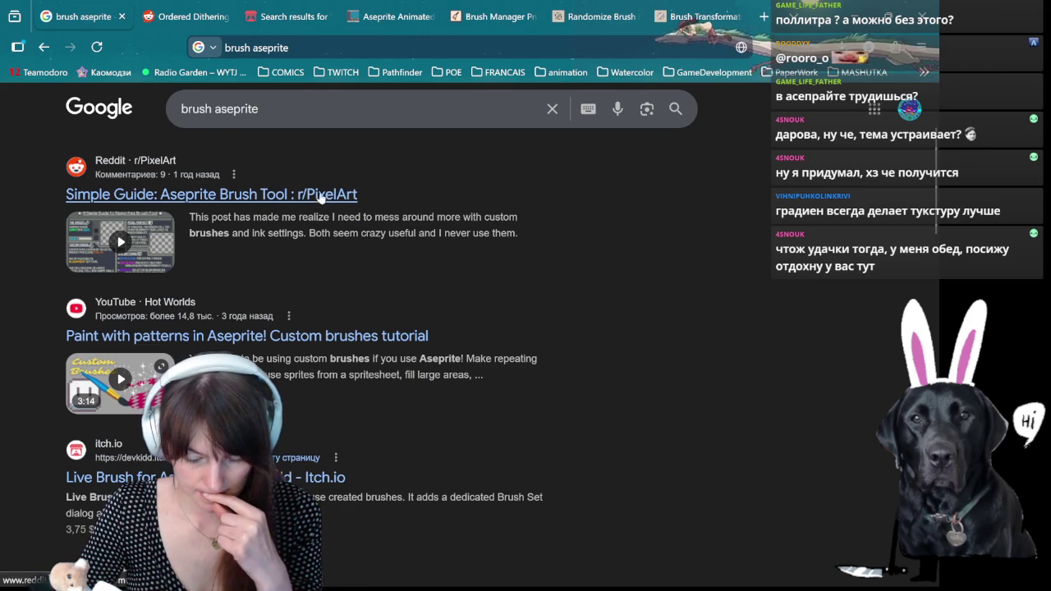
pyautogui.scroll(-2, 325, 191)
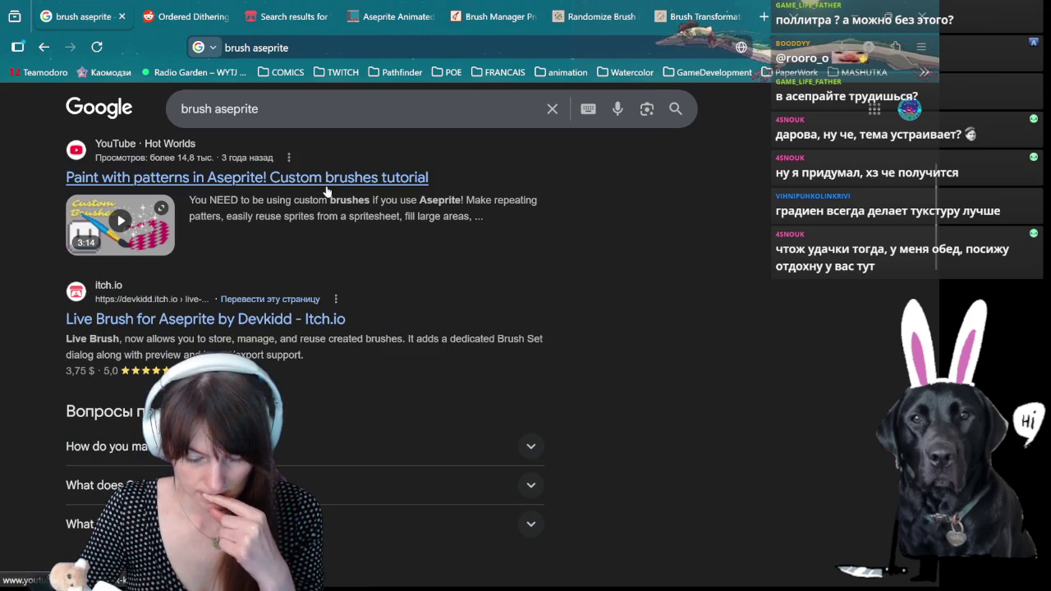
pyautogui.scroll(-1, 332, 179)
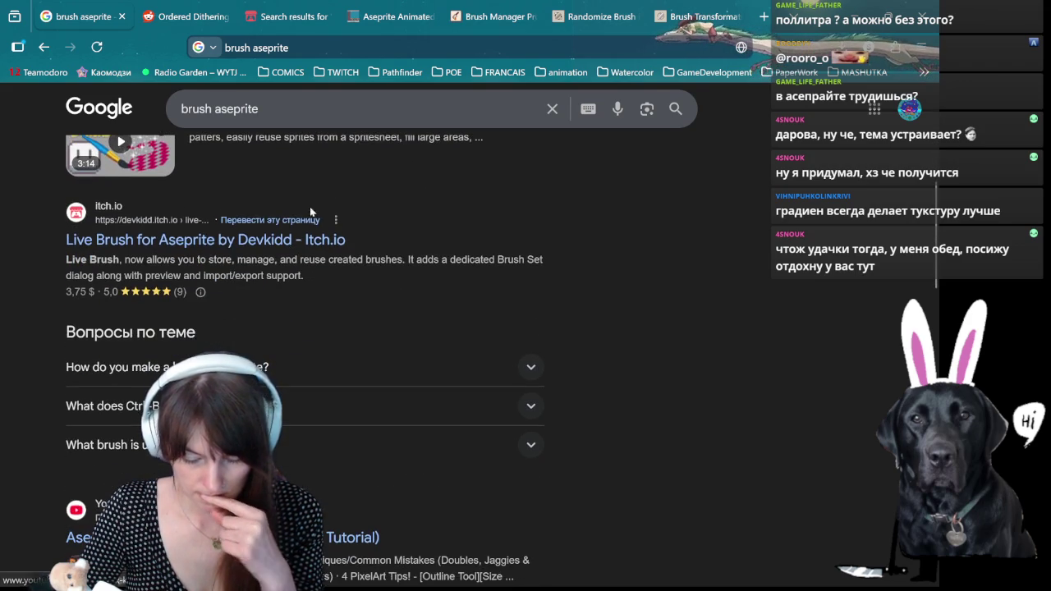
pyautogui.scroll(-3, 235, 251)
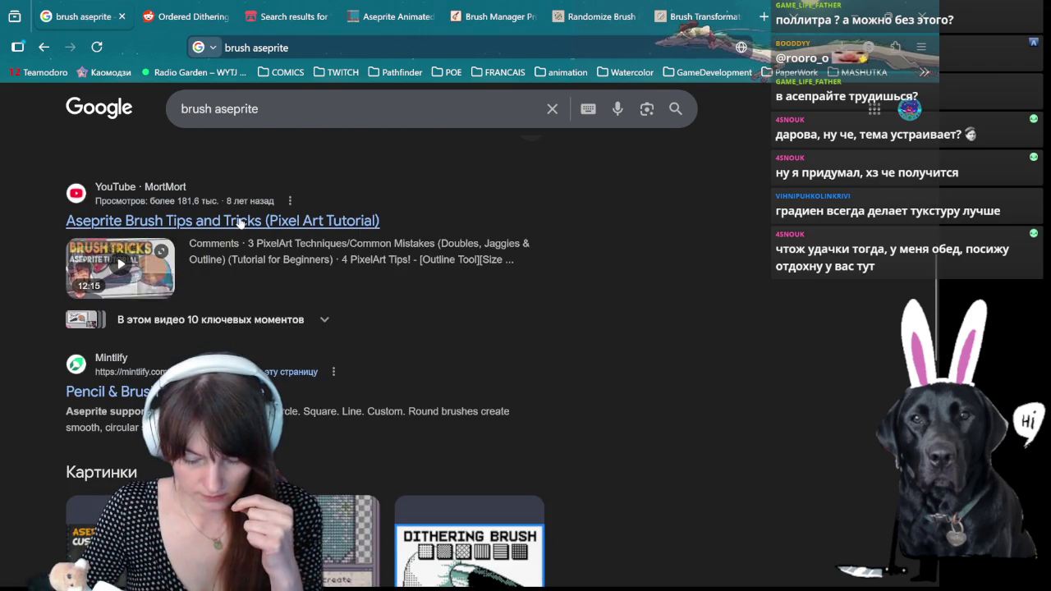
pyautogui.scroll(-2, 264, 297)
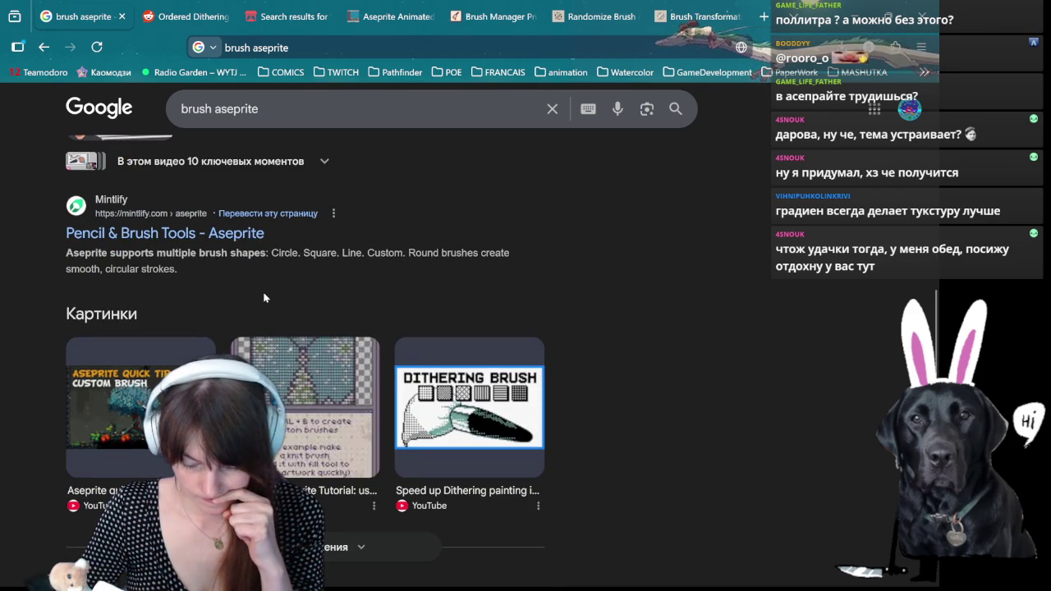
pyautogui.scroll(-5, 264, 298)
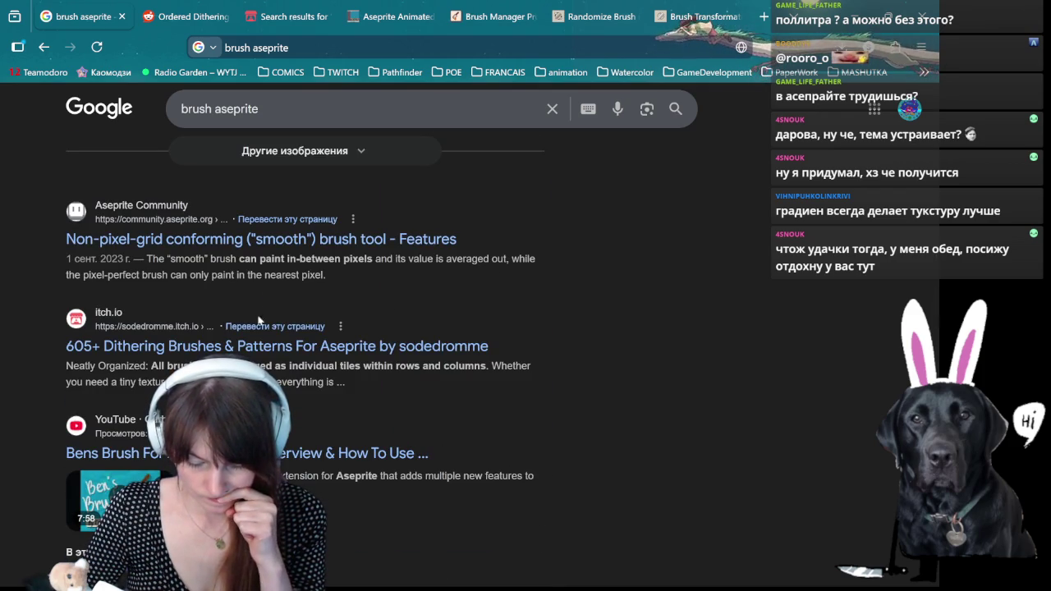
pyautogui.scroll(-4, 263, 345)
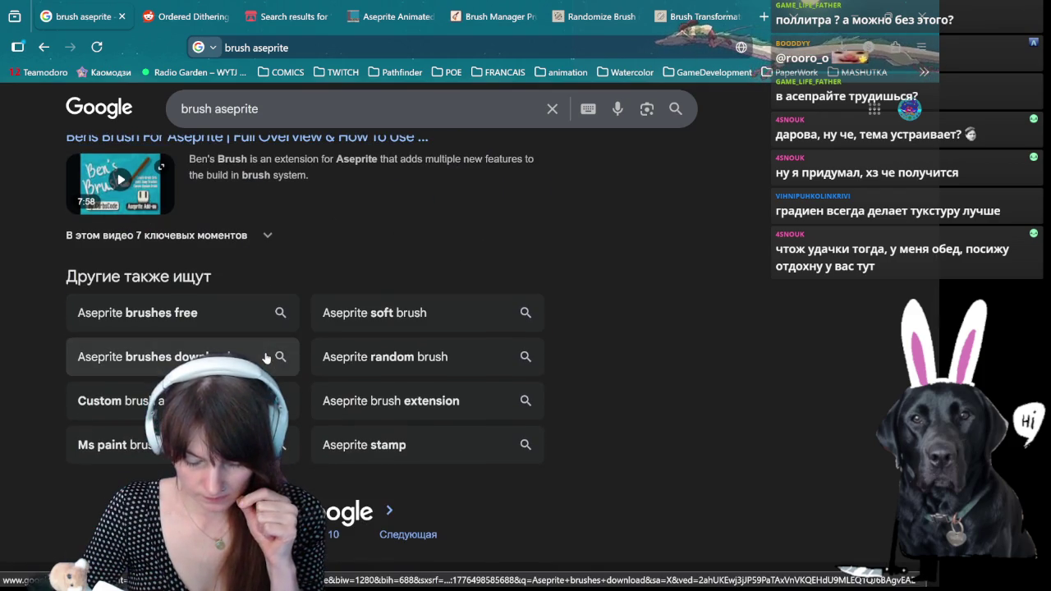
pyautogui.click(234, 314)
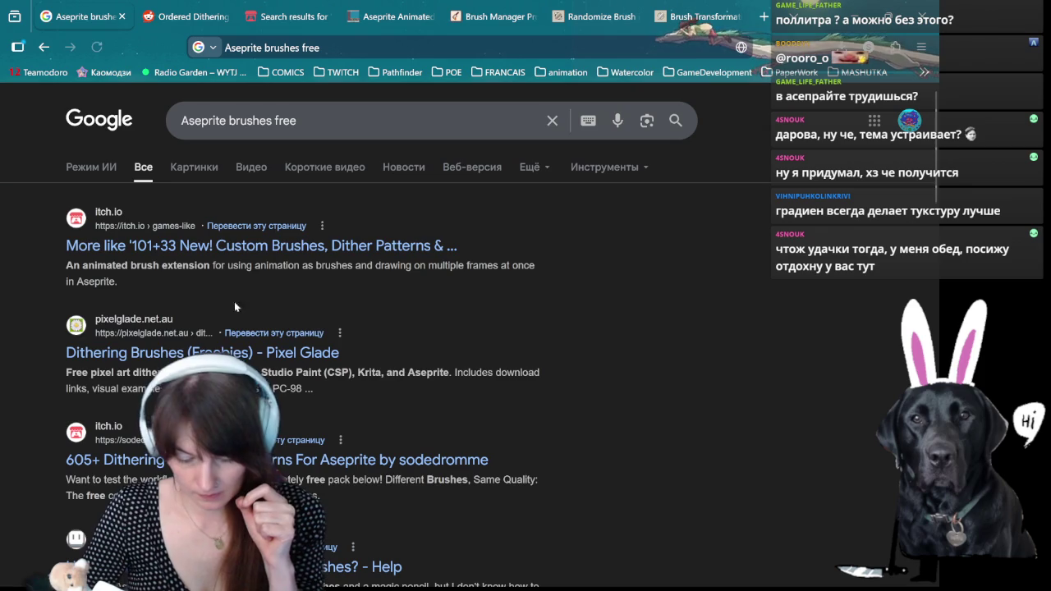
pyautogui.middleClick(234, 246)
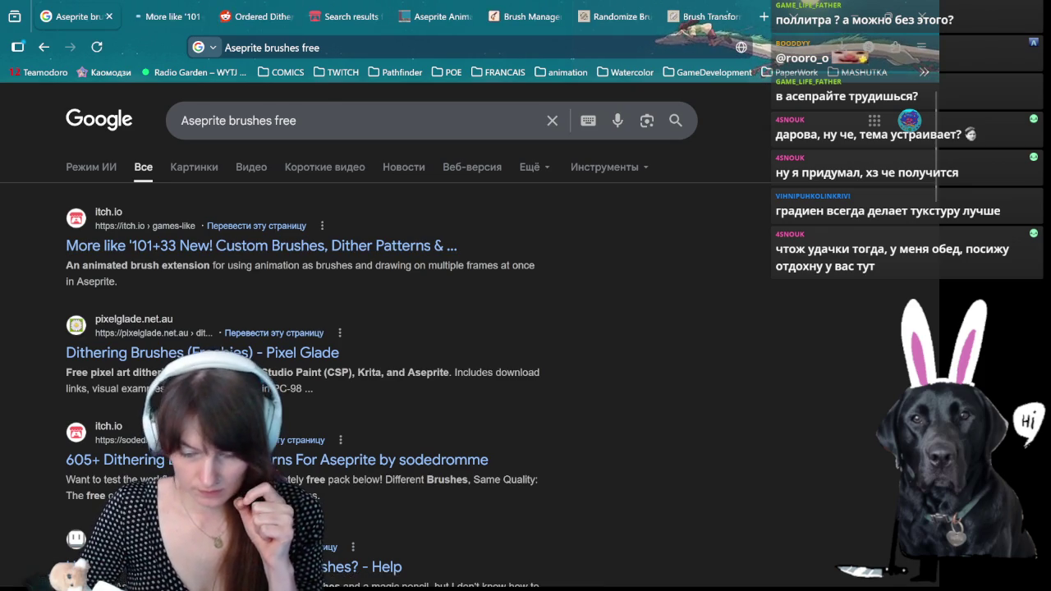
pyautogui.click(169, 17)
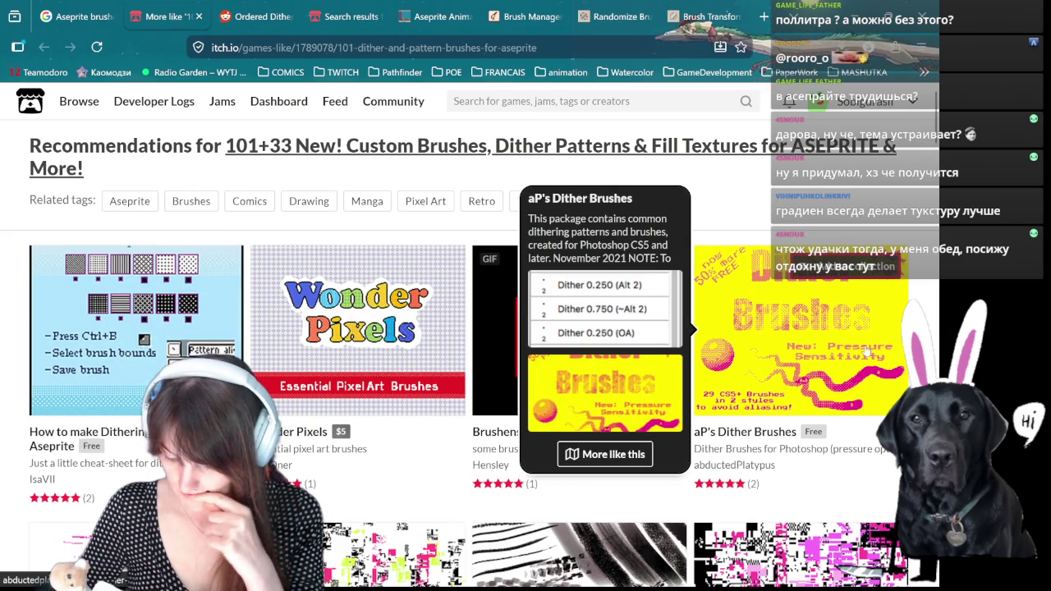
# - Open 'How to make Dithering-Patterns in Aseprite' and aP's Dither Brushes in tabs, then view the tutorial
pyautogui.moveTo(136, 328)
pyautogui.middleClick(186, 309)
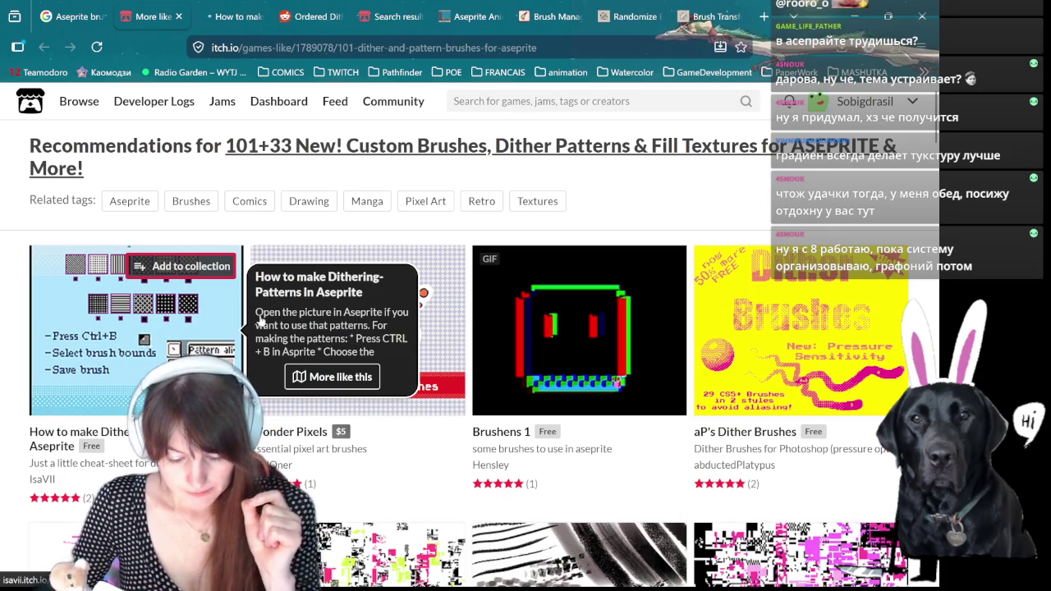
pyautogui.middleClick(895, 339)
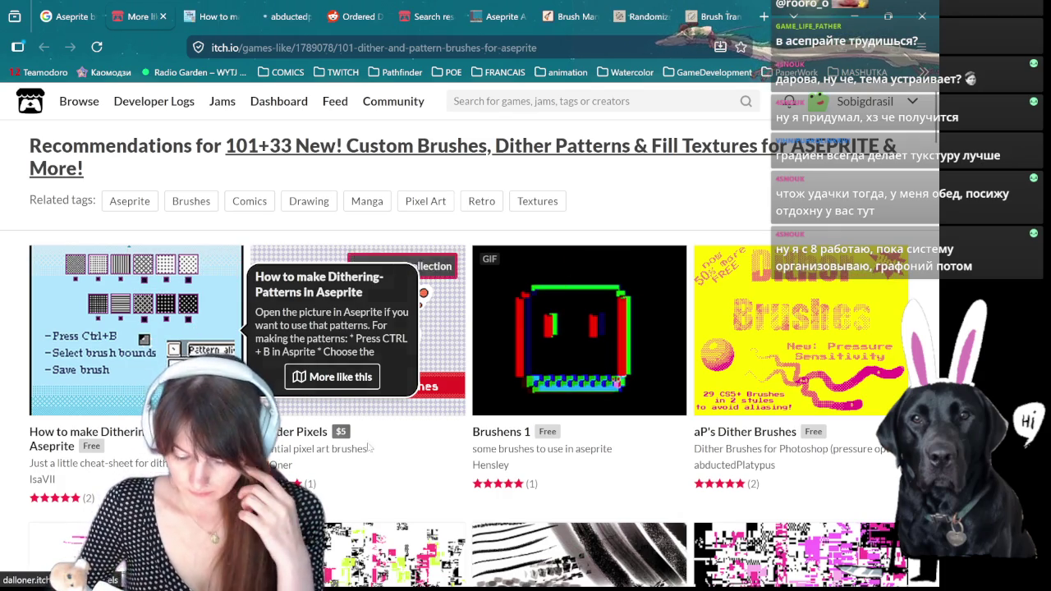
pyautogui.scroll(-3, 414, 487)
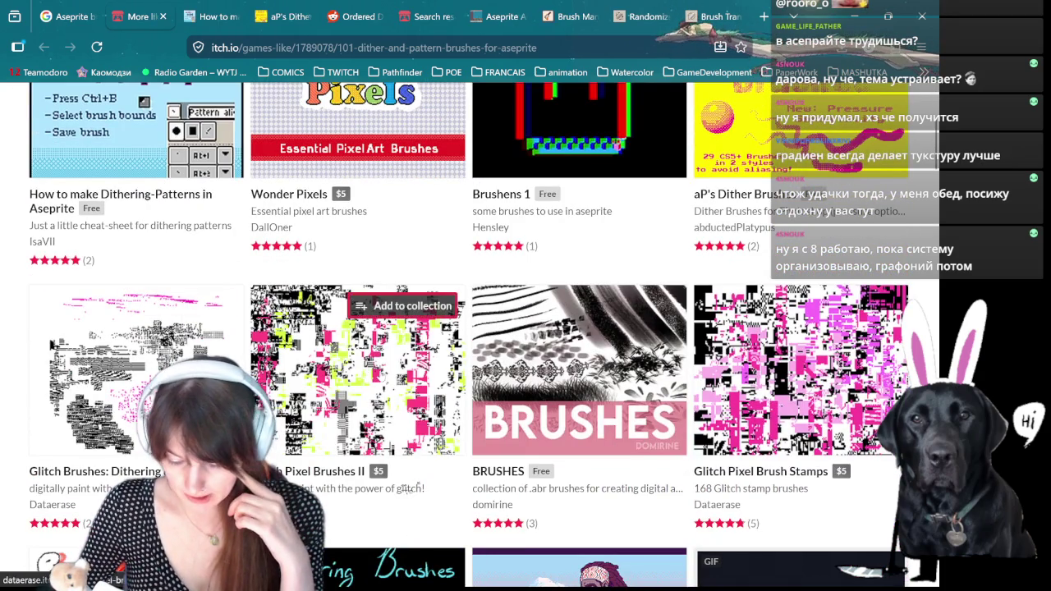
pyautogui.scroll(-4, 858, 350)
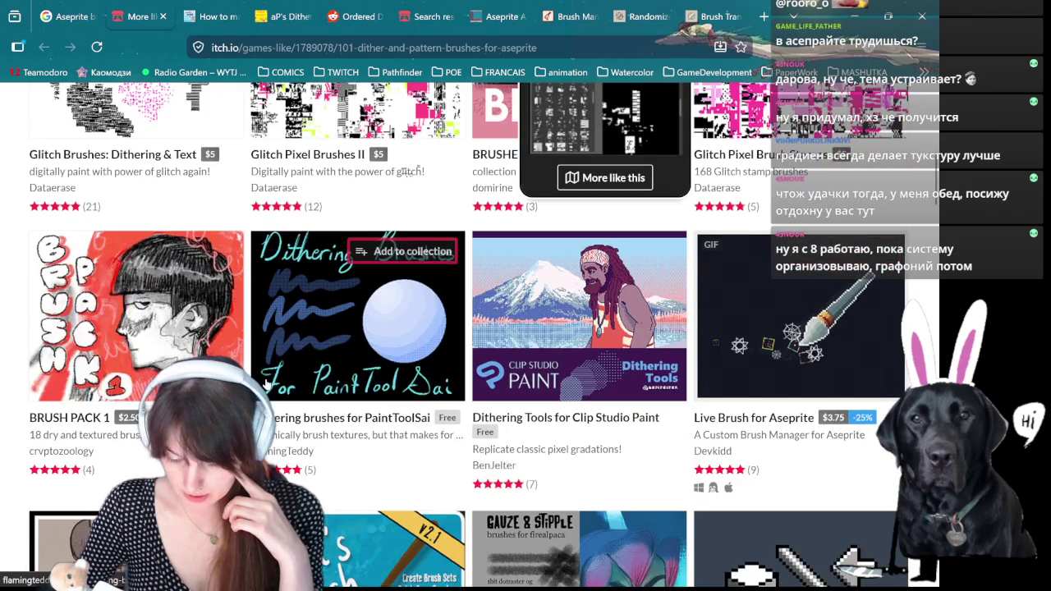
pyautogui.moveTo(579, 316)
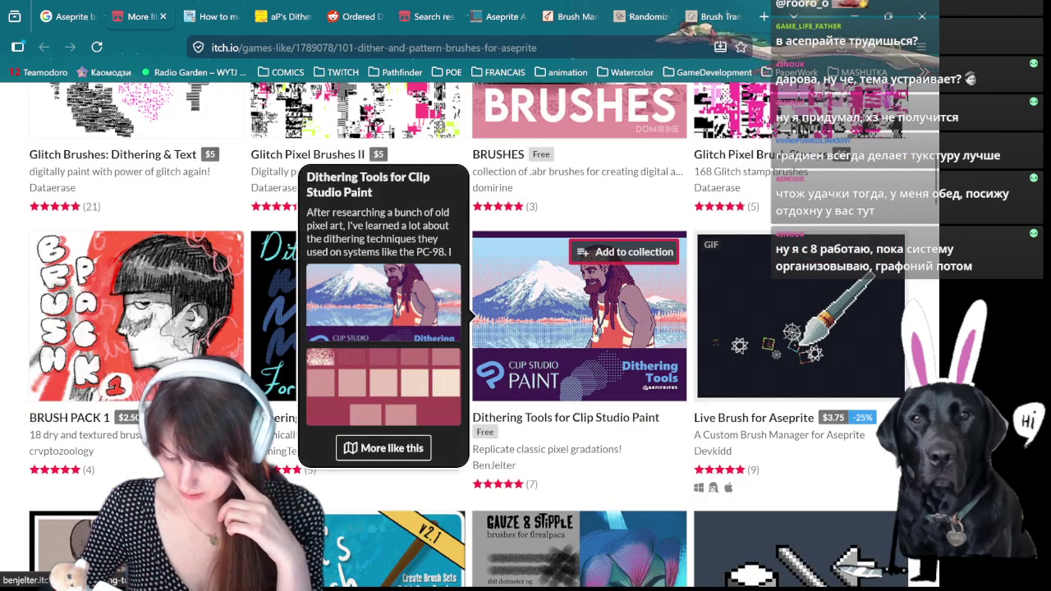
pyautogui.scroll(-4, 561, 328)
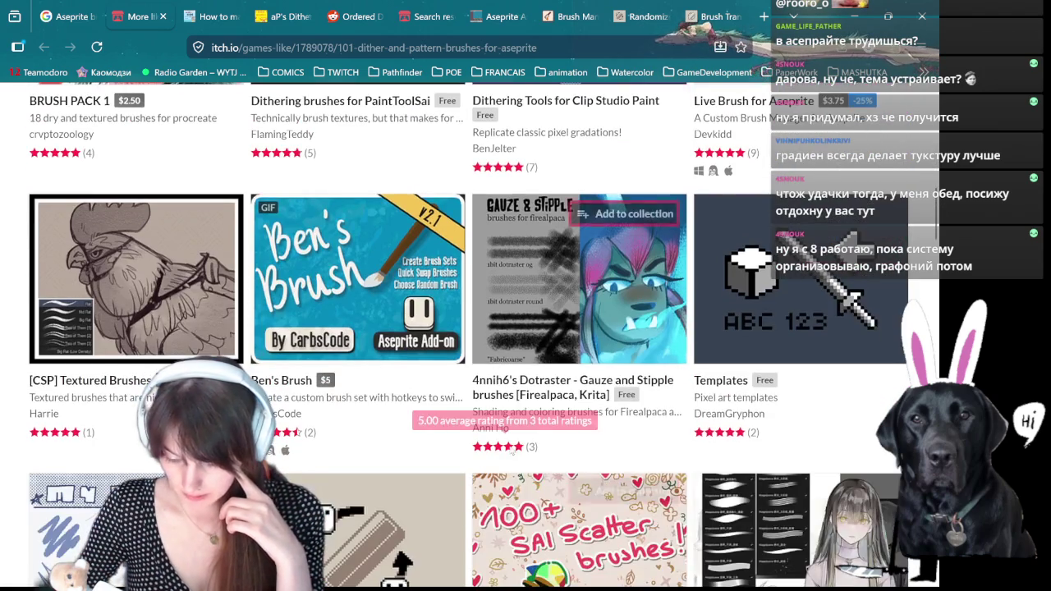
pyautogui.scroll(-2, 497, 468)
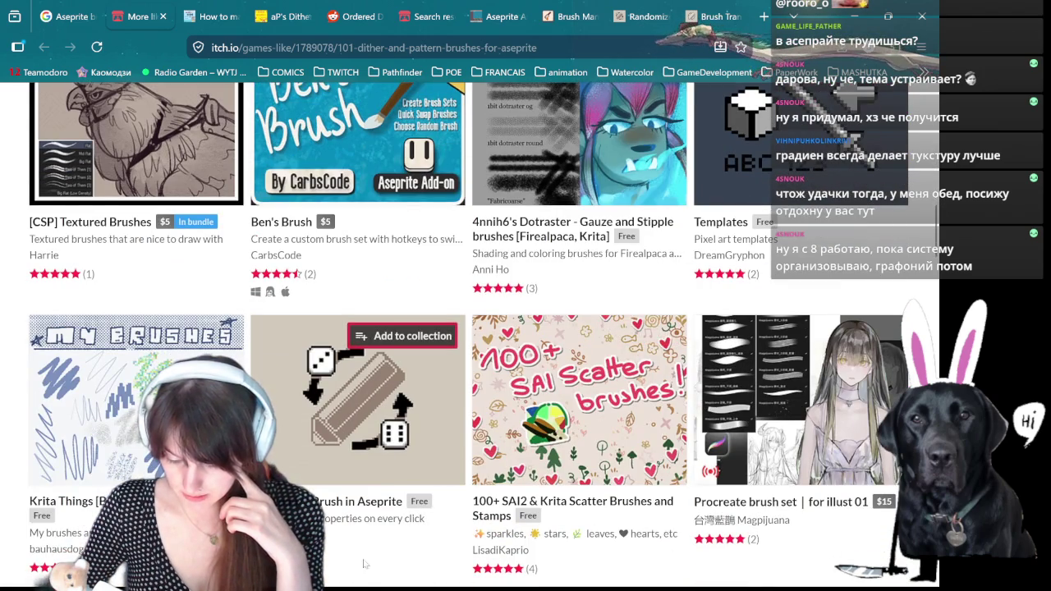
pyautogui.scroll(11, 365, 563)
pyautogui.scroll(6, 364, 563)
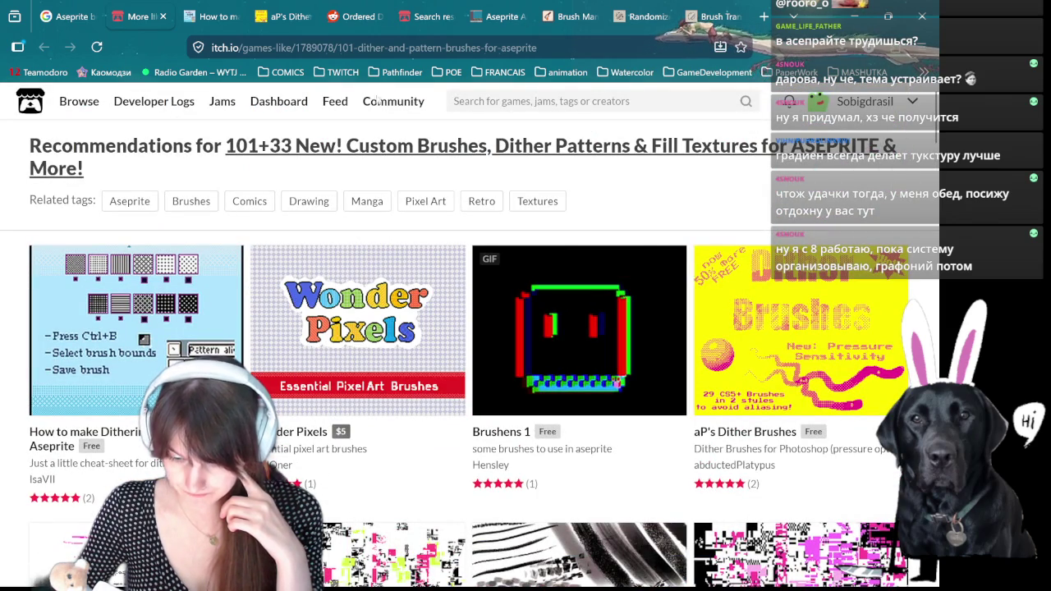
pyautogui.click(215, 17)
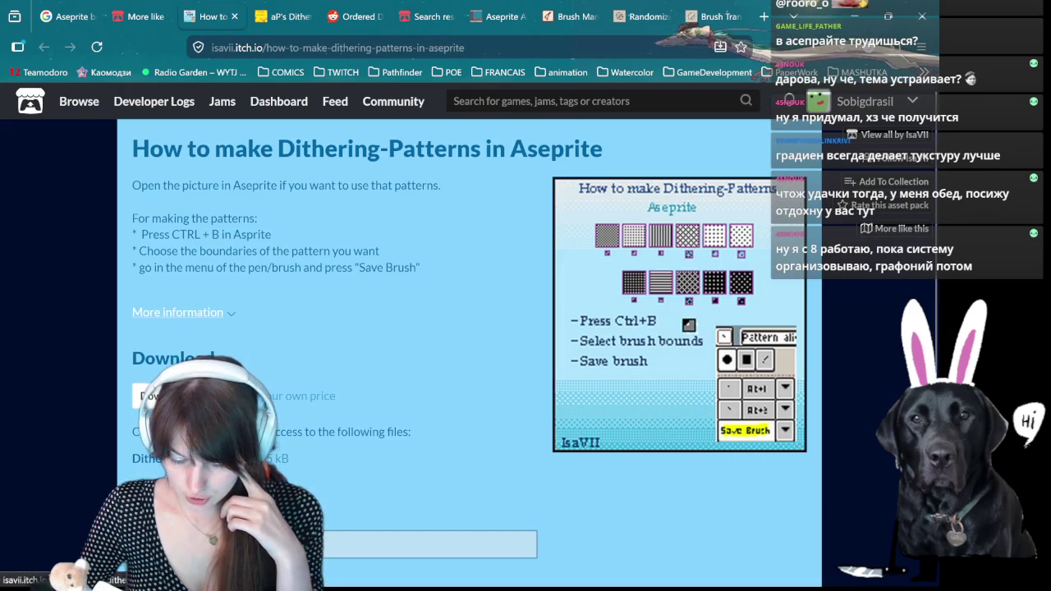
# - Download the DitheringPatterns pack for a price of zero
pyautogui.click(189, 396)
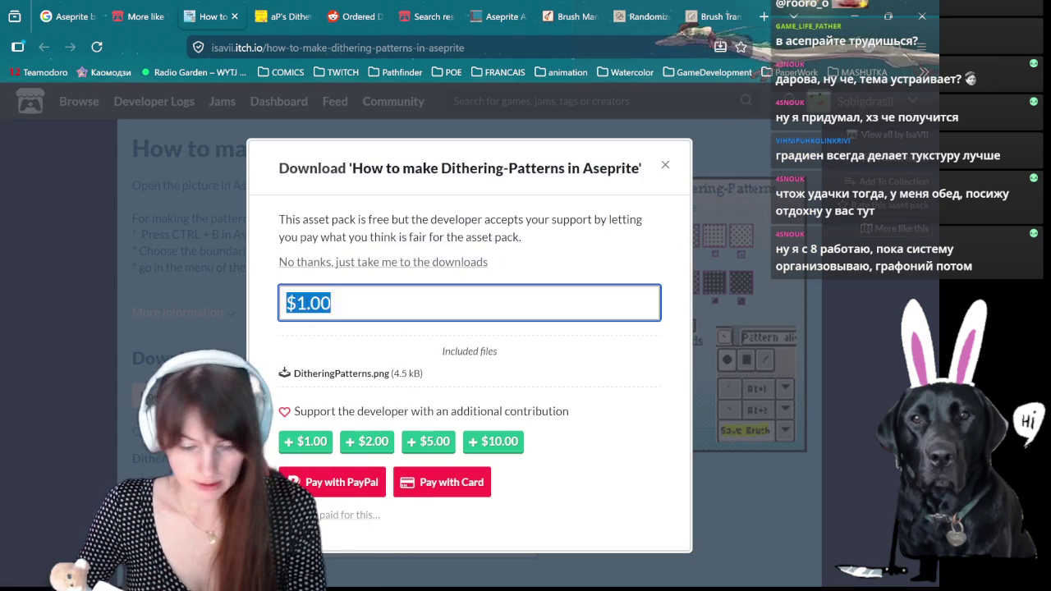
pyautogui.press('End')
pyautogui.hotkey('ctrl', 'a')
pyautogui.press('End')
pyautogui.press('BackSpace')
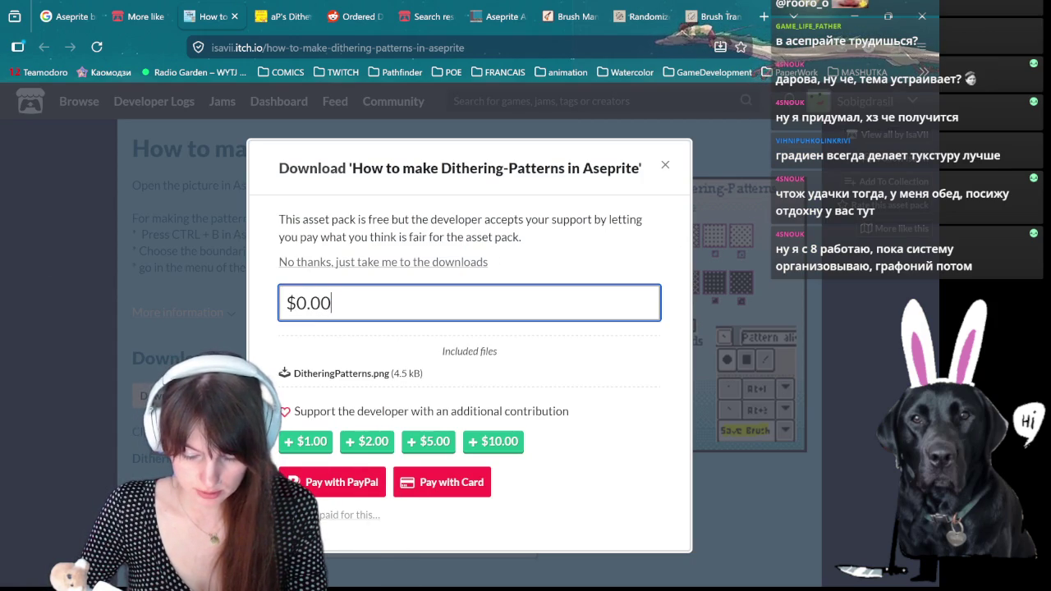
pyautogui.press('Return')
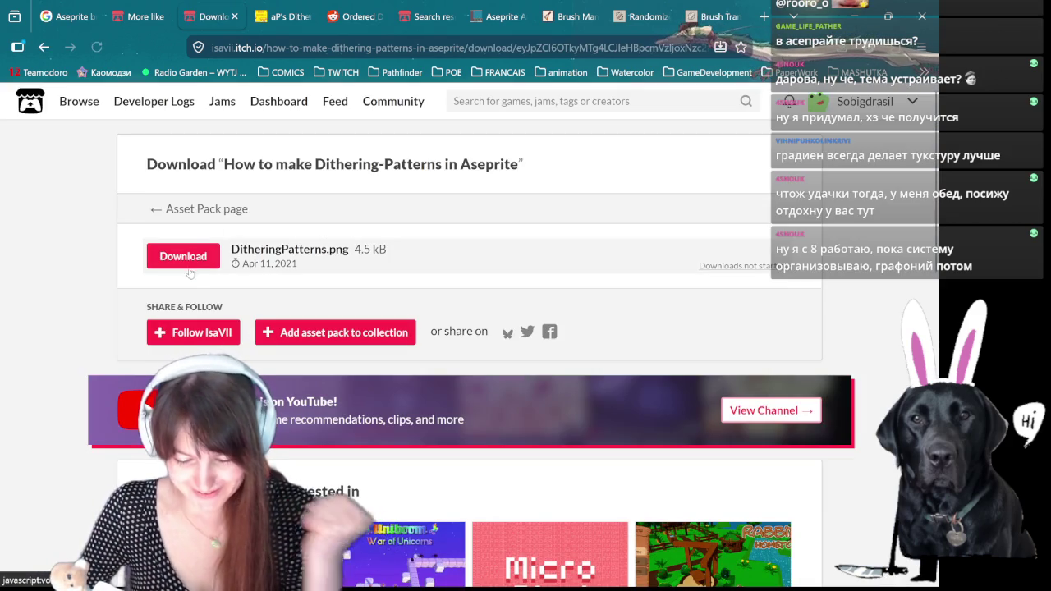
# - Check the downloaded DitheringPatterns.png, then return to Aseprite's File > New
pyautogui.click(183, 256)
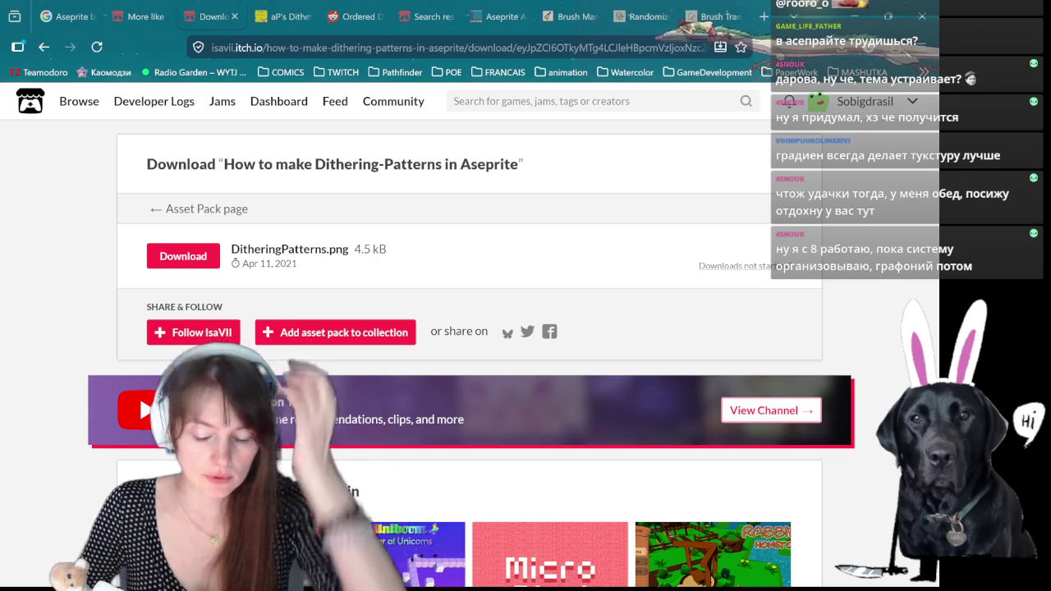
pyautogui.hotkey('alt', 'Tab')
pyautogui.click(10, 17)
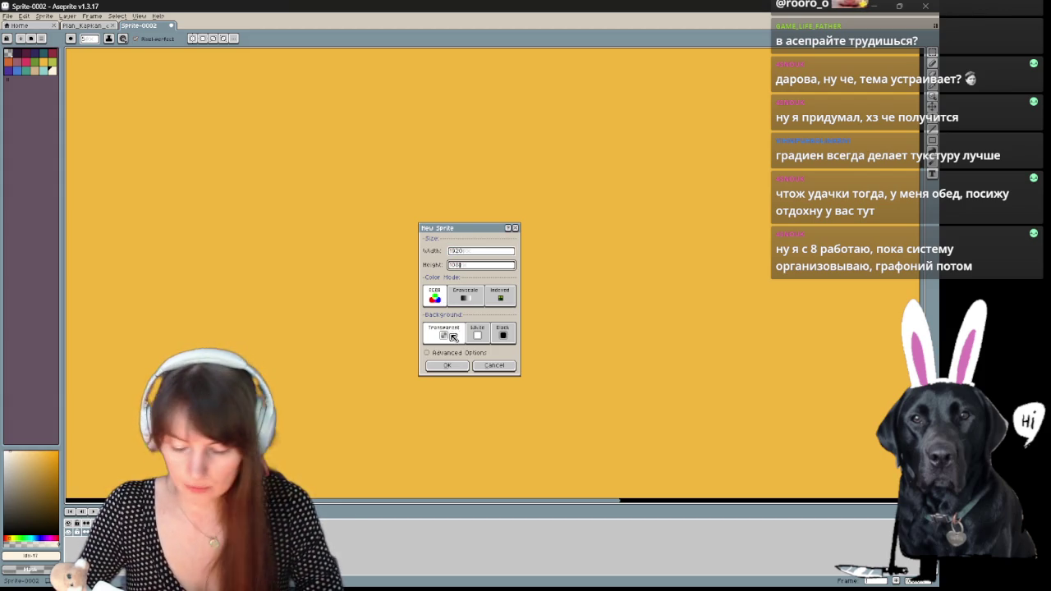
# - Confirm the new transparent sprite, open and zoom into DitheringPatterns.png, then bring up Export Sprite Sheet
pyautogui.click(446, 365)
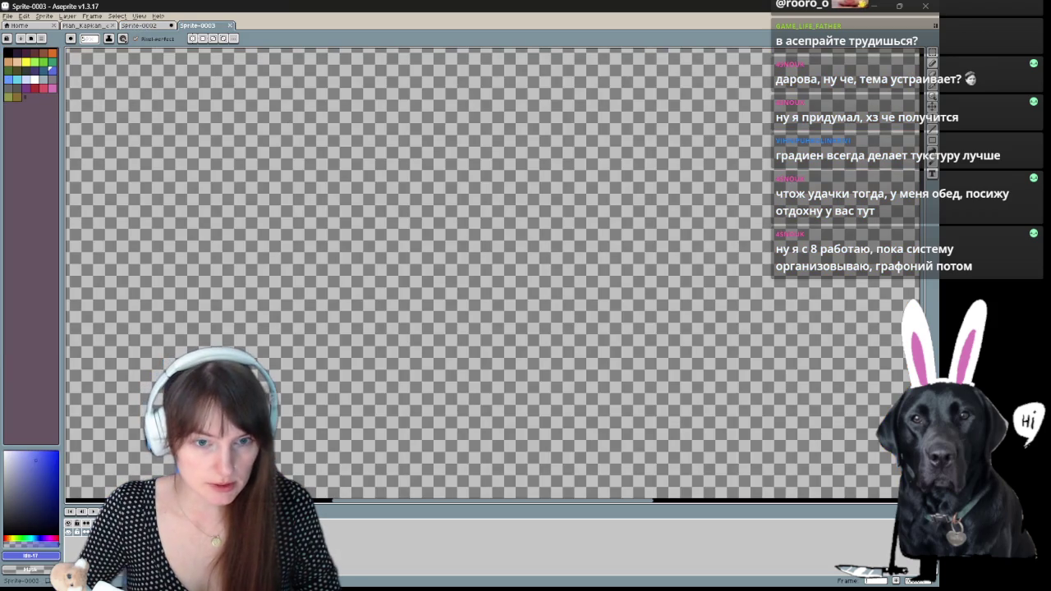
pyautogui.moveTo(403, 321); pyautogui.dragTo(418, 213)
pyautogui.scroll(2, 481, 251)
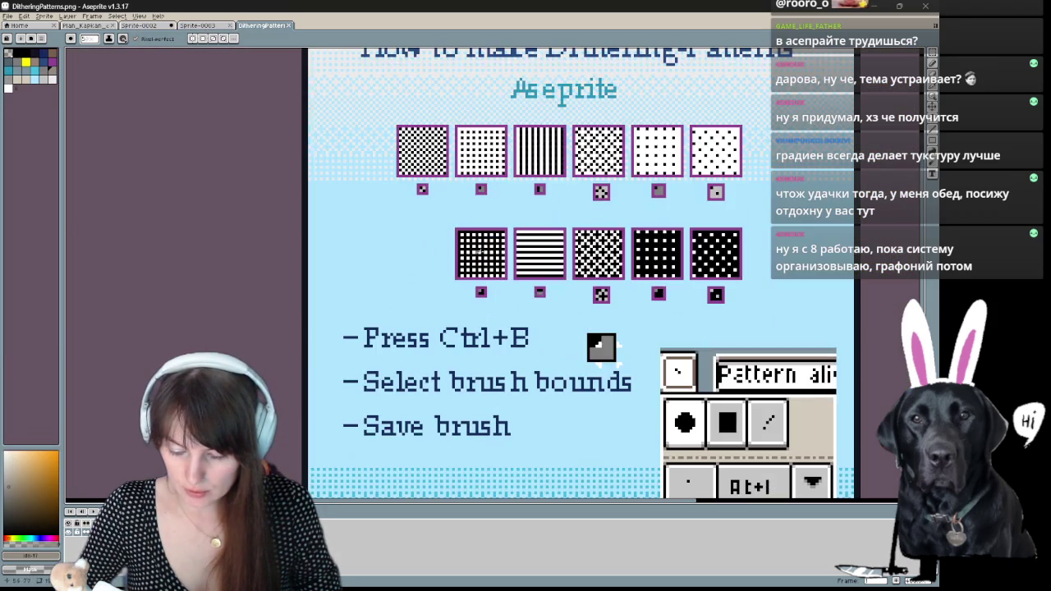
pyautogui.scroll(1, 632, 165)
pyautogui.scroll(1, 711, 167)
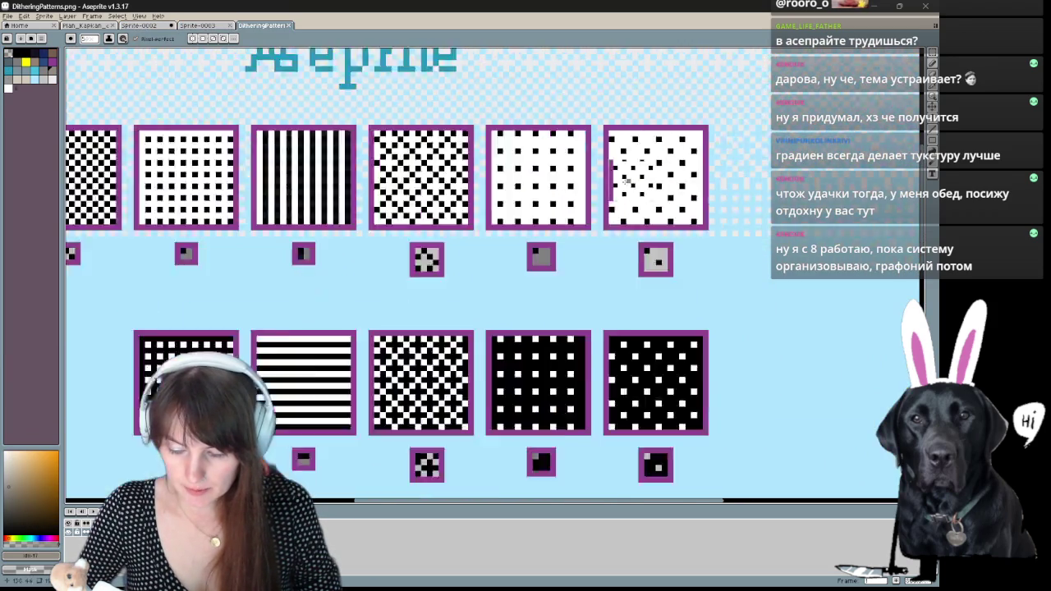
pyautogui.scroll(-3, 713, 169)
pyautogui.scroll(1, 382, 201)
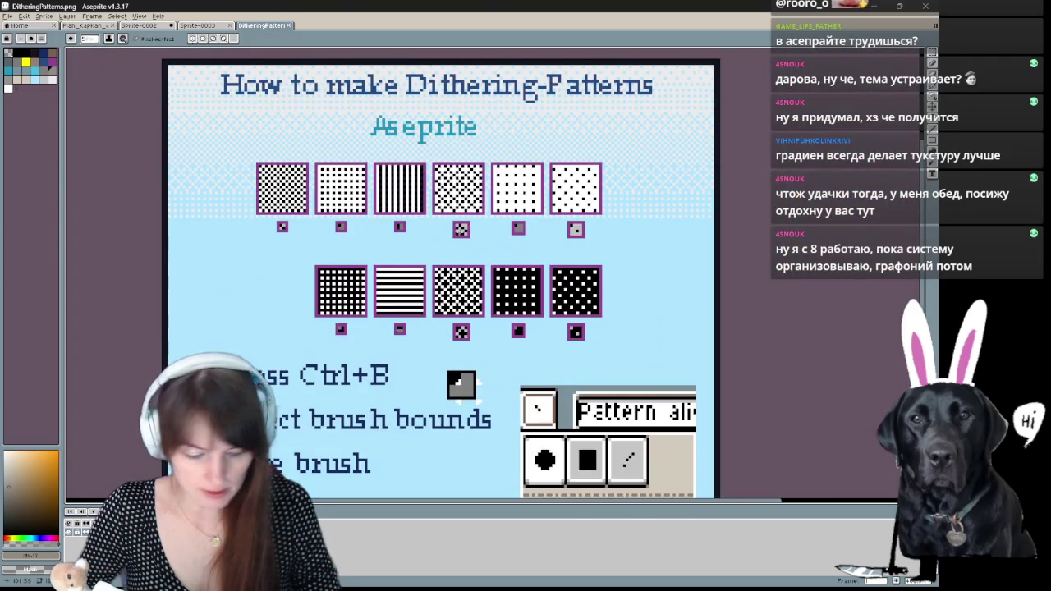
pyautogui.hotkey('ctrl', 'e')
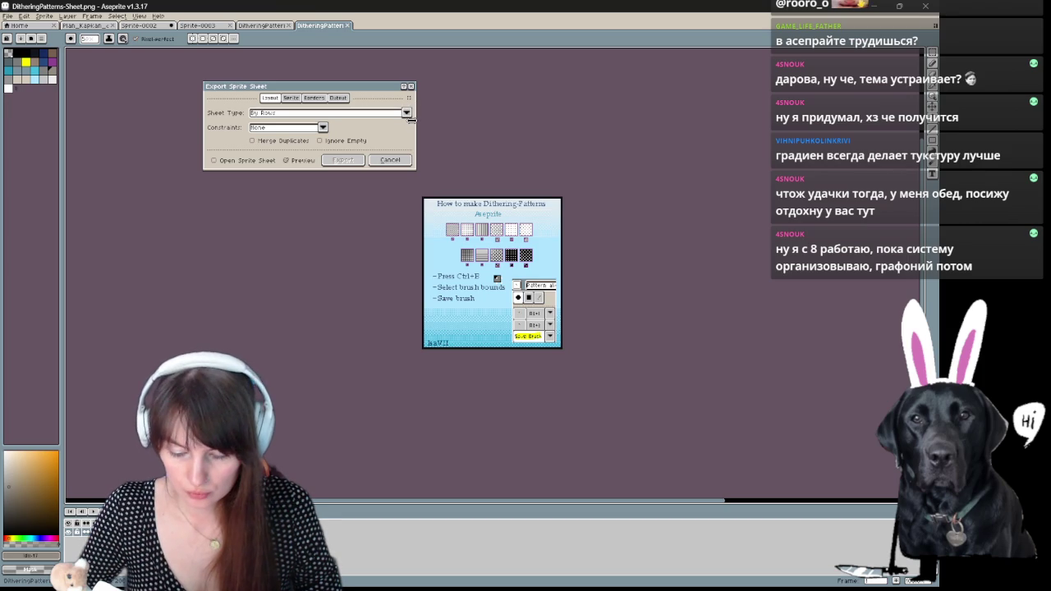
# - Leave Sheet Type at By Rows and cancel the export to view DitheringPatterns.png
pyautogui.click(402, 114)
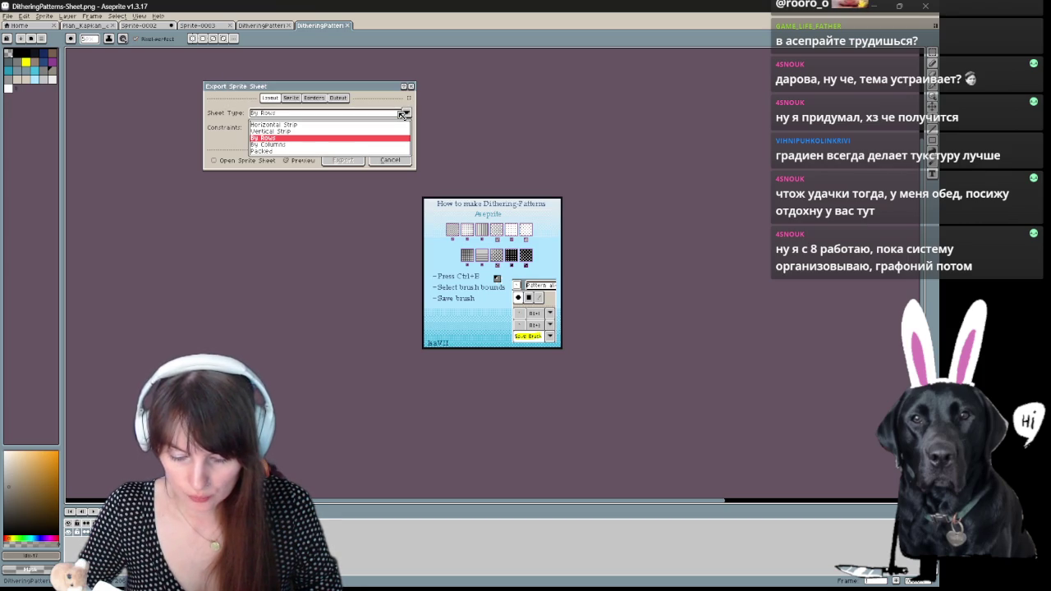
pyautogui.click(366, 103)
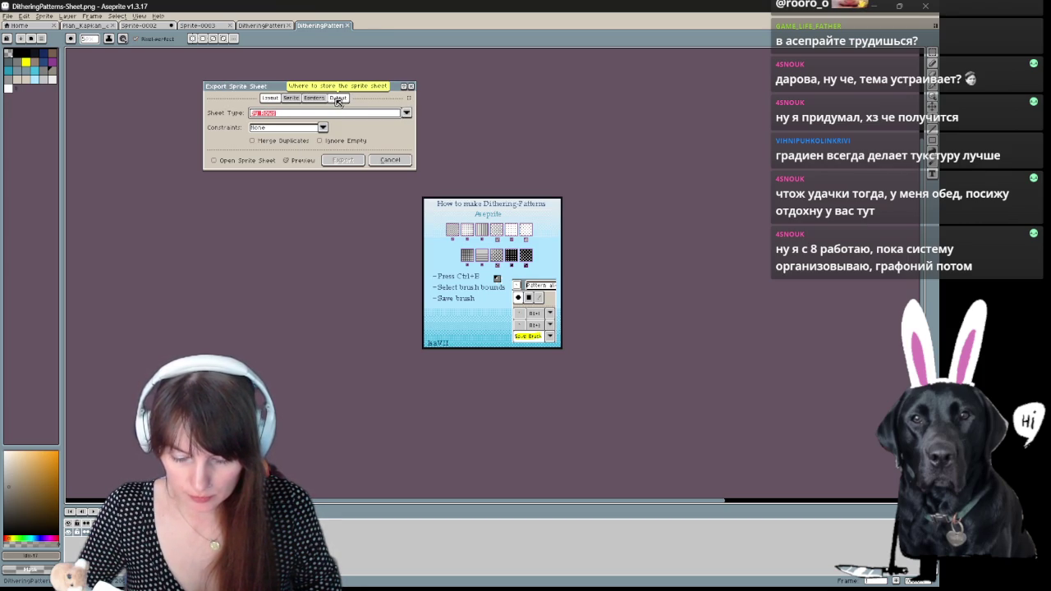
pyautogui.click(391, 161)
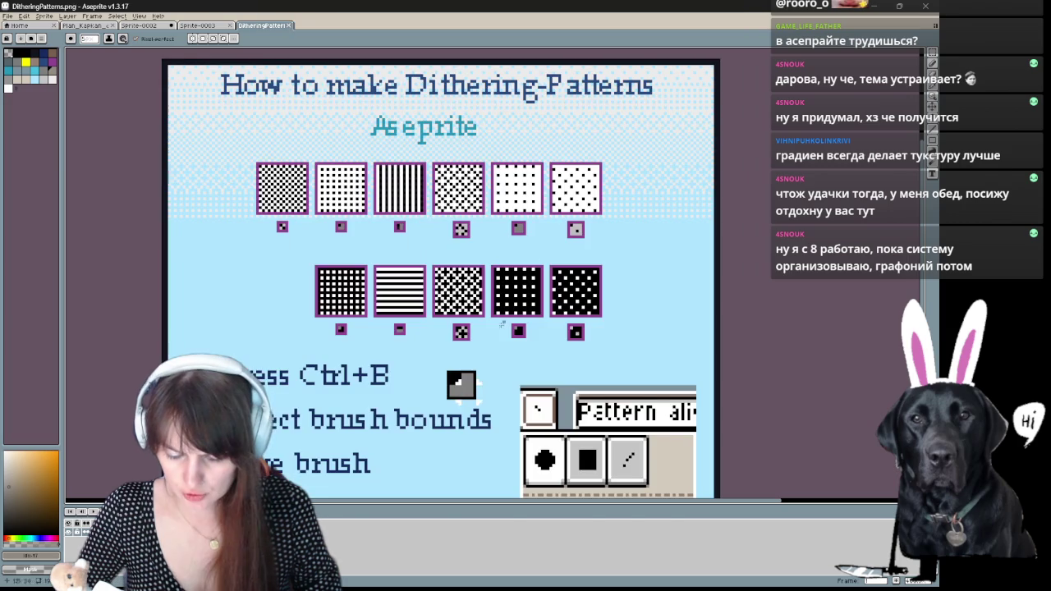
pyautogui.scroll(-2, 356, 444)
pyautogui.scroll(1, 385, 431)
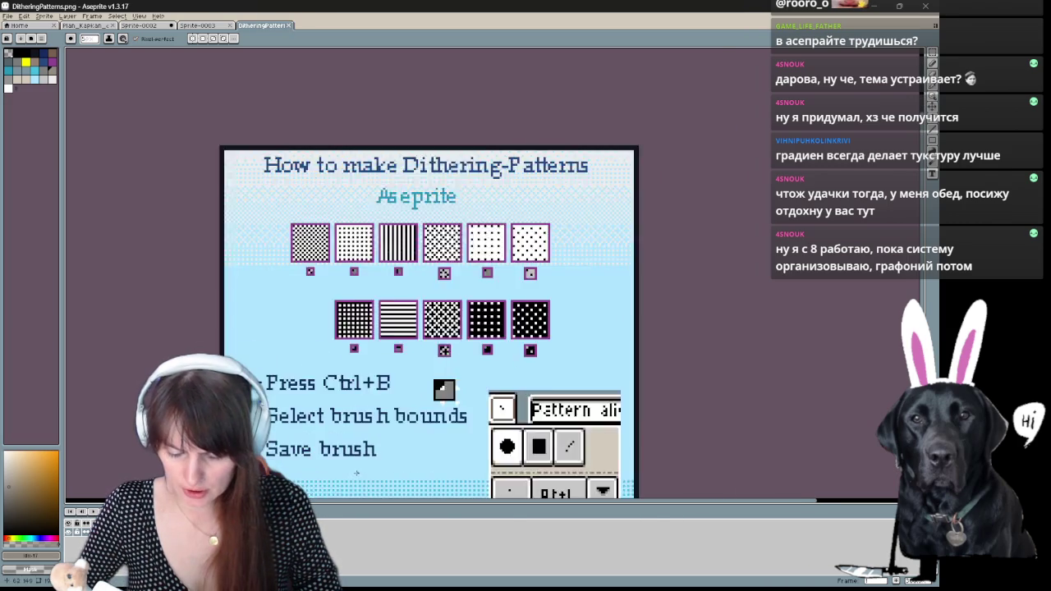
pyautogui.scroll(1, 405, 425)
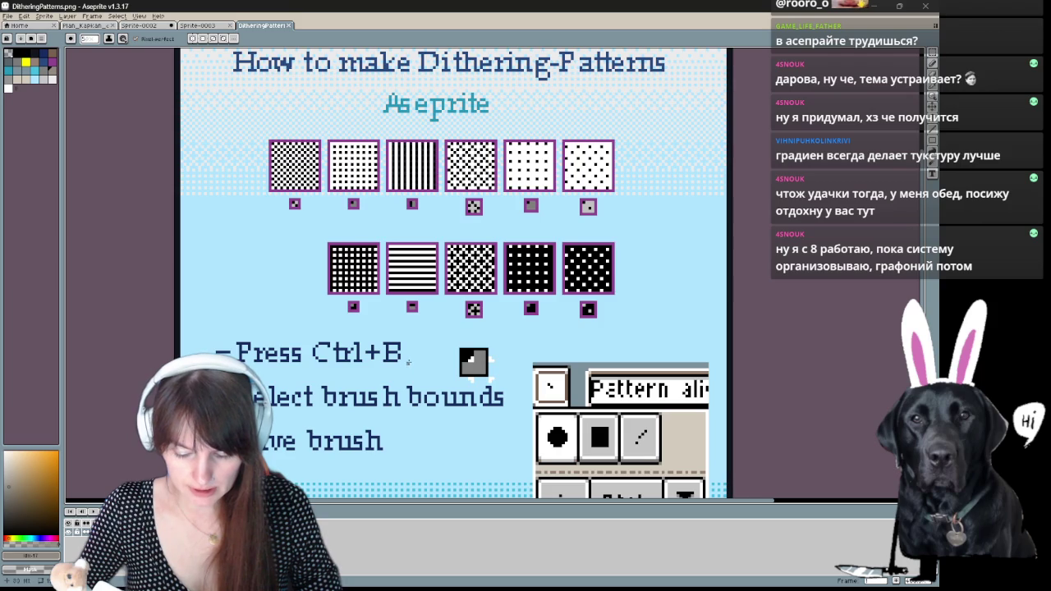
pyautogui.hotkey('ctrl', 'b')
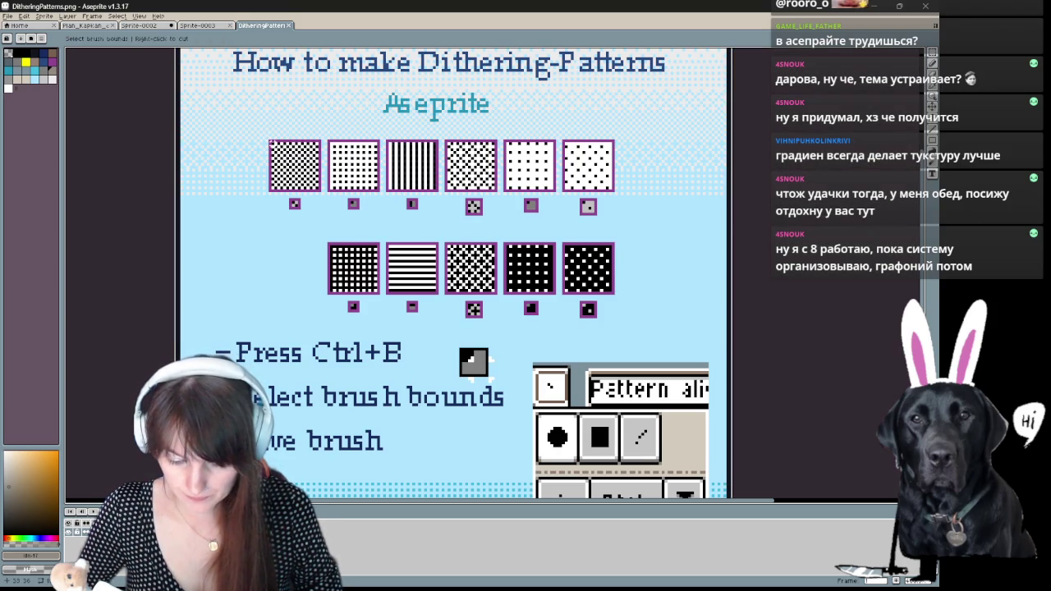
# - Capture the first dither pattern from DitheringPatterns.png as a custom brush
pyautogui.moveTo(271, 141); pyautogui.dragTo(318, 190)
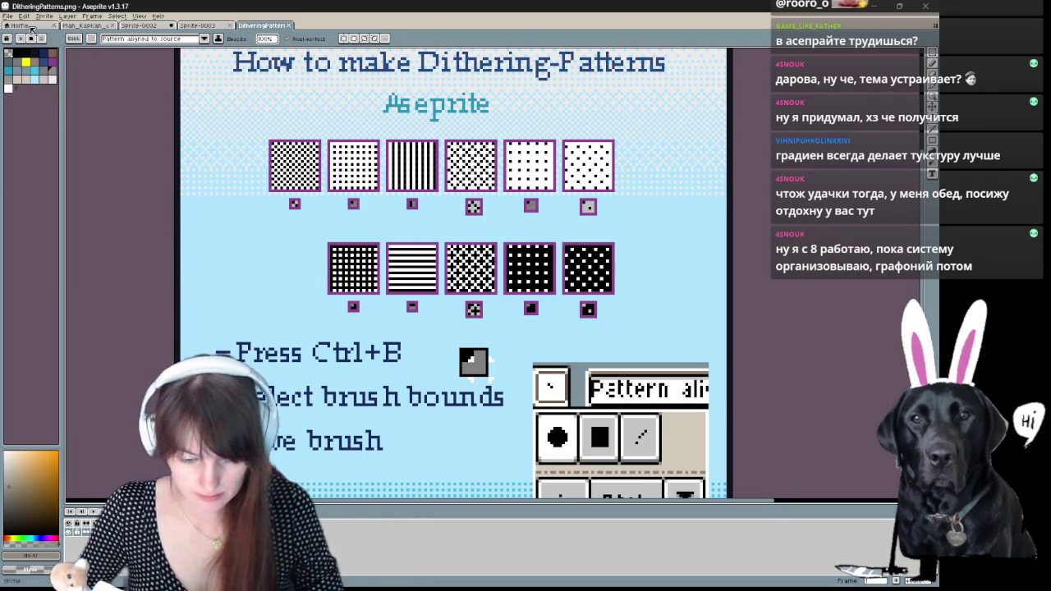
pyautogui.scroll(-2, 578, 279)
pyautogui.scroll(1, 645, 468)
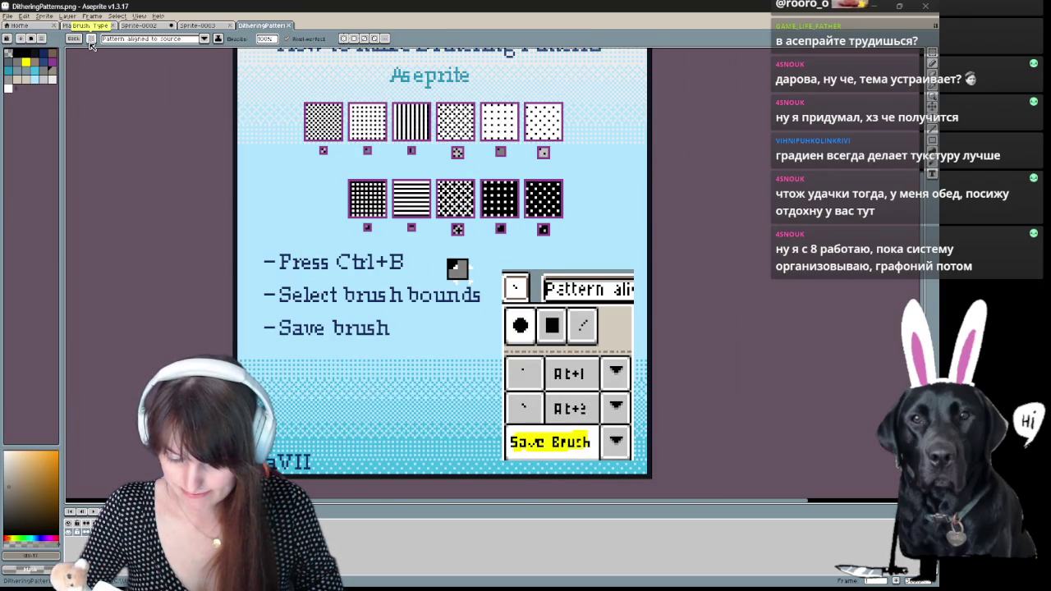
pyautogui.click(205, 39)
# - Save the captured first pattern into an empty custom brush slot
pyautogui.click(93, 39)
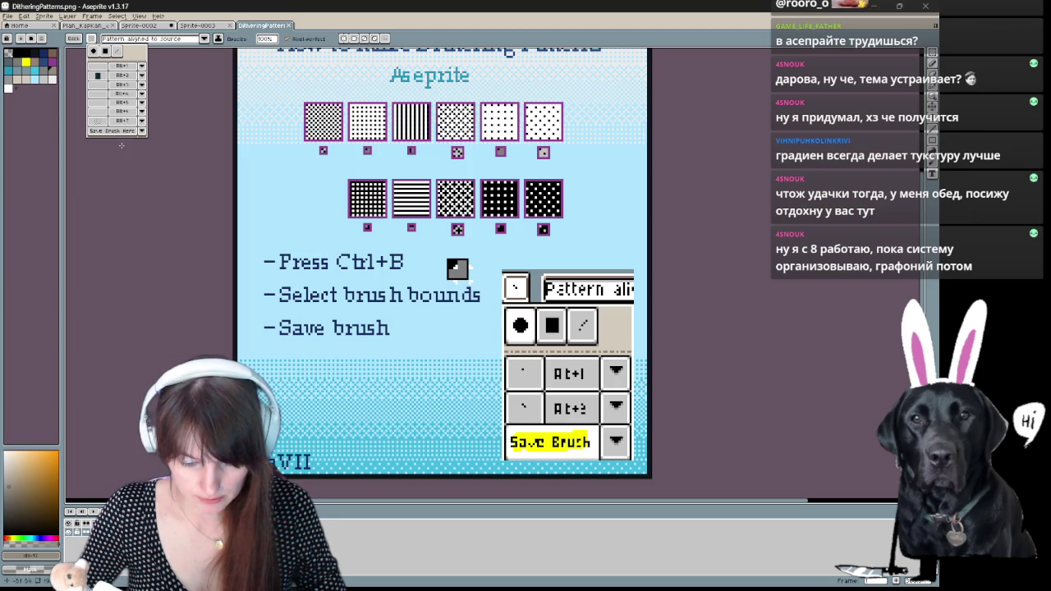
pyautogui.click(143, 132)
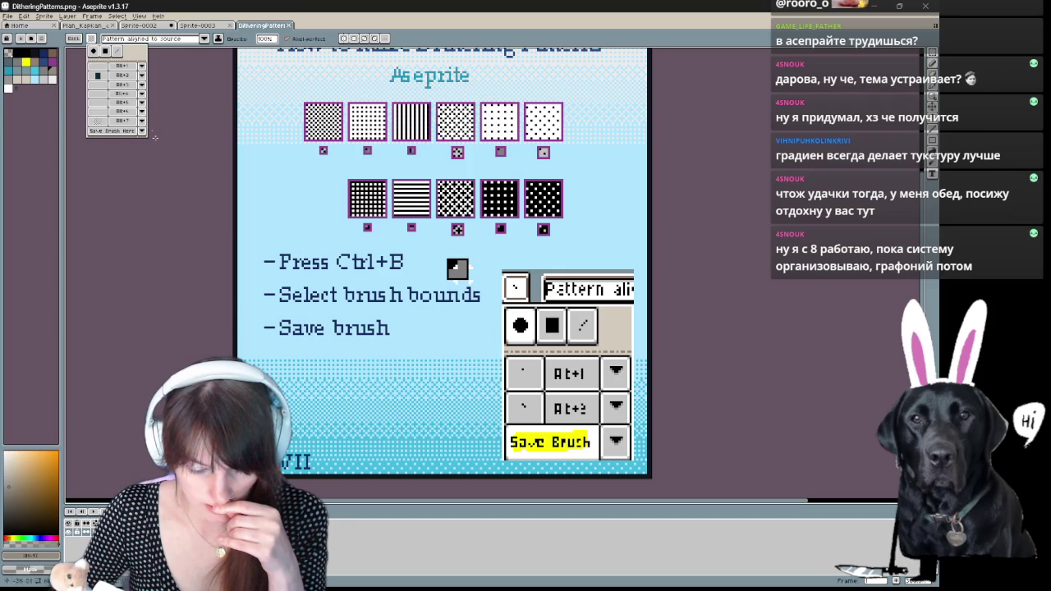
pyautogui.click(142, 102)
pyautogui.click(107, 95)
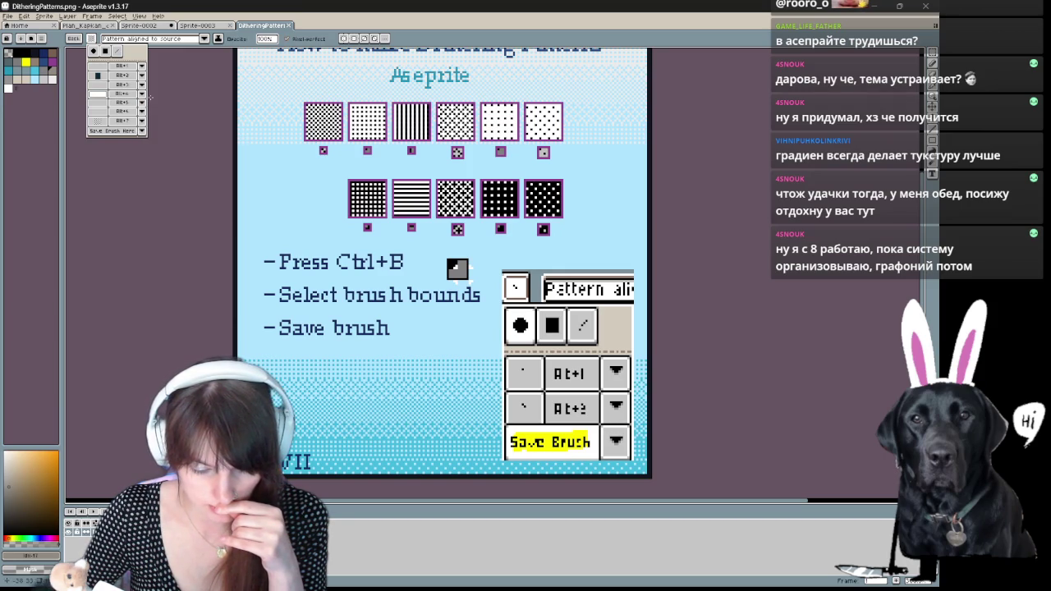
pyautogui.click(142, 94)
pyautogui.click(142, 94)
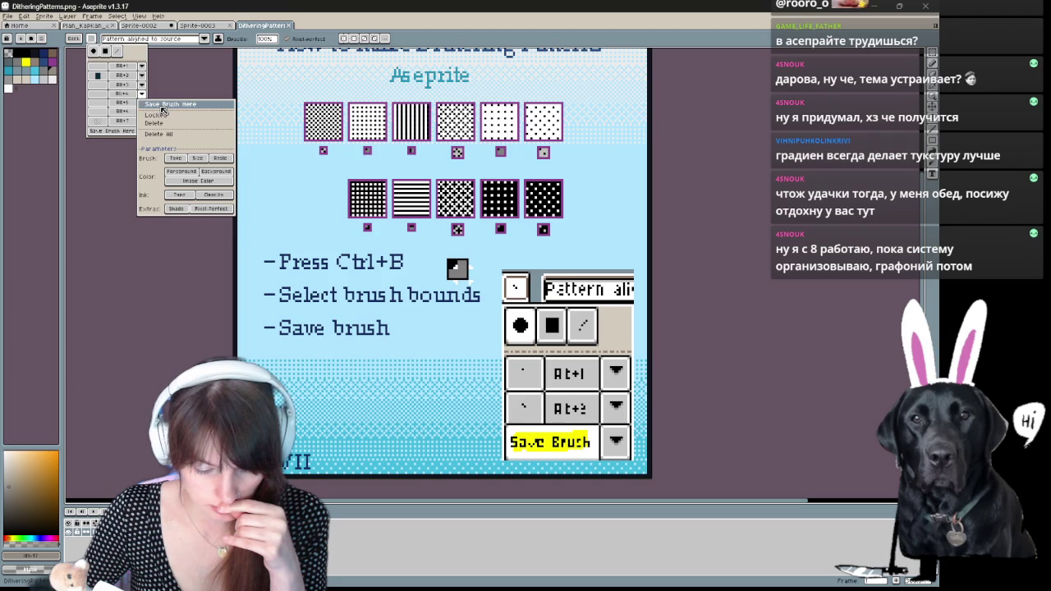
pyautogui.click(161, 105)
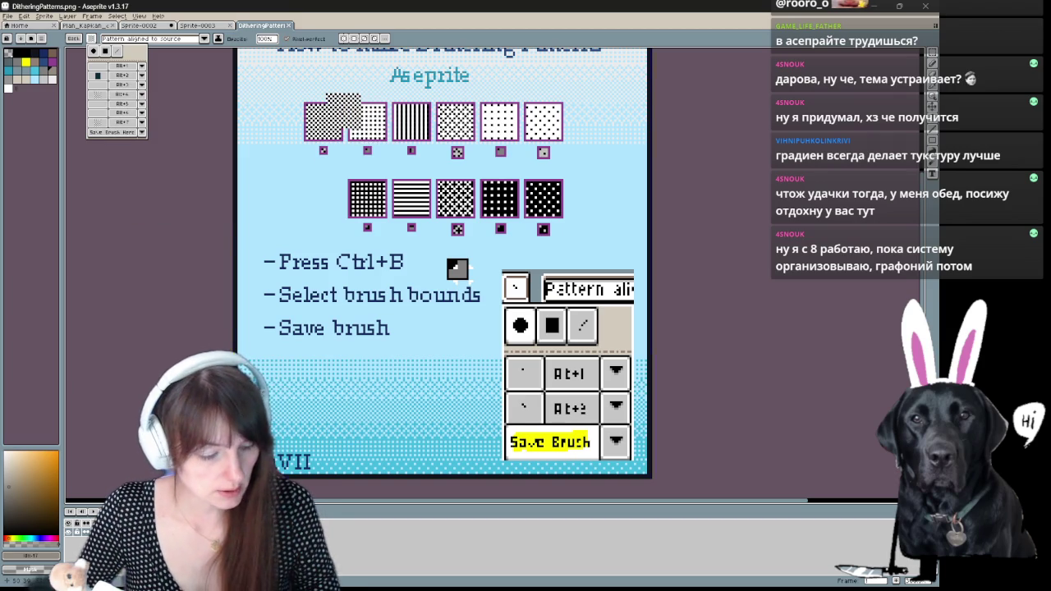
# - Capture the second dither swatch and the second-row middle pattern as brushes
pyautogui.hotkey('ctrl', 'b')
pyautogui.moveTo(348, 103); pyautogui.dragTo(385, 140)
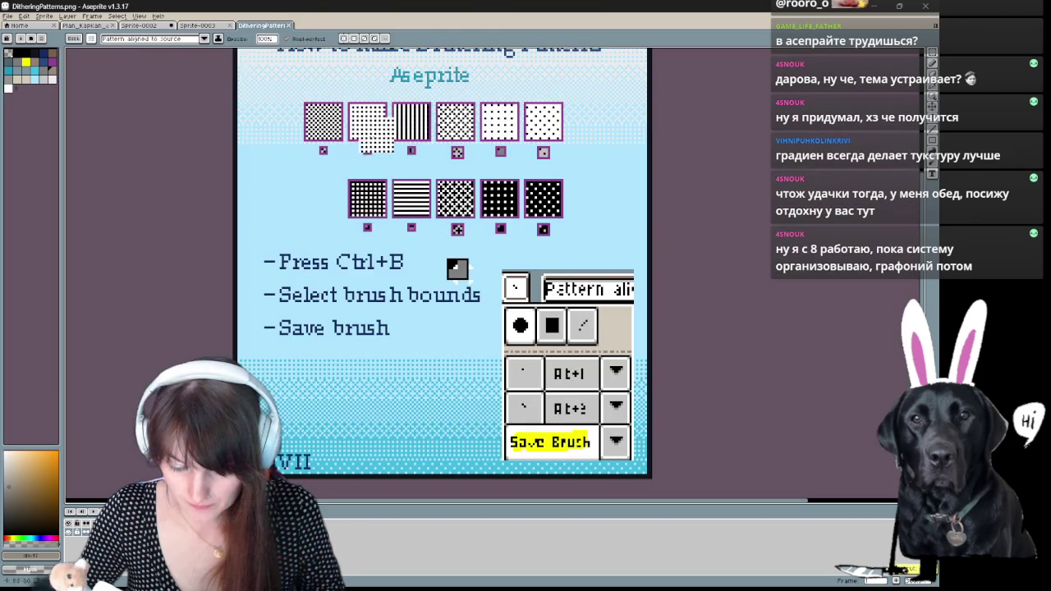
pyautogui.click(92, 41)
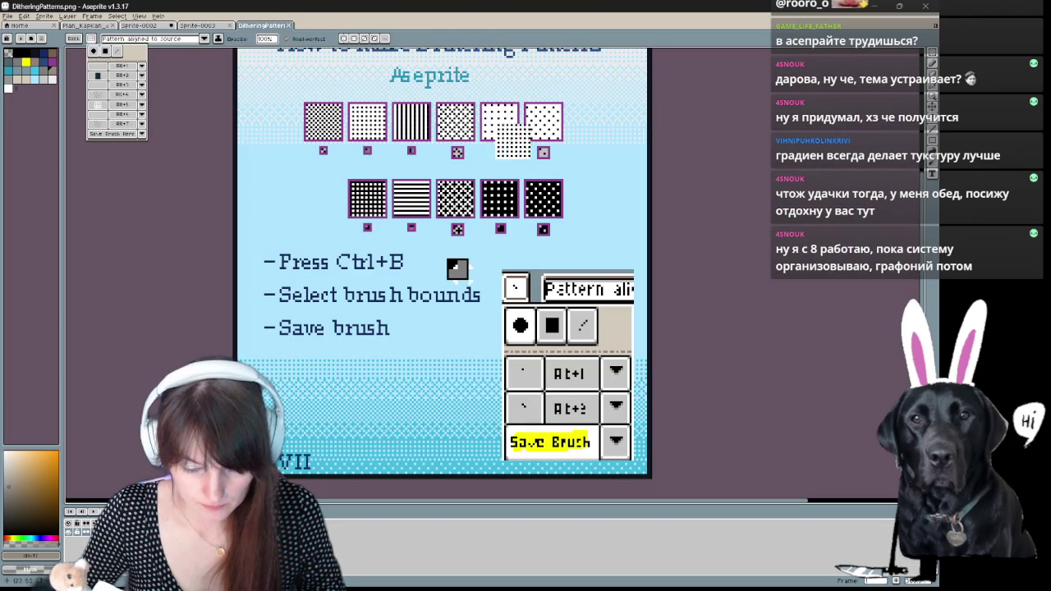
pyautogui.hotkey('ctrl', 'b')
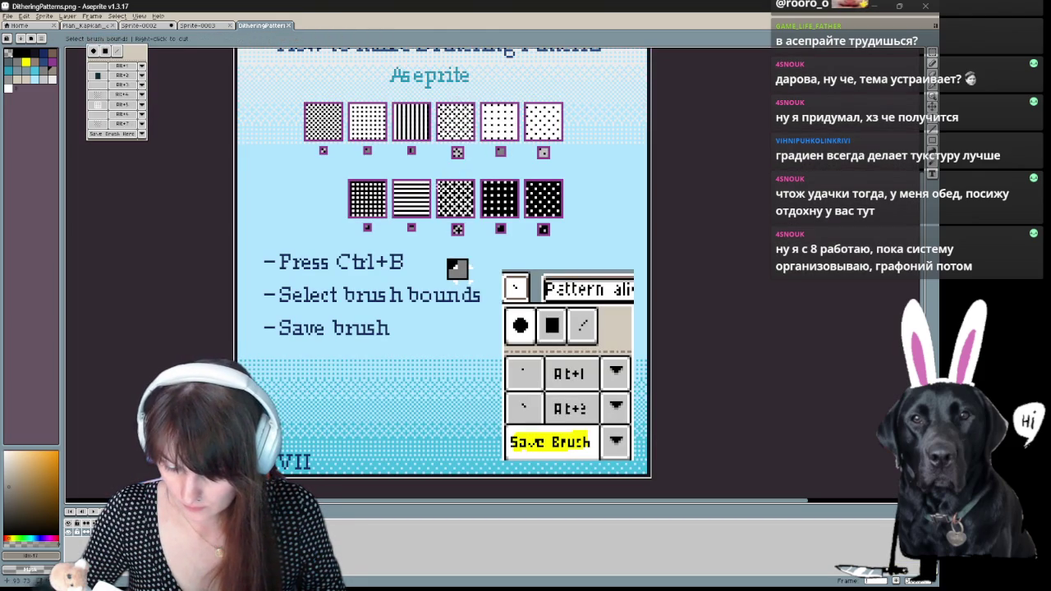
pyautogui.moveTo(436, 181); pyautogui.dragTo(473, 218)
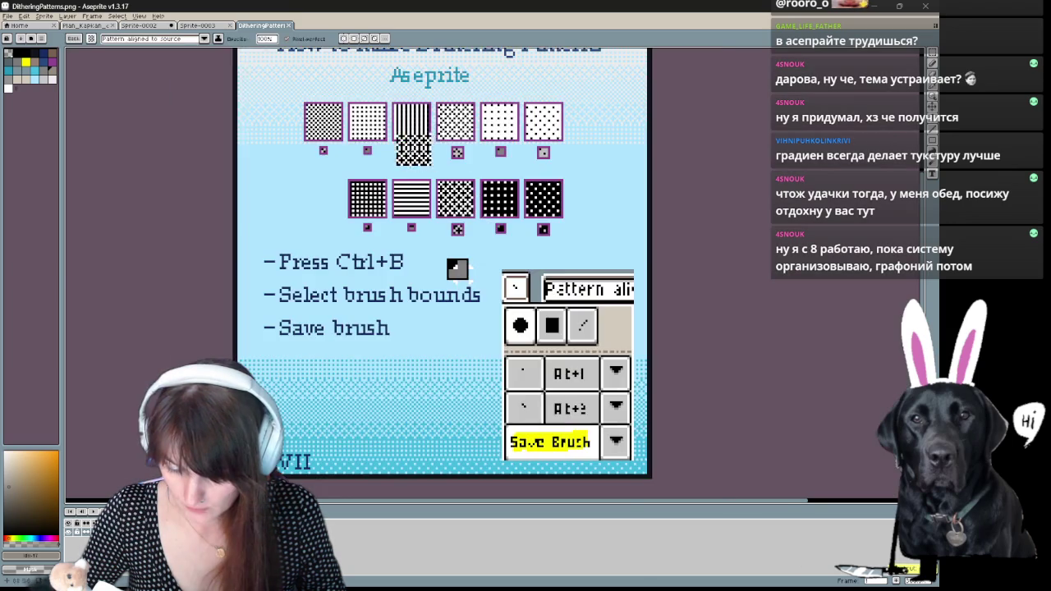
pyautogui.scroll(2, 384, 148)
pyautogui.scroll(2, 238, 152)
pyautogui.scroll(-2, 575, 277)
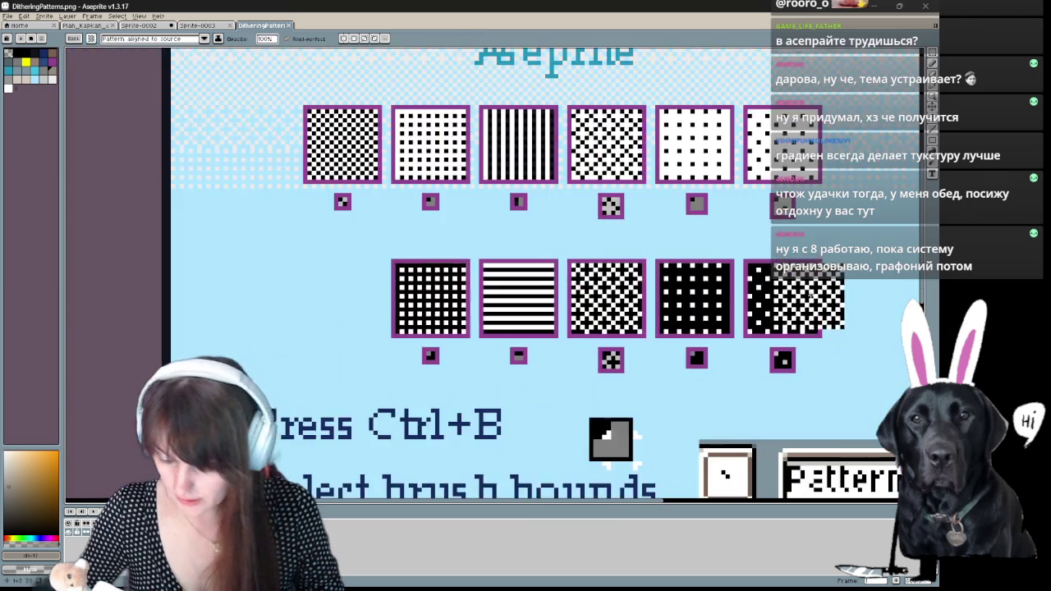
pyautogui.scroll(1, 777, 280)
# - Capture several small pattern tiles as brushes, checking the saved brush list
pyautogui.hotkey('ctrl', 'b')
pyautogui.moveTo(534, 372); pyautogui.dragTo(558, 389)
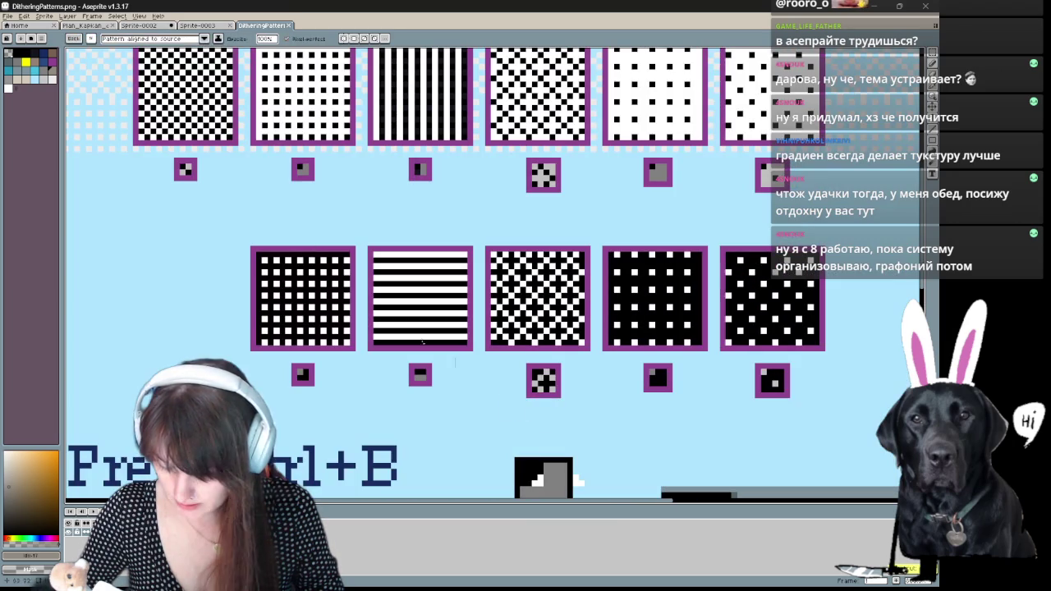
pyautogui.click(93, 38)
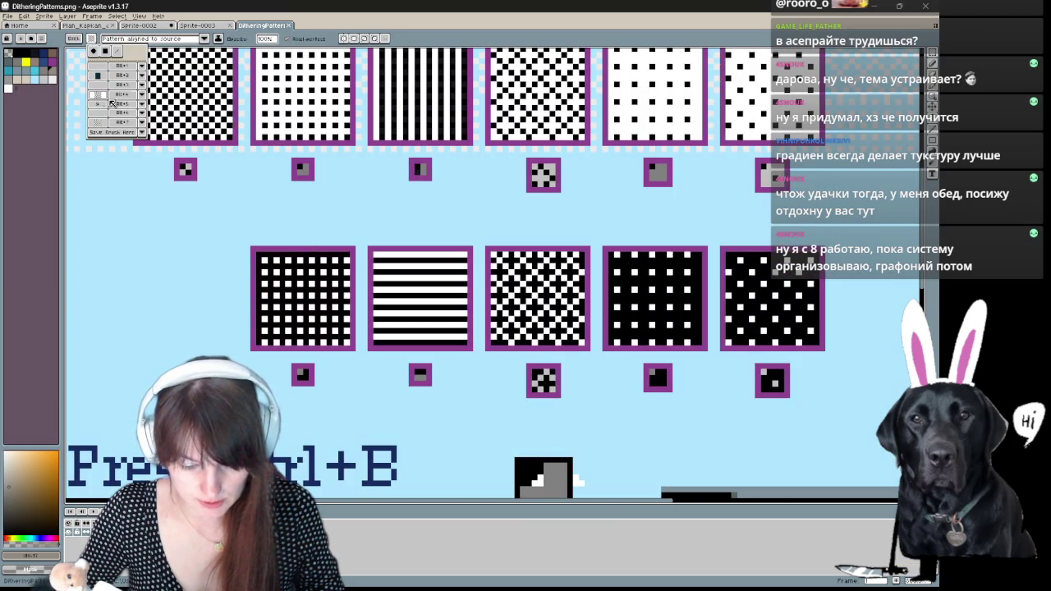
pyautogui.hotkey('ctrl', 'b')
pyautogui.moveTo(185, 170); pyautogui.dragTo(185, 171)
pyautogui.click(92, 39)
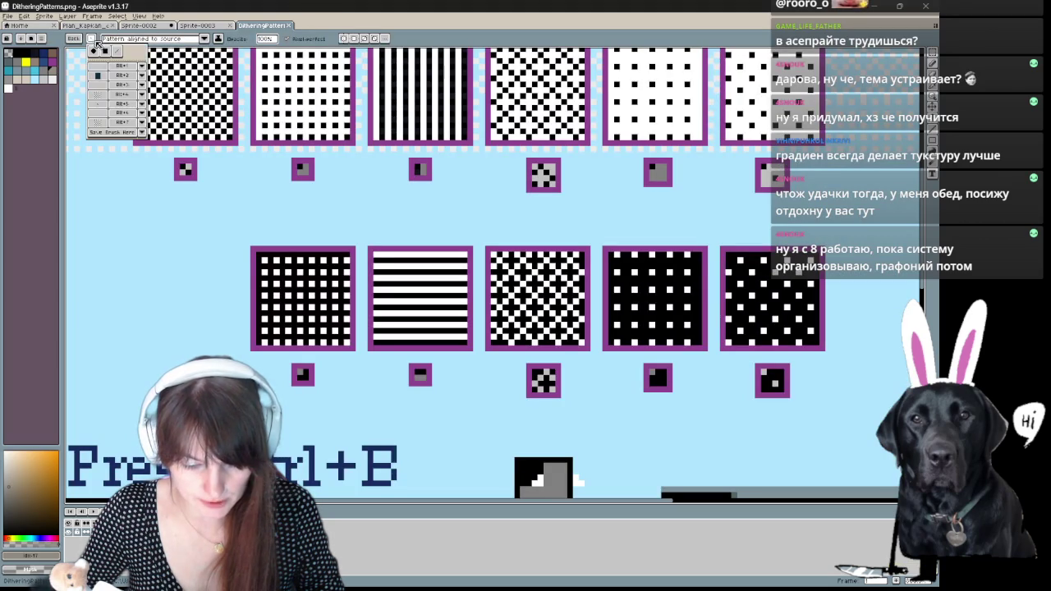
pyautogui.click(103, 97)
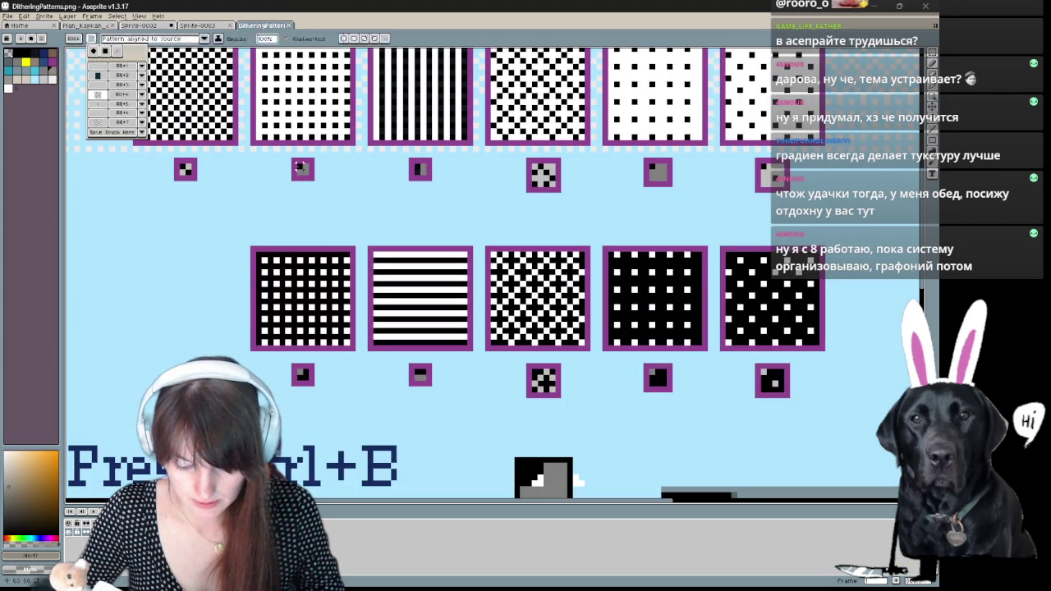
pyautogui.hotkey('ctrl', 'b')
pyautogui.click(300, 170)
pyautogui.click(93, 39)
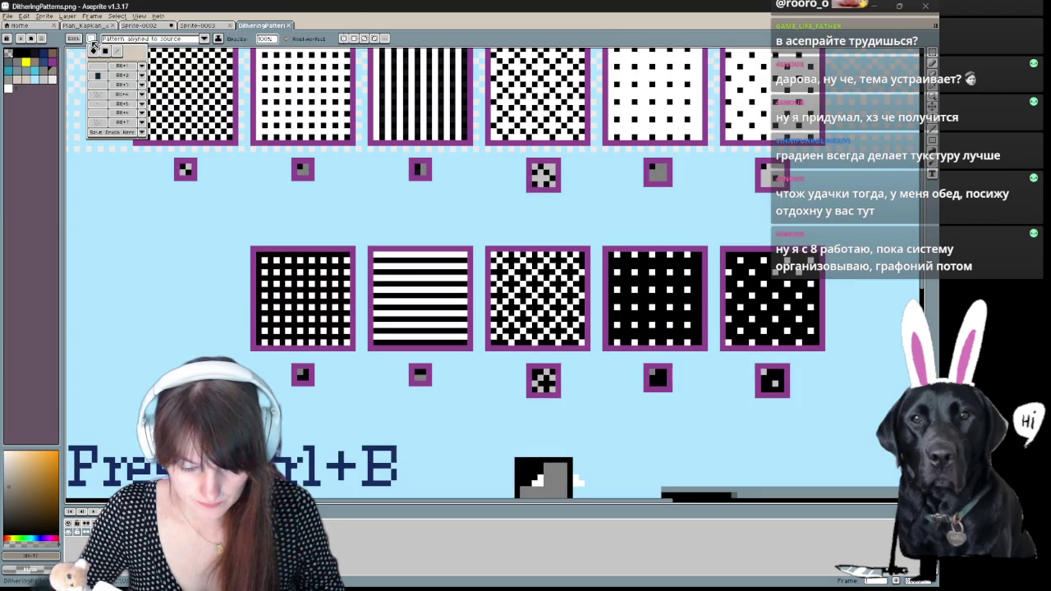
# - Confirm Custom Brush #4 uses the Alt+4 shortcut, then show the brush slots
pyautogui.click(123, 94)
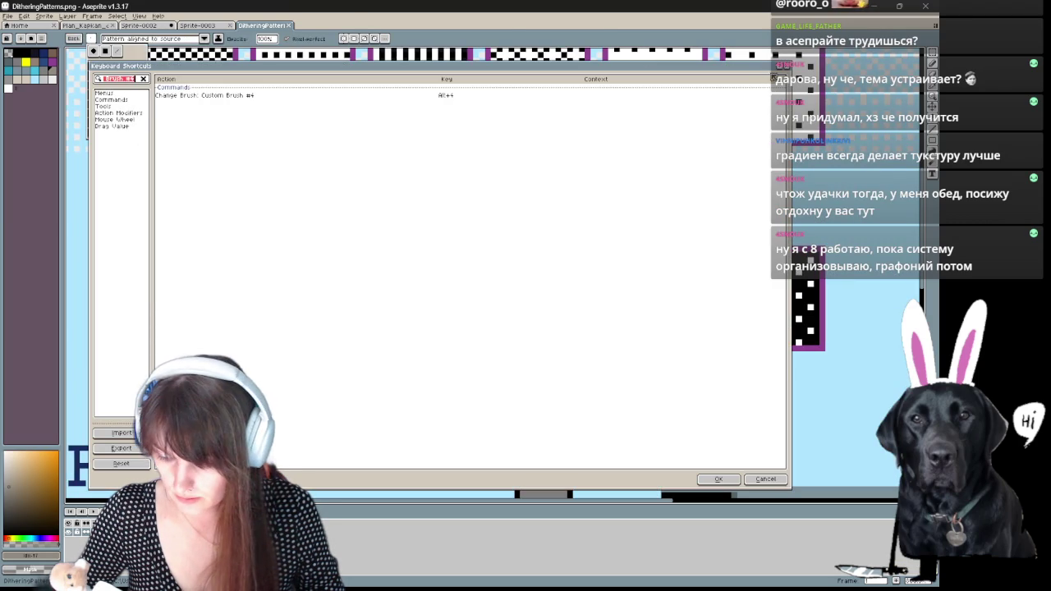
pyautogui.click(784, 68)
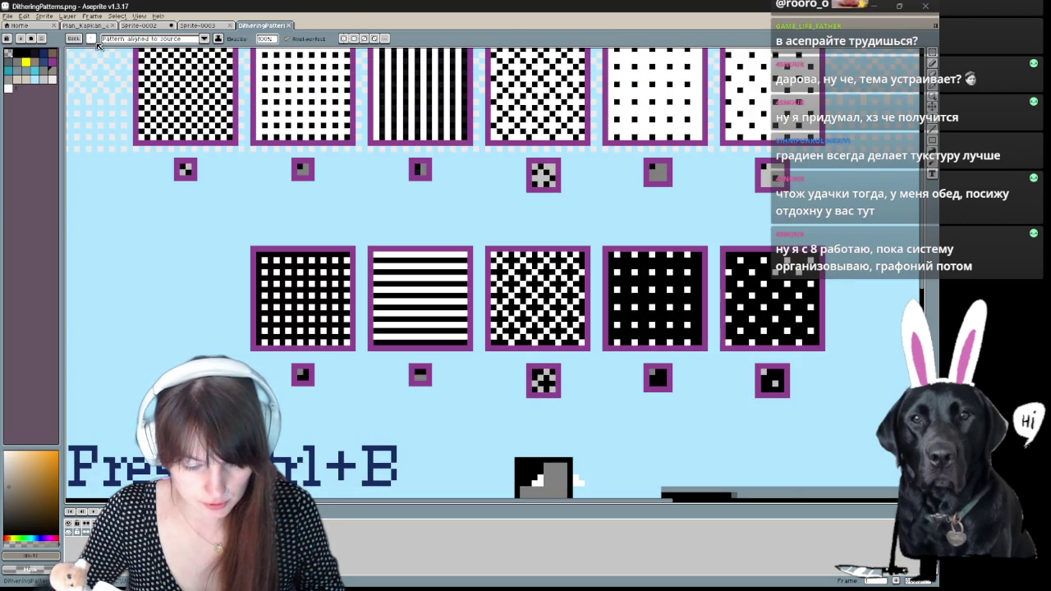
pyautogui.click(92, 38)
pyautogui.click(123, 94)
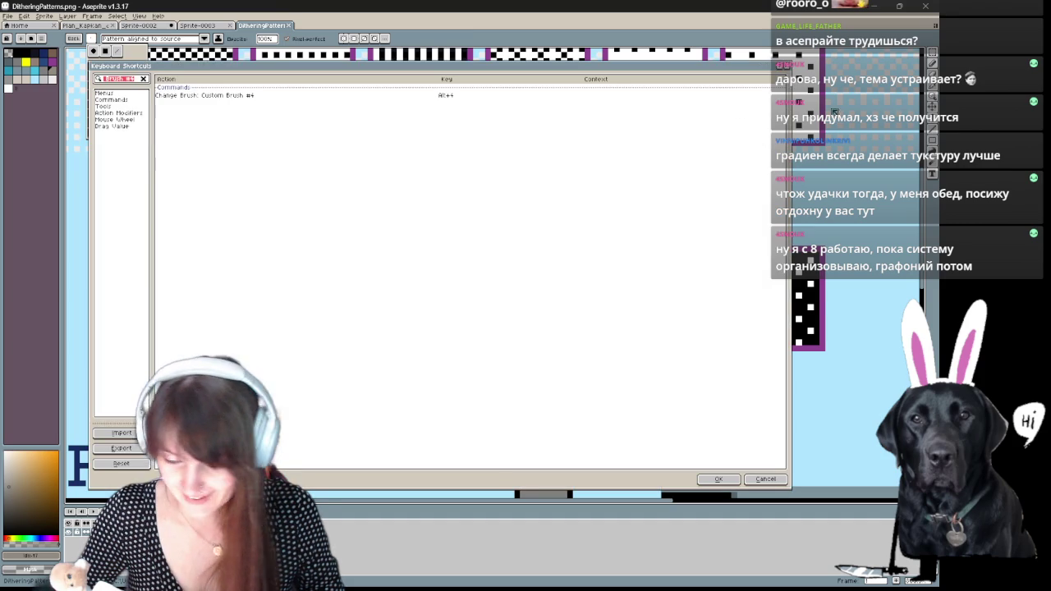
pyautogui.click(785, 67)
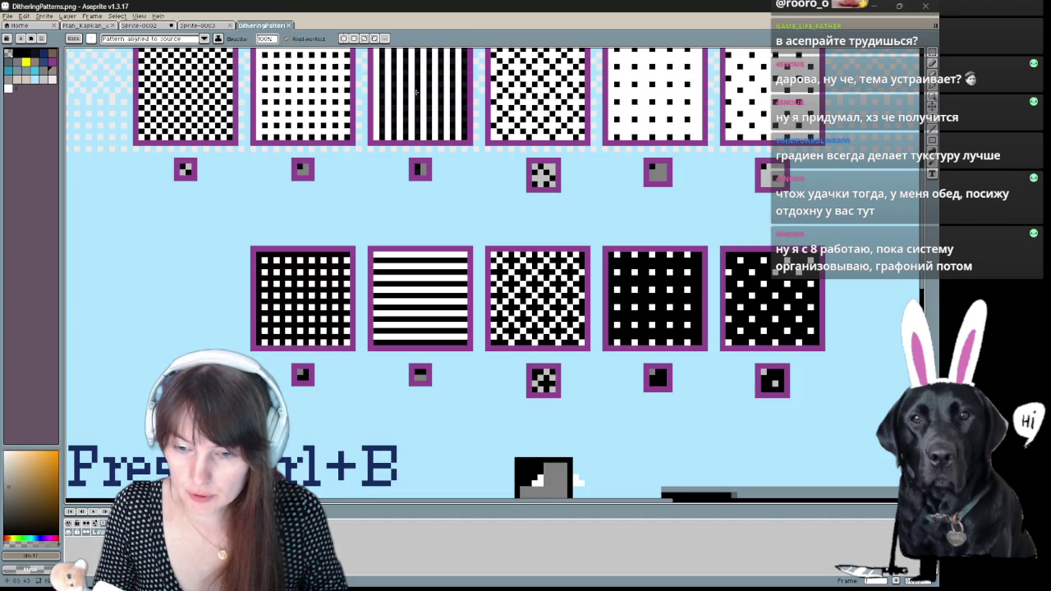
pyautogui.click(73, 39)
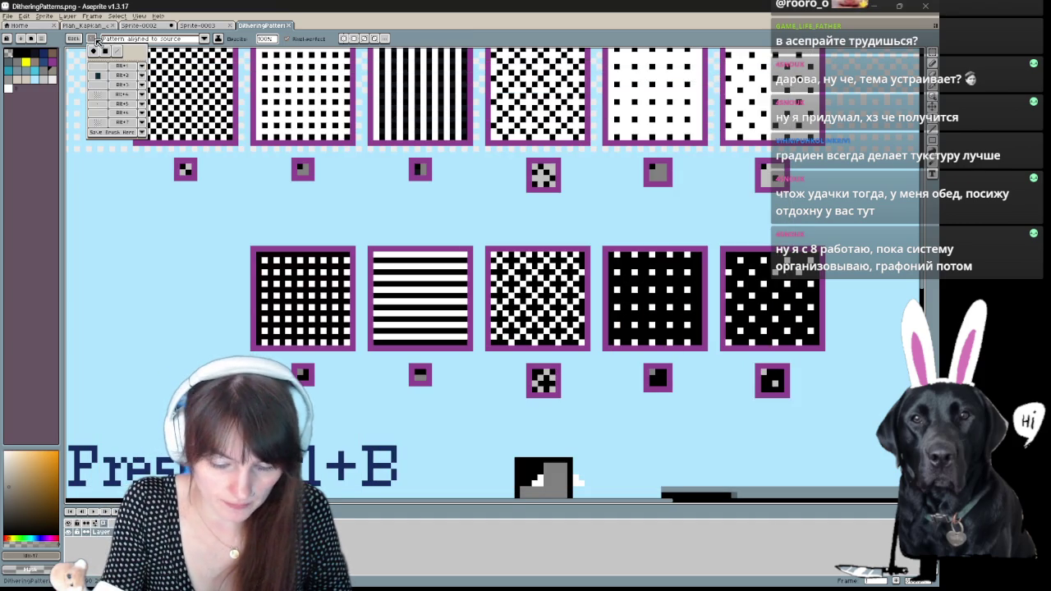
# - Save the current brush into slot 4 and capture another small dithering tile
pyautogui.click(142, 95)
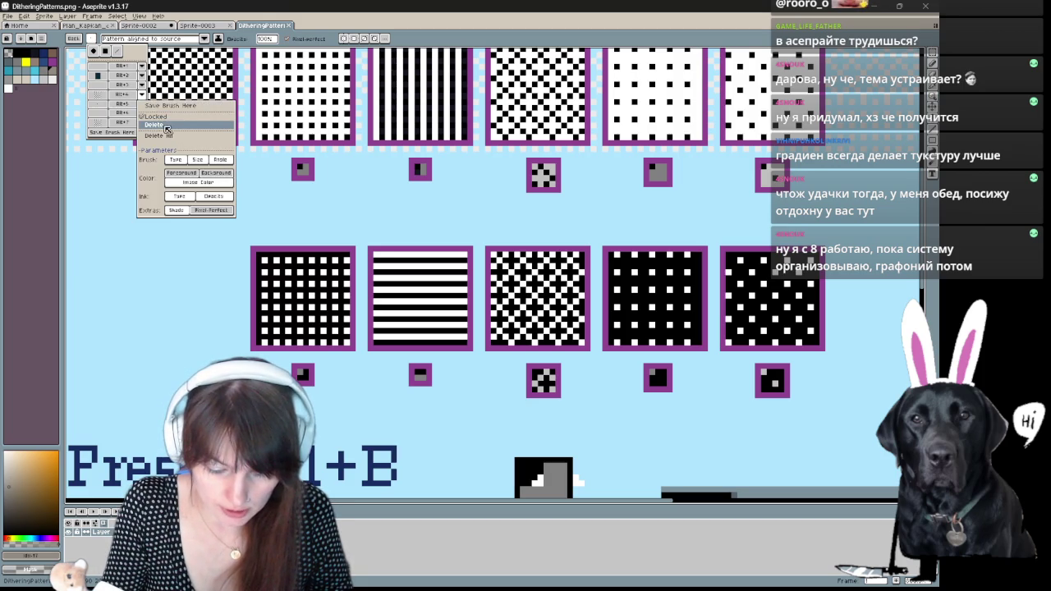
pyautogui.click(173, 107)
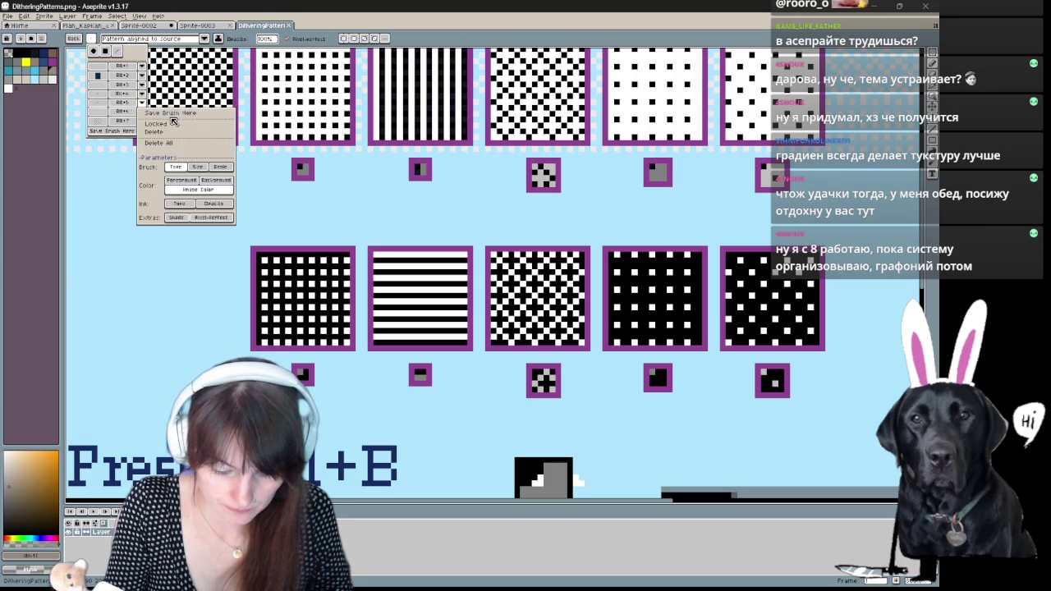
pyautogui.hotkey('ctrl', 'b')
pyautogui.moveTo(186, 166); pyautogui.dragTo(193, 176)
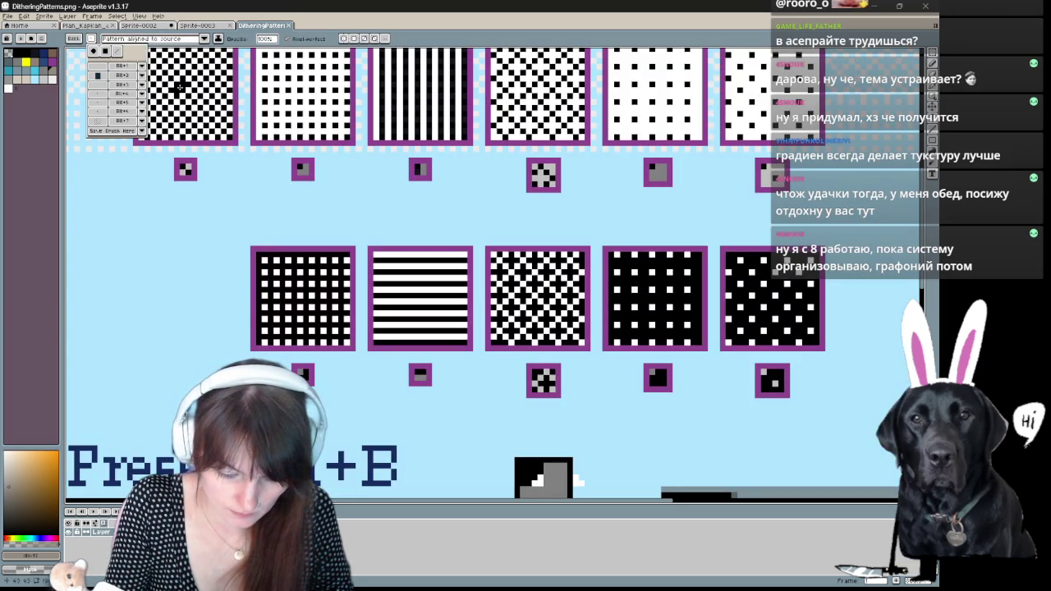
pyautogui.click(142, 102)
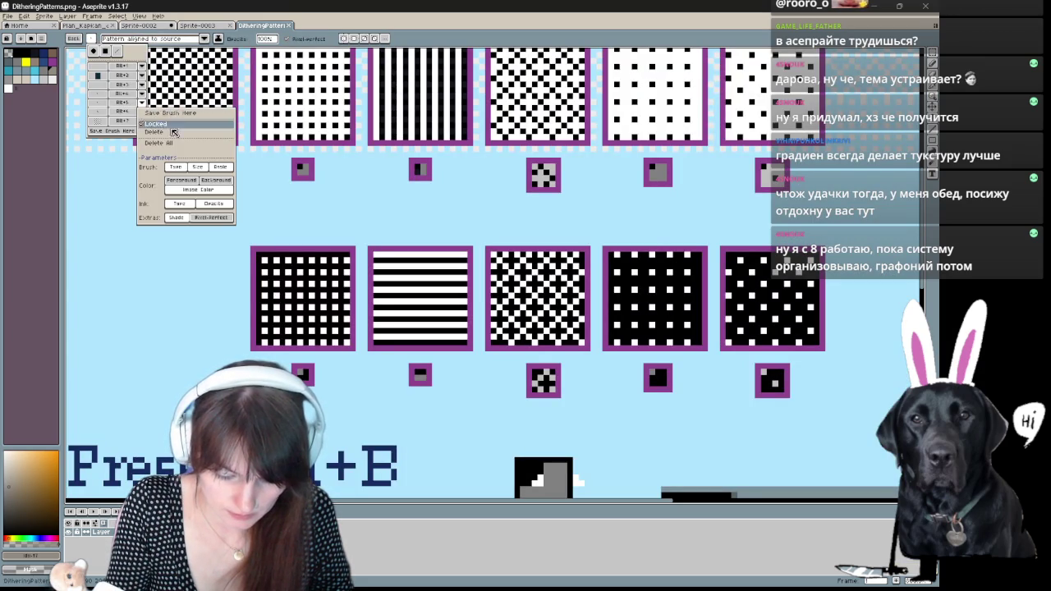
pyautogui.click(181, 115)
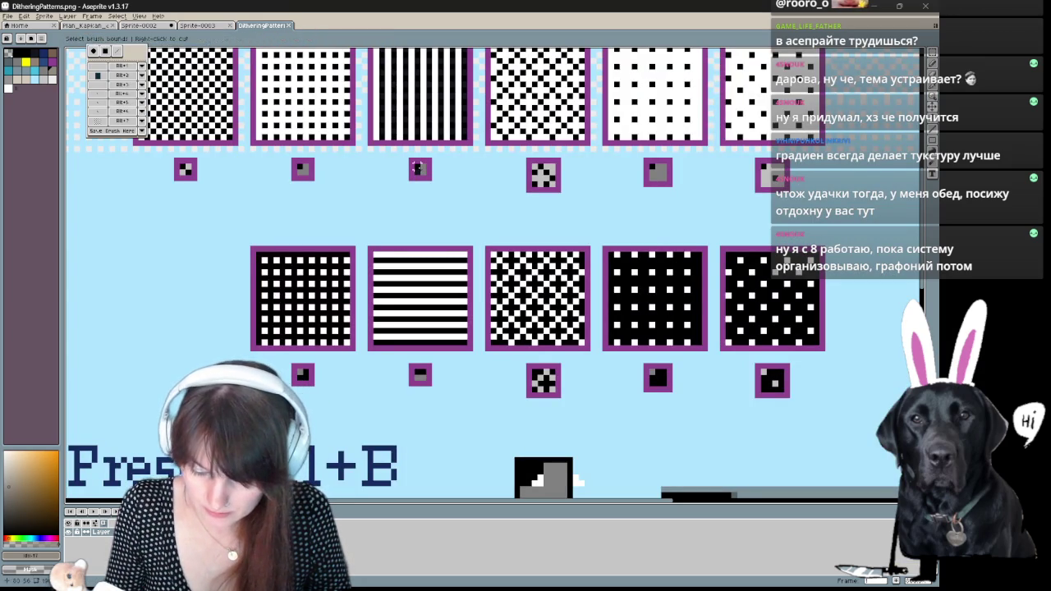
# - Capture two more dithering tiles and save them into numbered brush slots
pyautogui.hotkey('ctrl', 'b')
pyautogui.moveTo(420, 170); pyautogui.dragTo(428, 179)
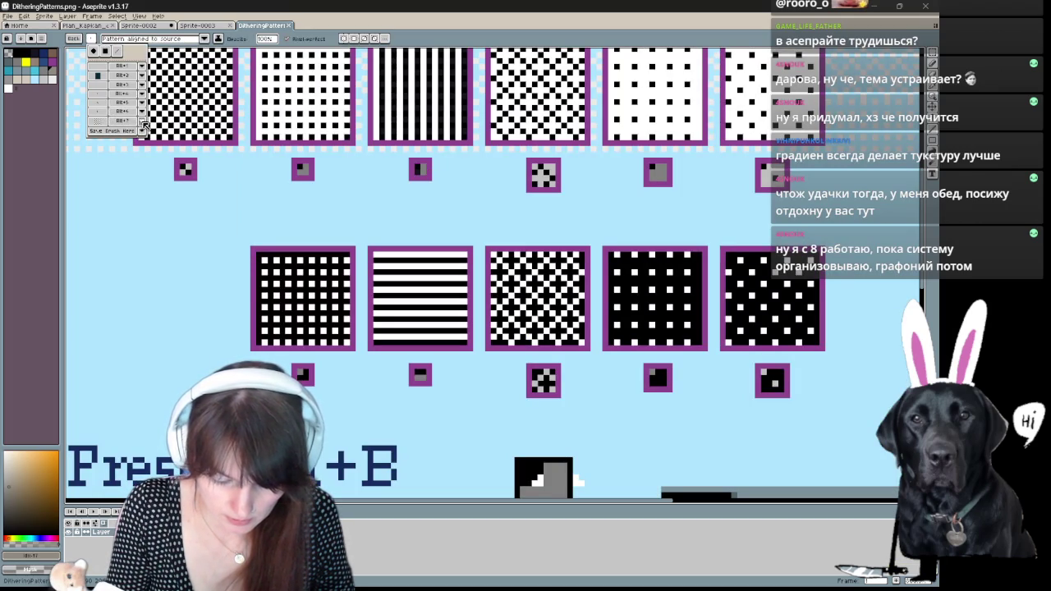
pyautogui.click(142, 122)
pyautogui.click(174, 136)
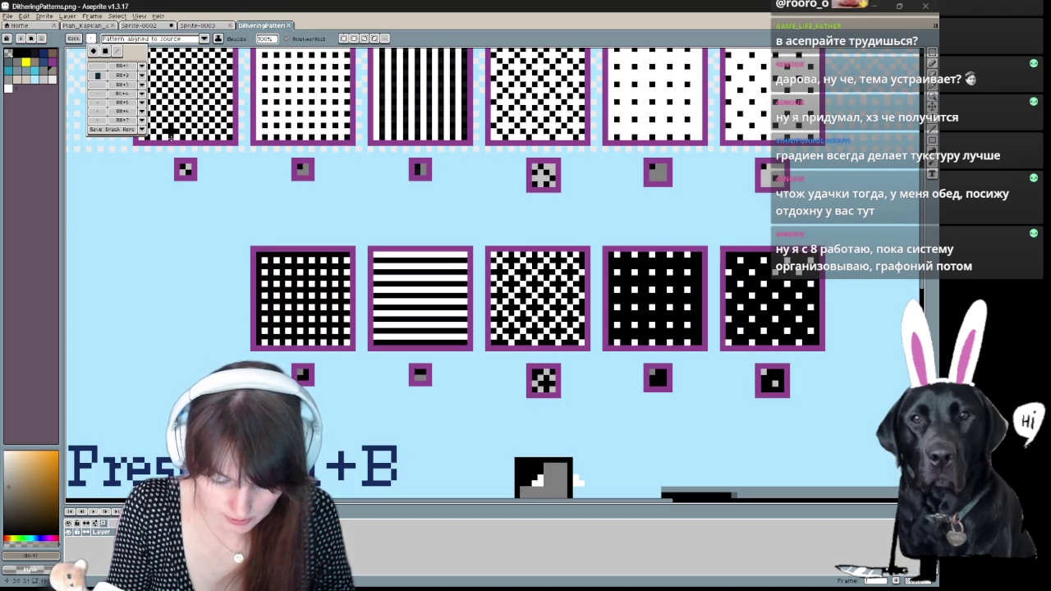
pyautogui.hotkey('ctrl', 'b')
pyautogui.moveTo(533, 167); pyautogui.dragTo(558, 189)
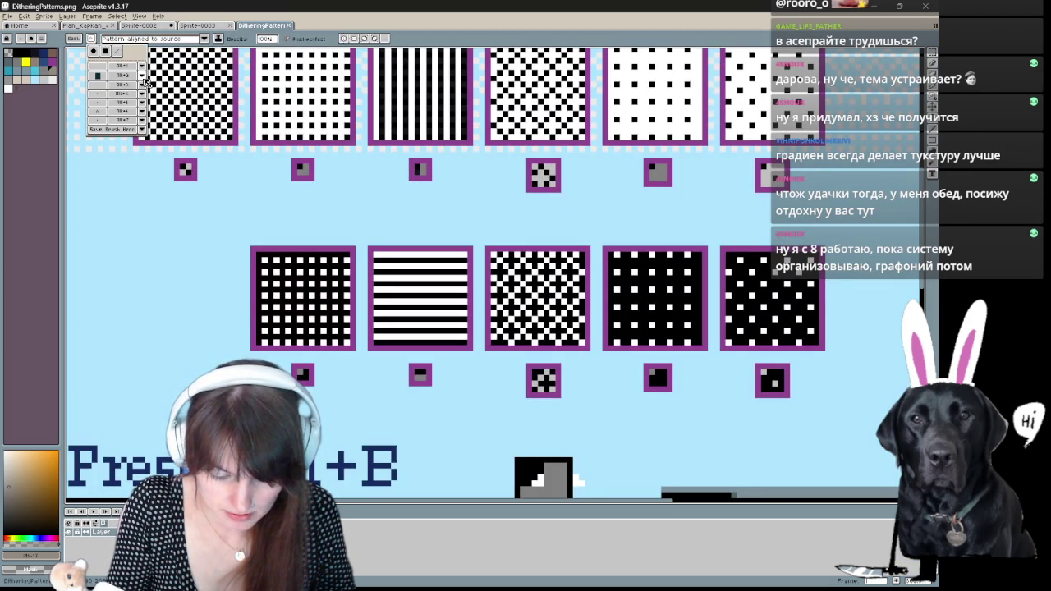
pyautogui.click(141, 86)
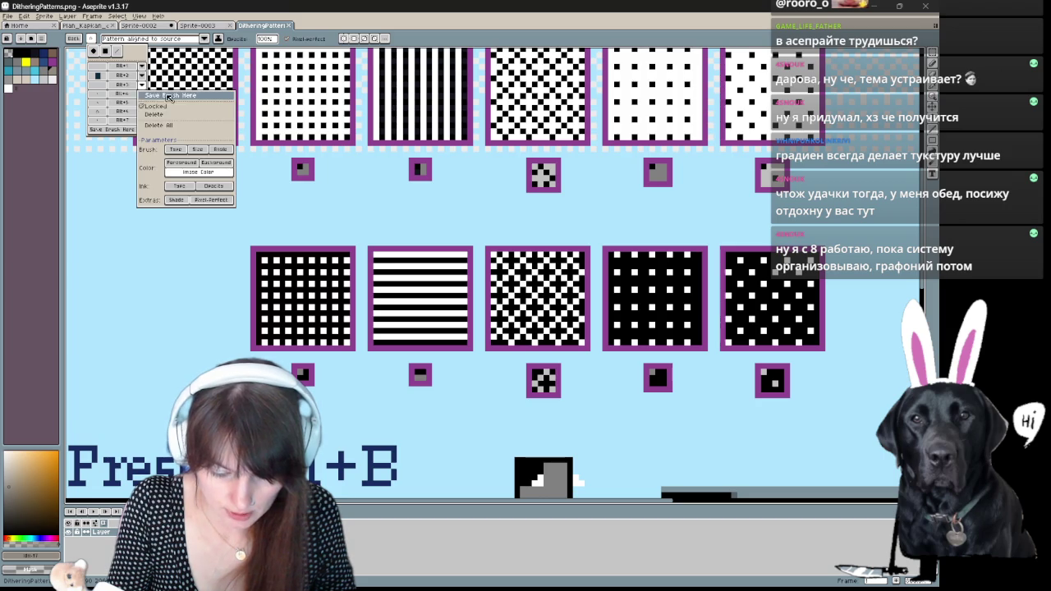
pyautogui.click(187, 100)
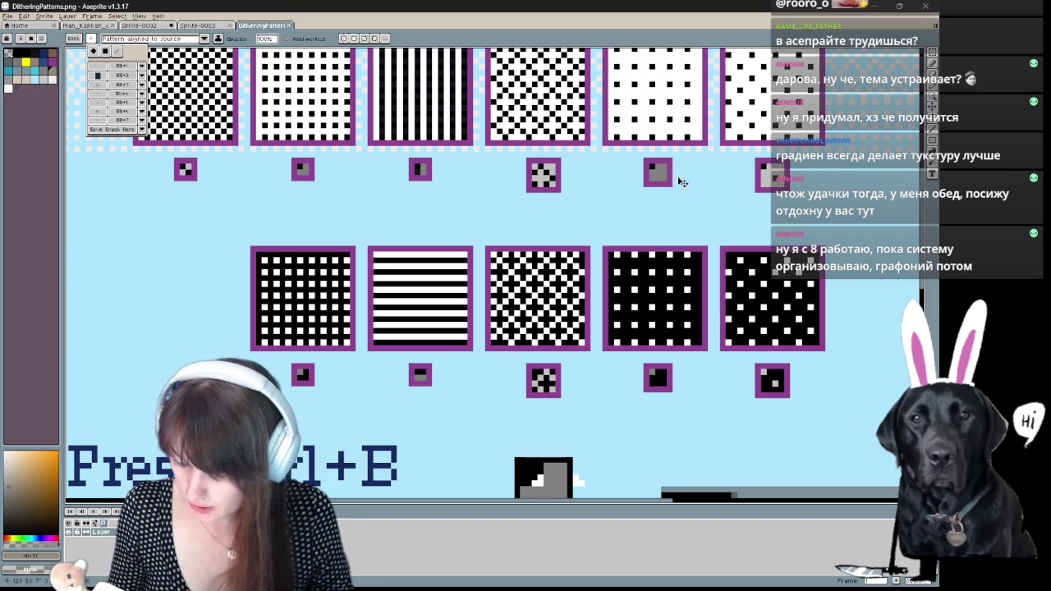
# - Capture the next dithering tile and review a brush slot's saved parameters
pyautogui.hotkey('ctrl', 'b')
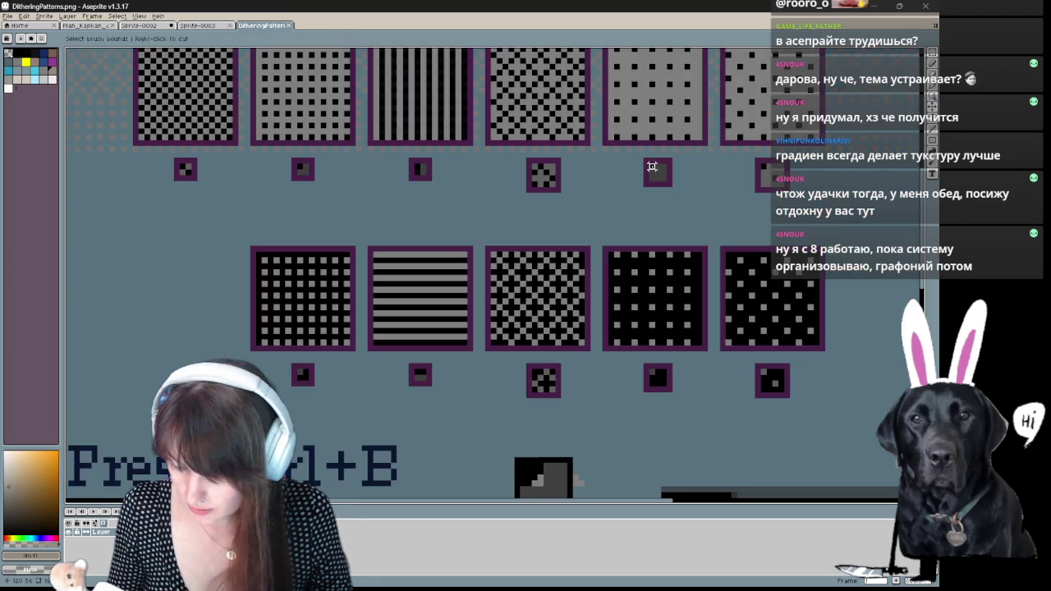
pyautogui.moveTo(654, 168); pyautogui.dragTo(667, 182)
pyautogui.click(93, 42)
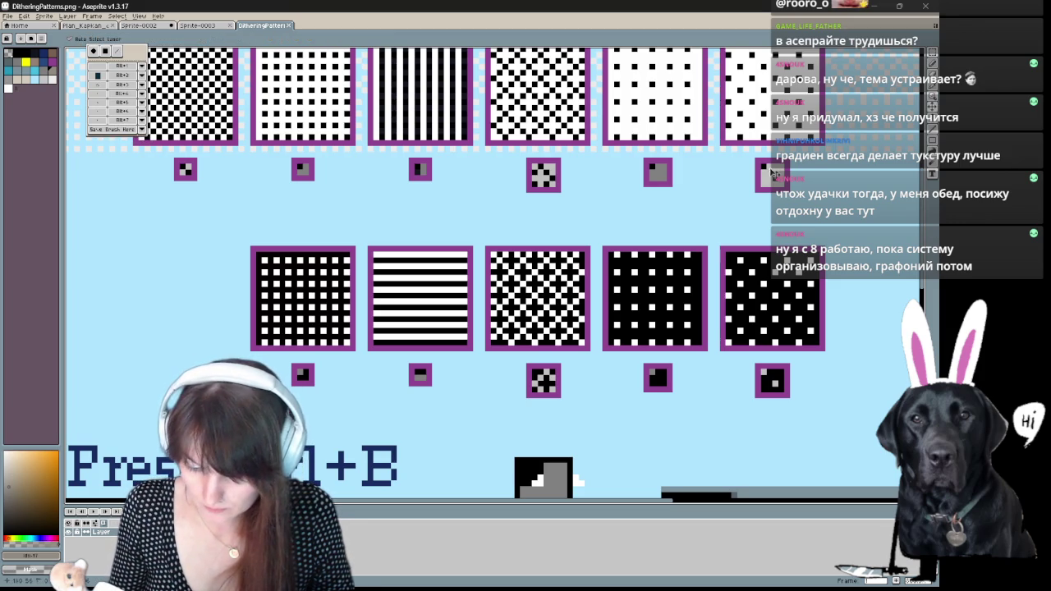
pyautogui.click(141, 129)
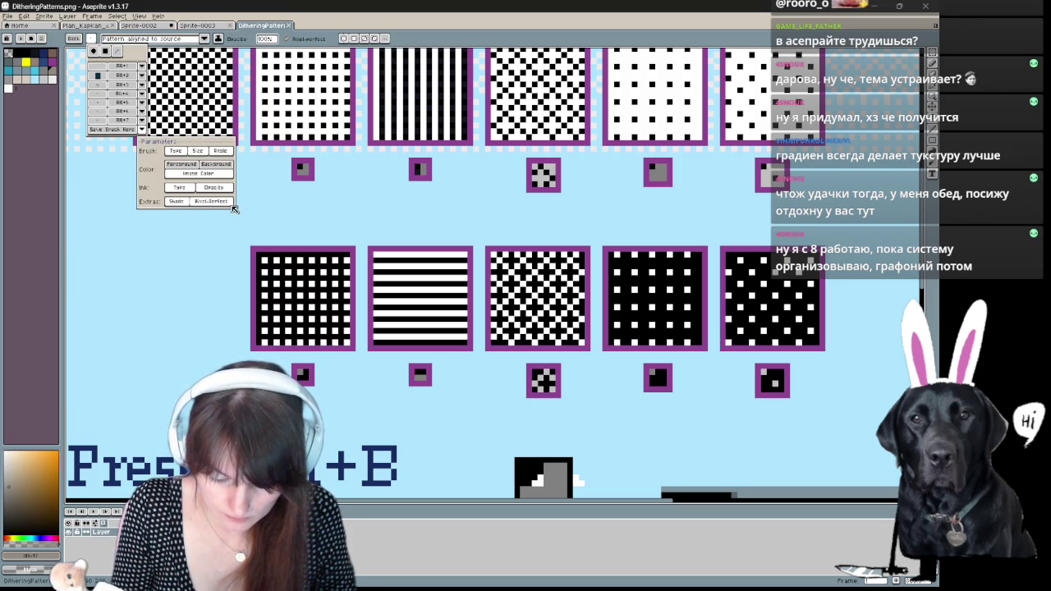
pyautogui.click(141, 131)
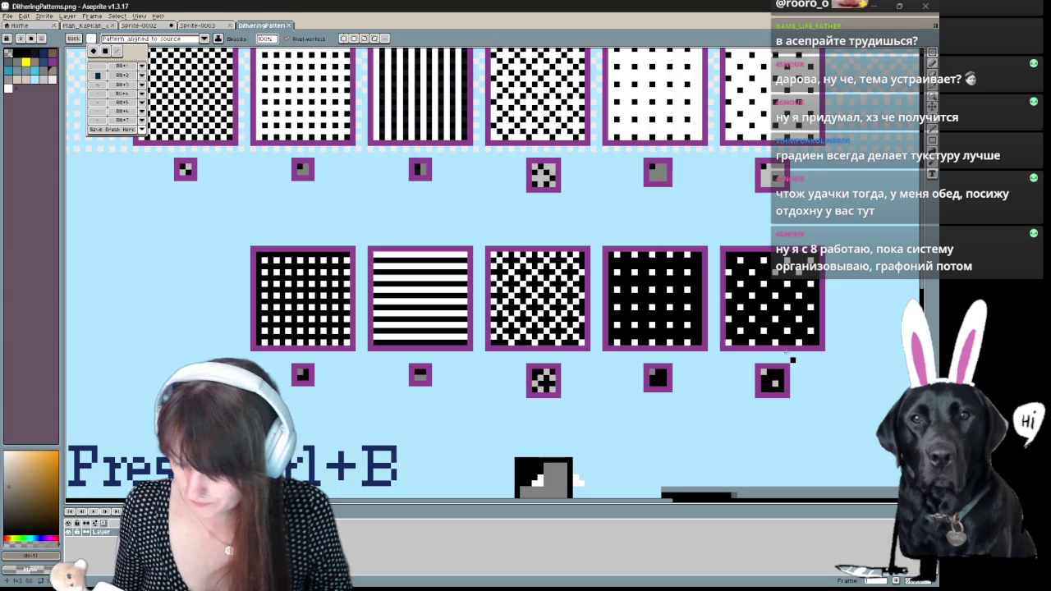
# - Capture the small dithering tile on the far right as a brush
pyautogui.press('v')
pyautogui.hotkey('ctrl', 'b')
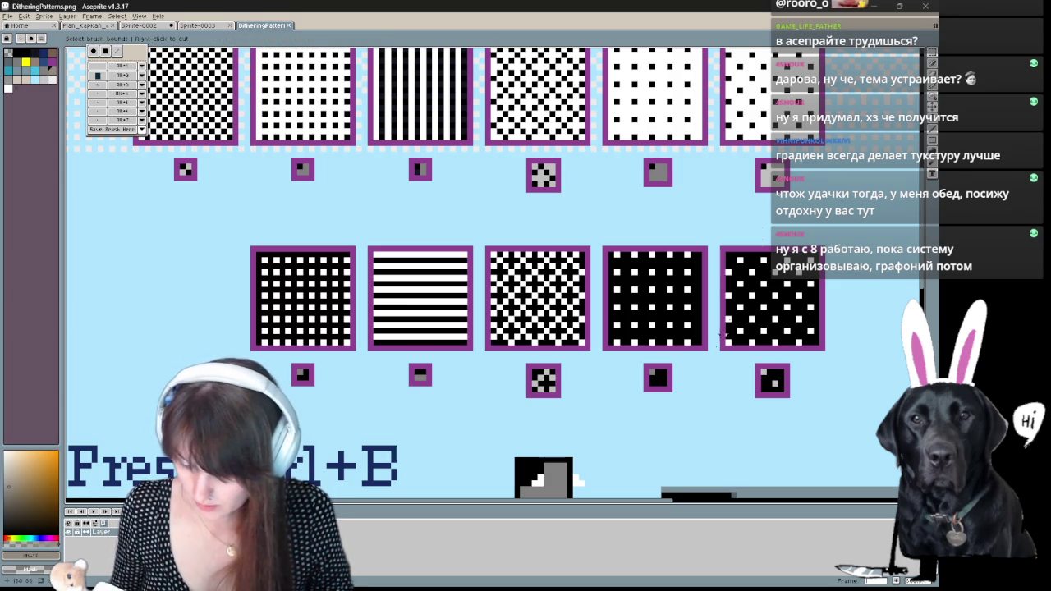
pyautogui.click(763, 167)
pyautogui.moveTo(777, 184); pyautogui.dragTo(786, 191)
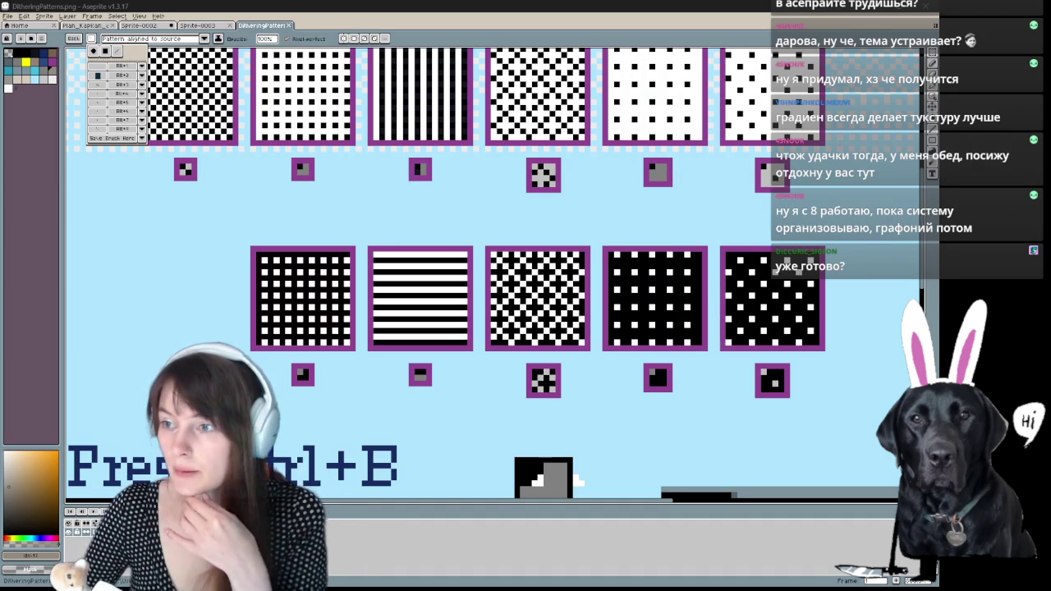
pyautogui.hotkey('alt', 'Tab')
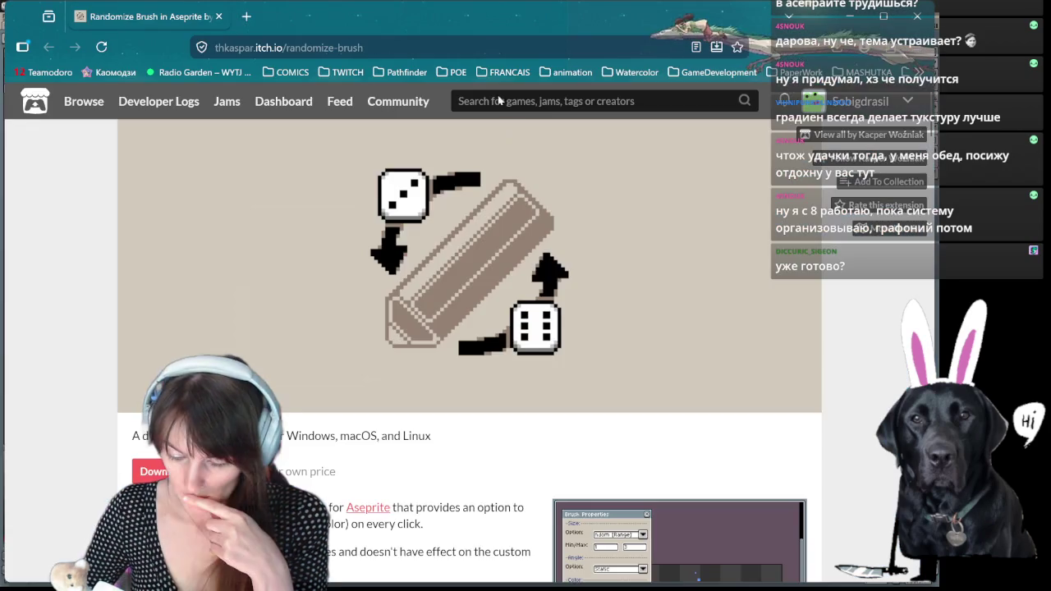
pyautogui.scroll(-5, 343, 314)
pyautogui.scroll(-3, 343, 314)
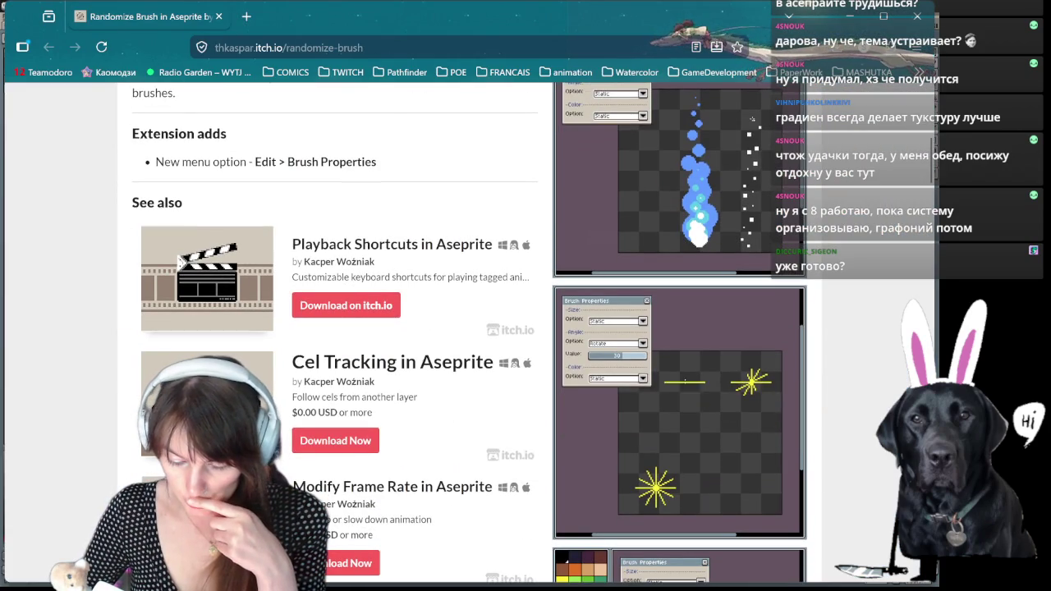
pyautogui.scroll(-3, 439, 292)
pyautogui.scroll(-1, 431, 297)
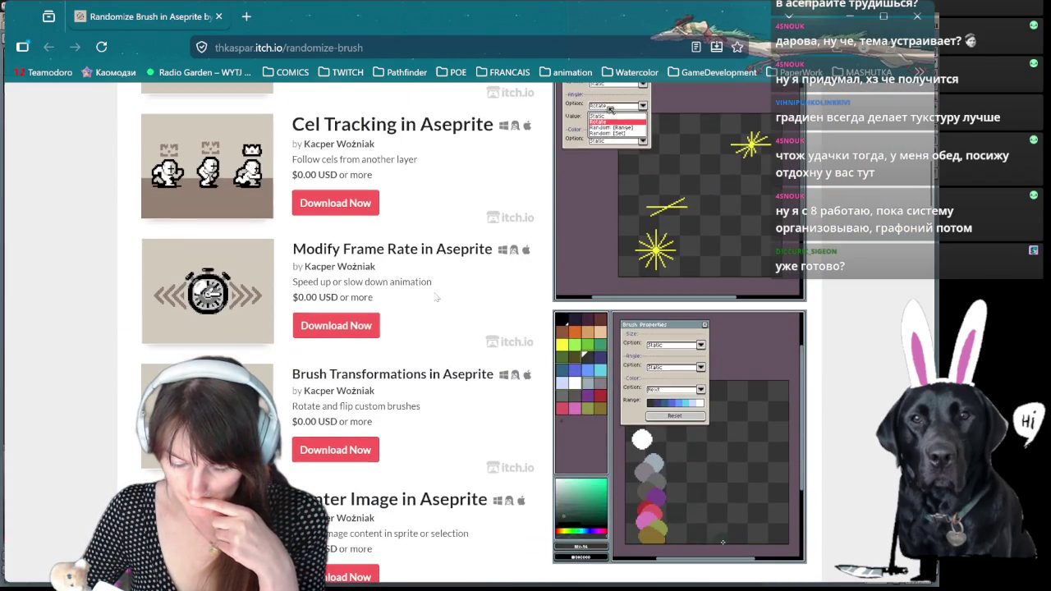
pyautogui.scroll(-1, 427, 300)
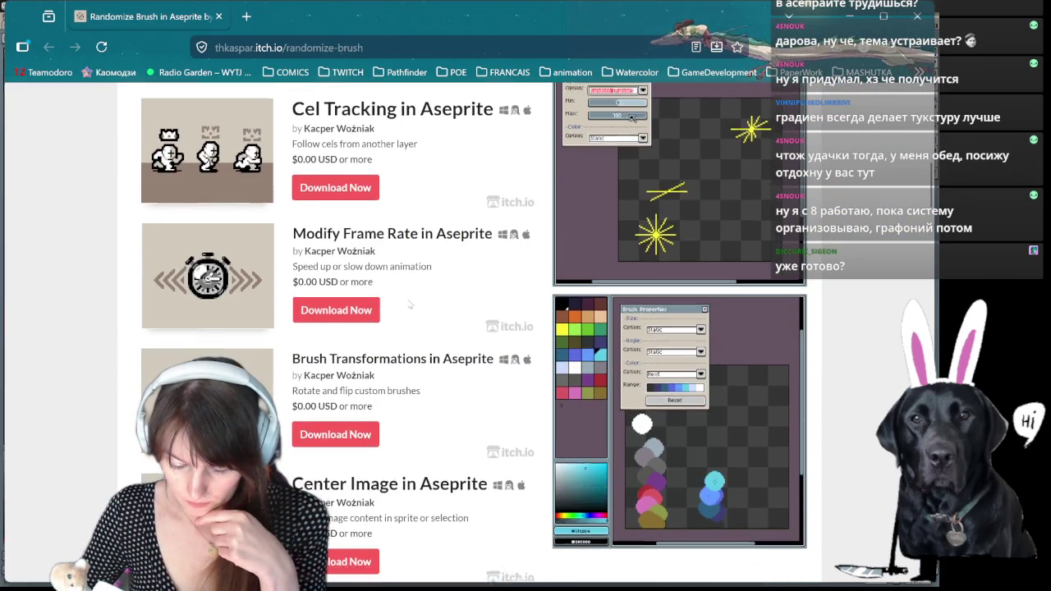
pyautogui.scroll(-2, 414, 312)
pyautogui.scroll(-2, 409, 324)
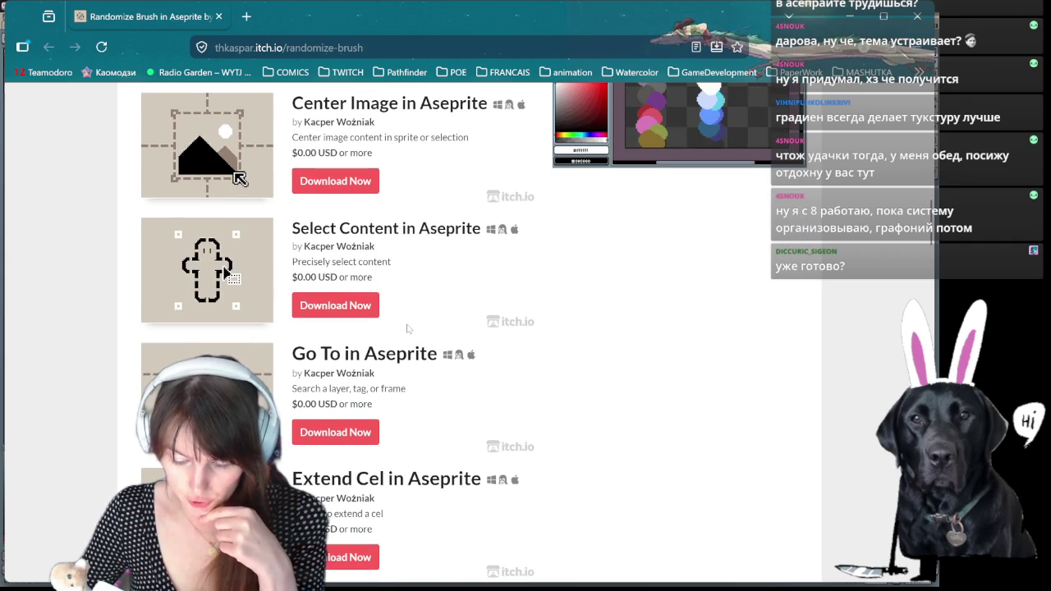
pyautogui.scroll(-2, 407, 328)
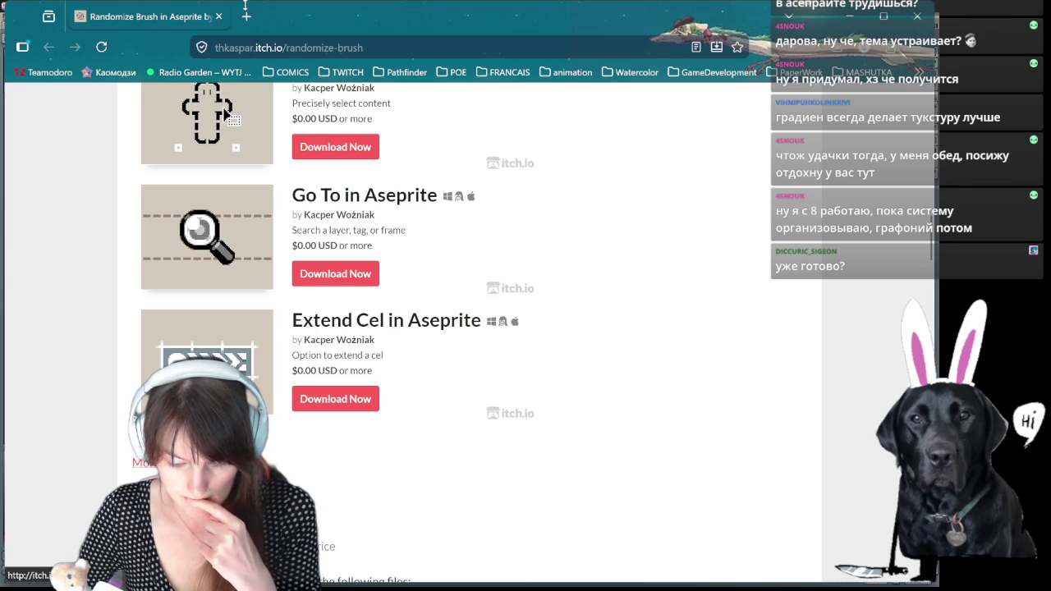
pyautogui.hotkey('alt', 'Tab')
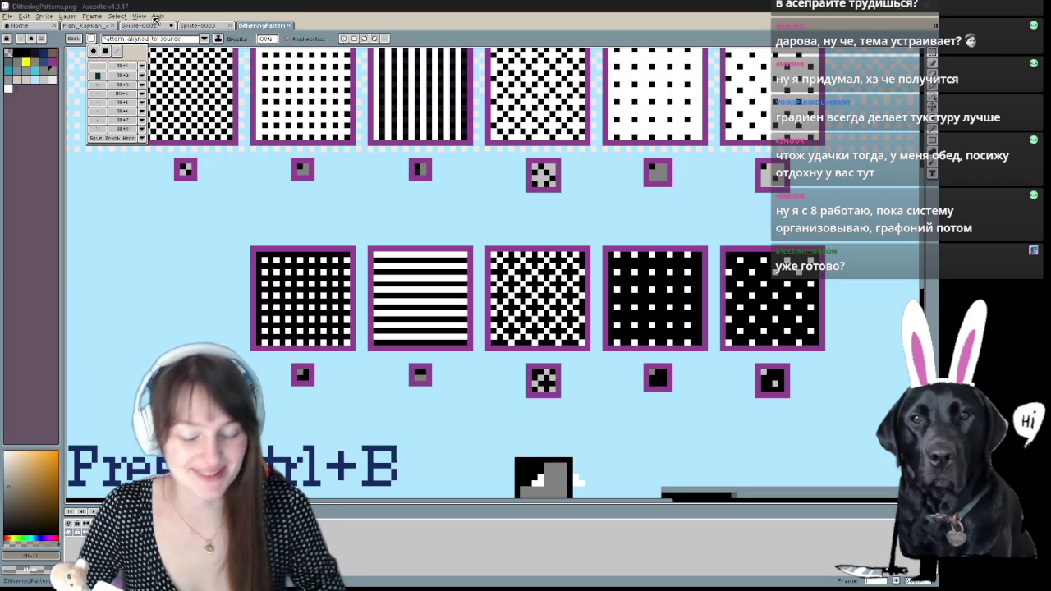
# - Switch to the orange Sprite-0002 canvas and pick the third saved brush
pyautogui.click(140, 26)
pyautogui.scroll(-1, 402, 272)
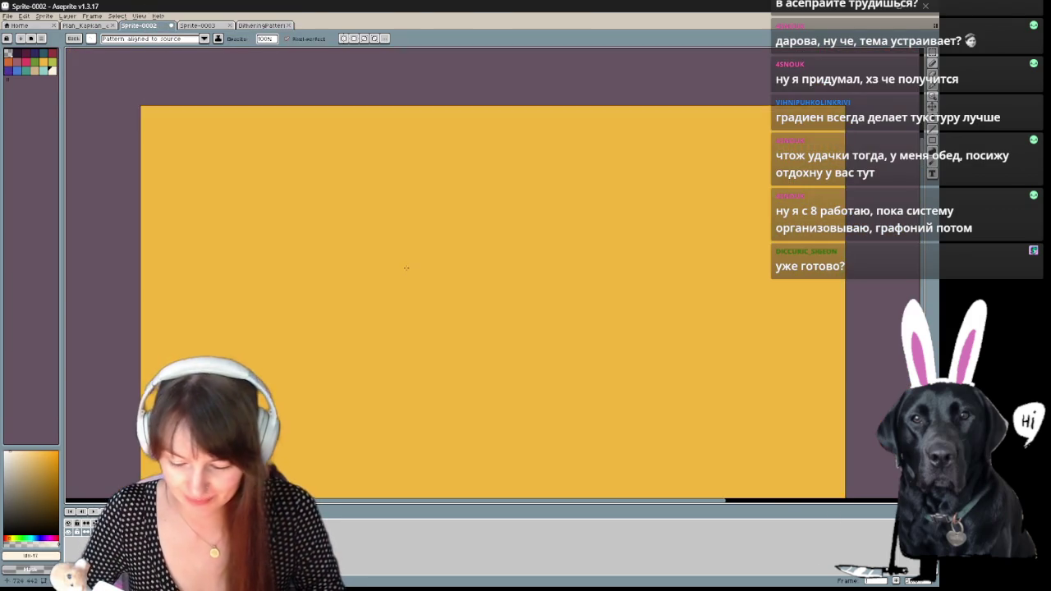
pyautogui.scroll(-1, 402, 272)
pyautogui.scroll(1, 403, 271)
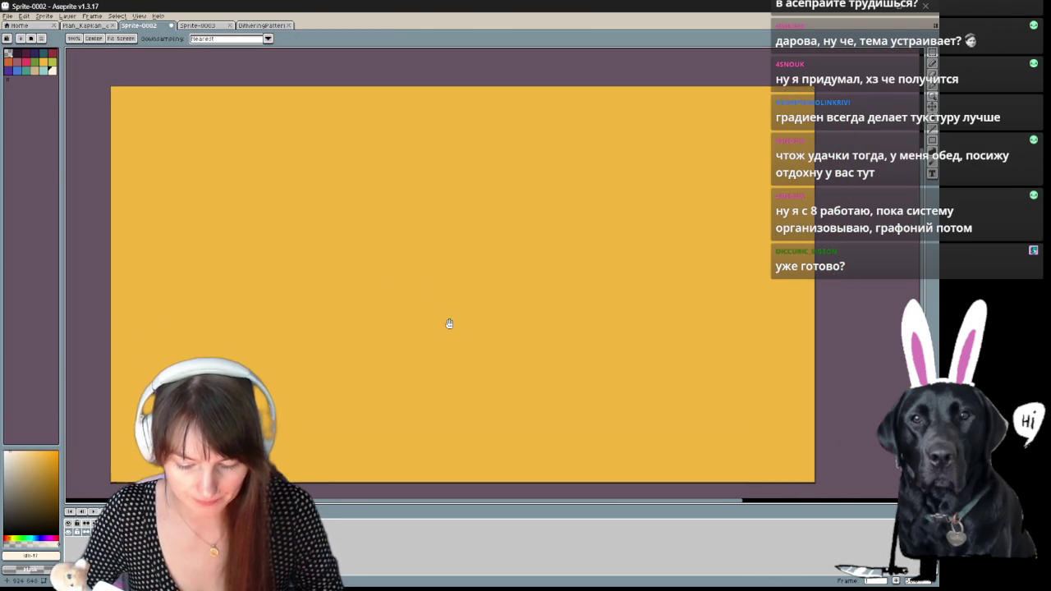
pyautogui.press('b')
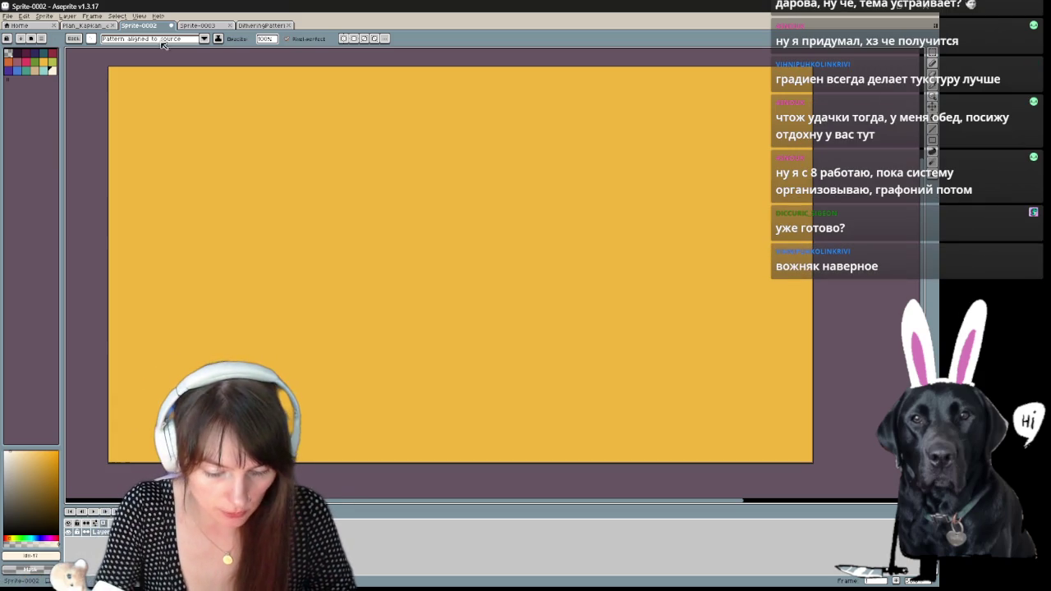
pyautogui.click(91, 38)
pyautogui.click(100, 85)
pyautogui.click(386, 185)
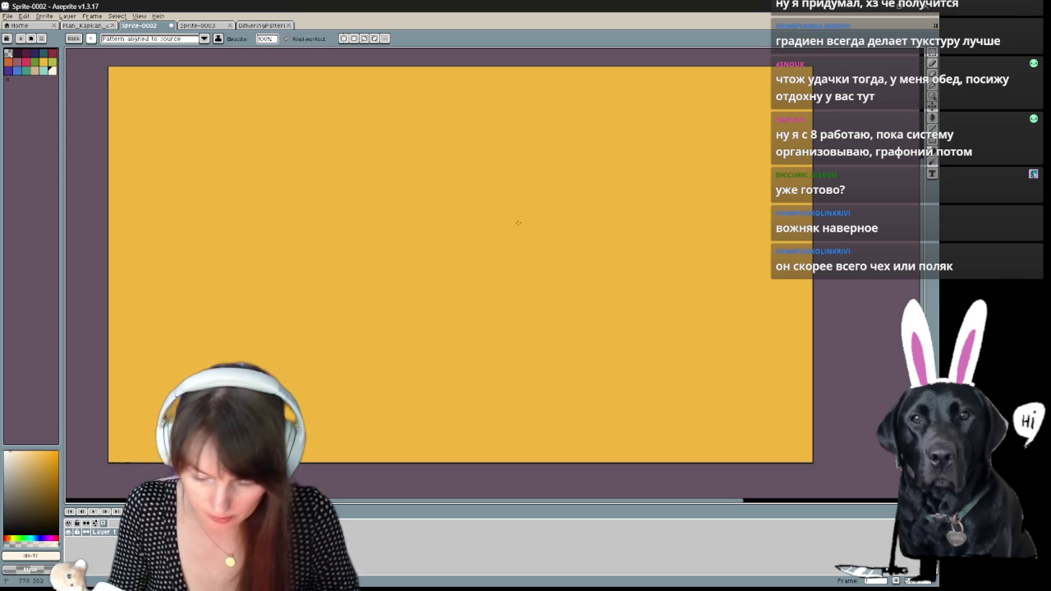
# - Try a test stroke with a standard brush, undo it, and reselect the third saved brush
pyautogui.click(93, 39)
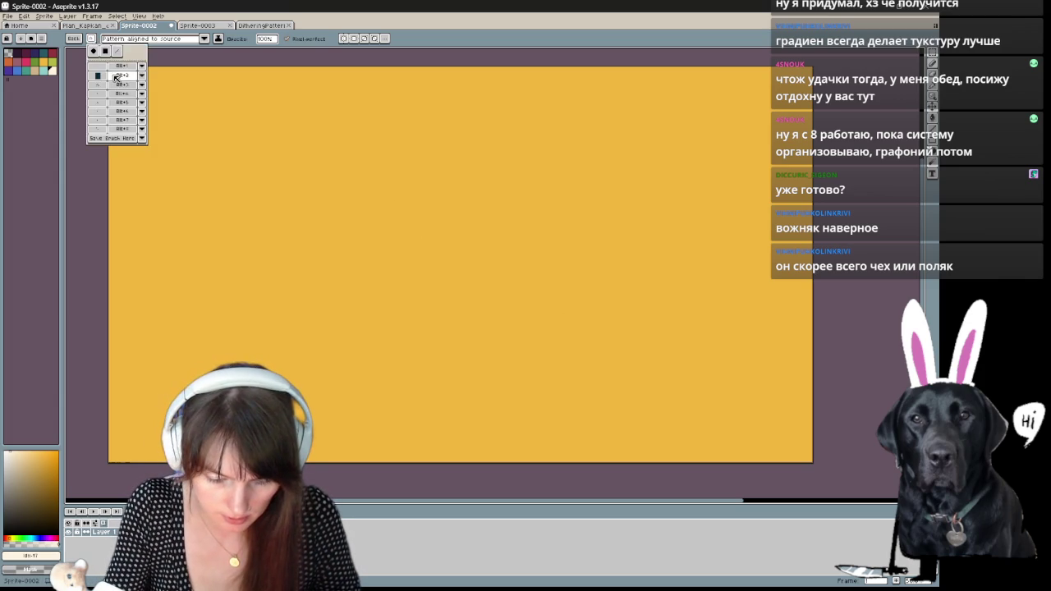
pyautogui.click(95, 52)
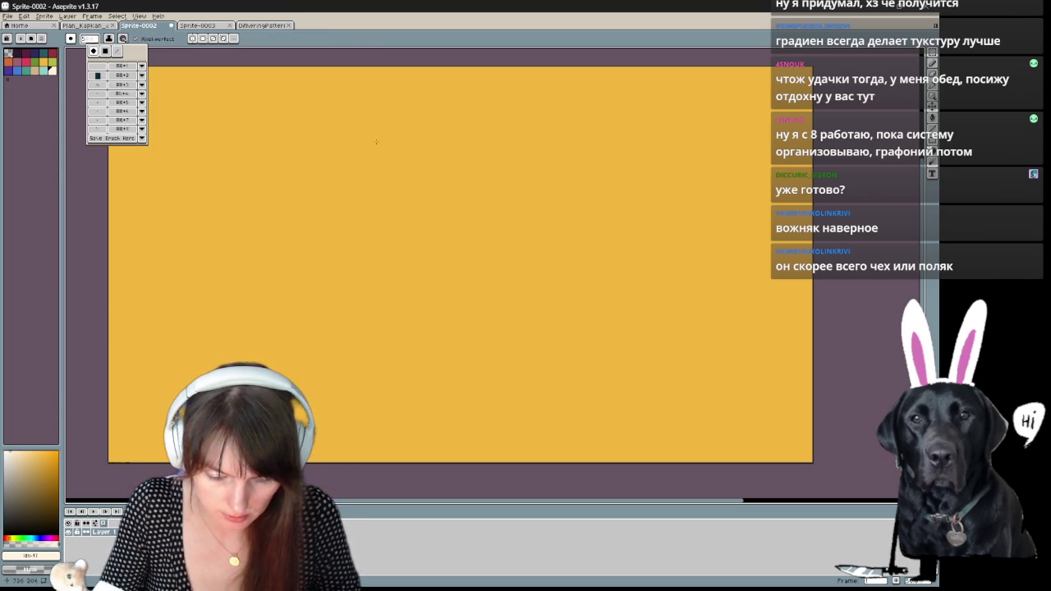
pyautogui.moveTo(389, 156); pyautogui.dragTo(395, 167)
pyautogui.hotkey('ctrl', 'z')
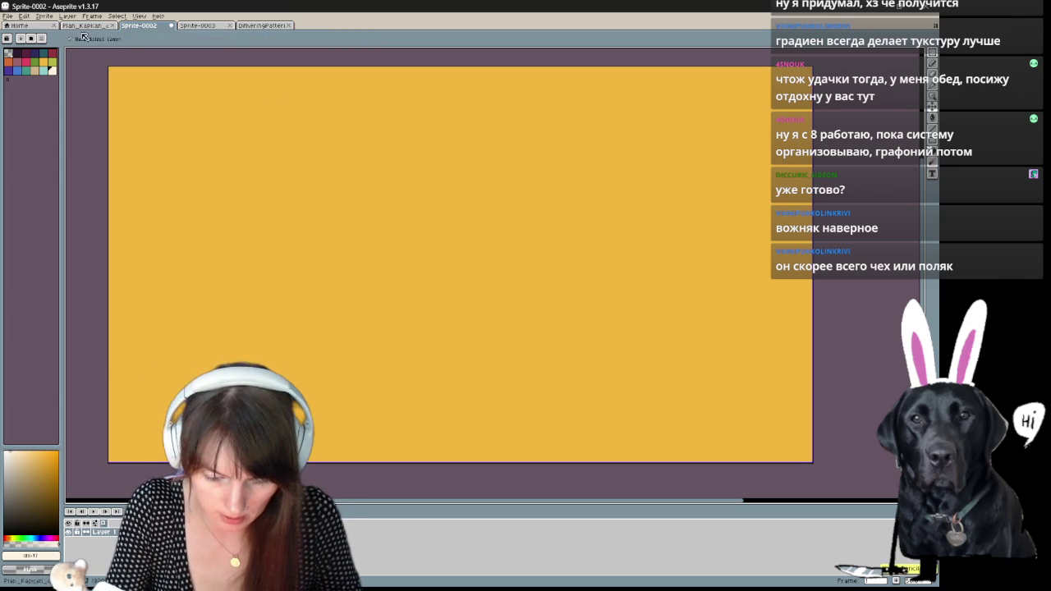
pyautogui.click(74, 38)
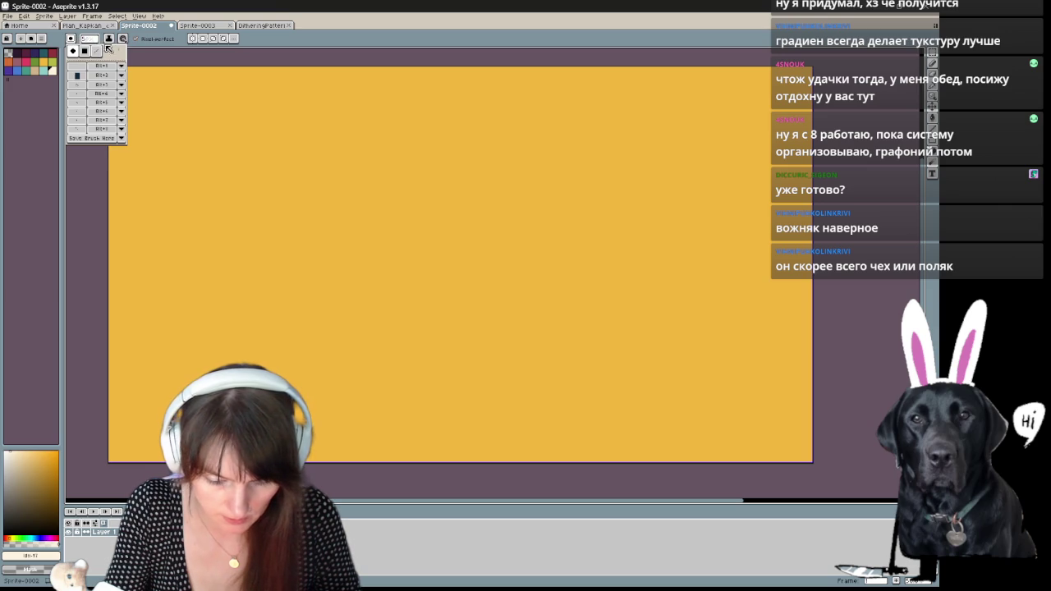
pyautogui.click(76, 84)
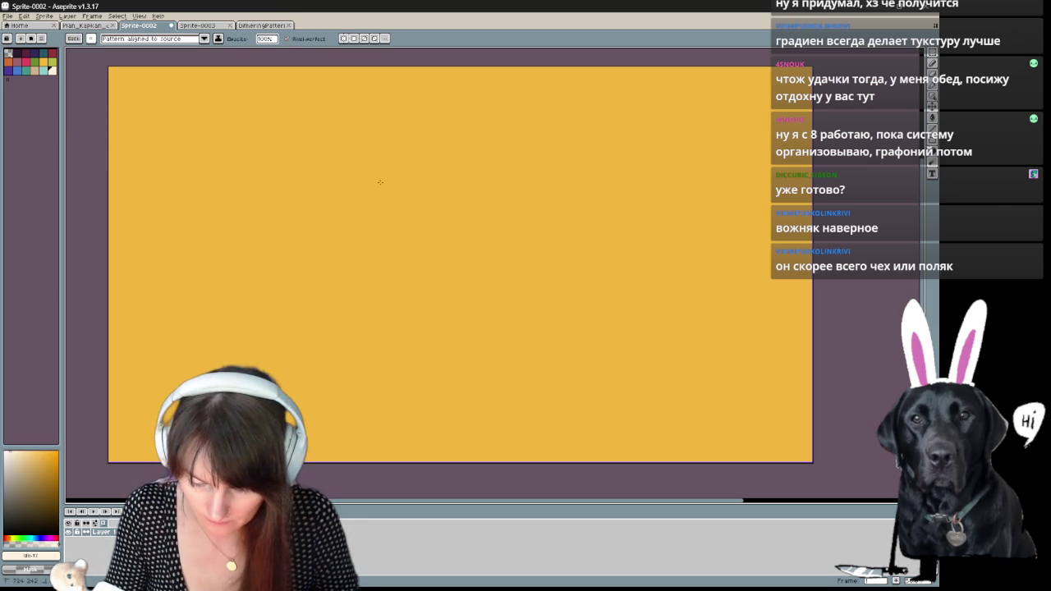
pyautogui.click(74, 38)
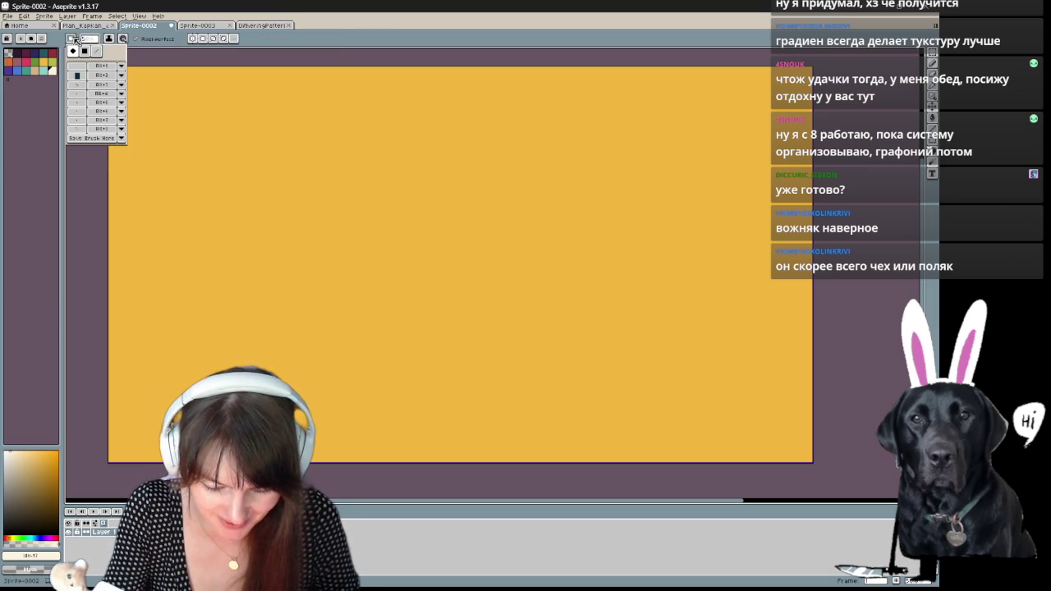
pyautogui.click(82, 97)
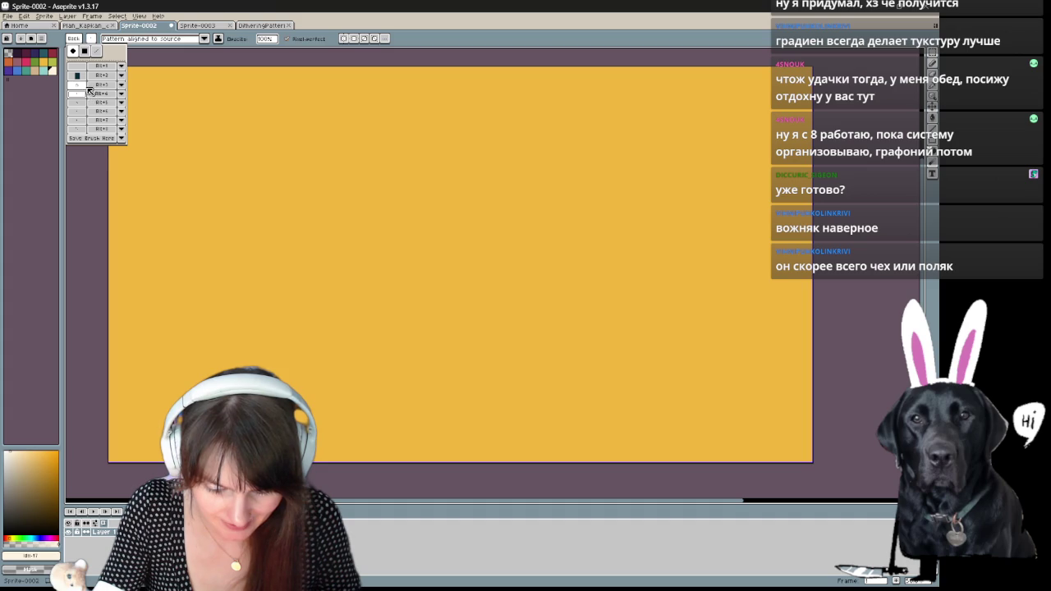
# - Set the pattern mode to Paint brush, then draw and undo test strokes
pyautogui.click(204, 39)
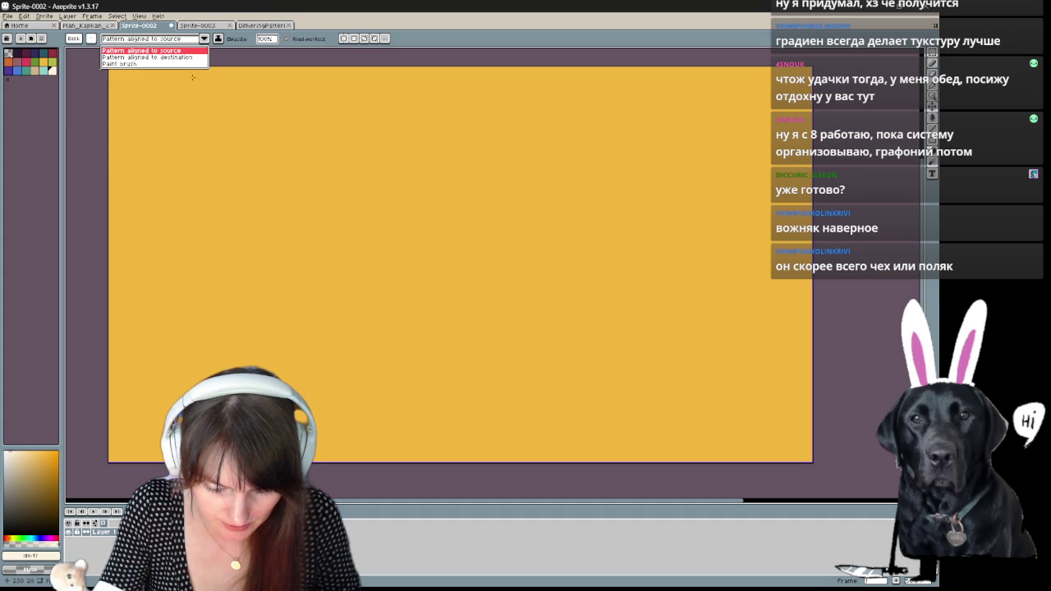
pyautogui.click(202, 39)
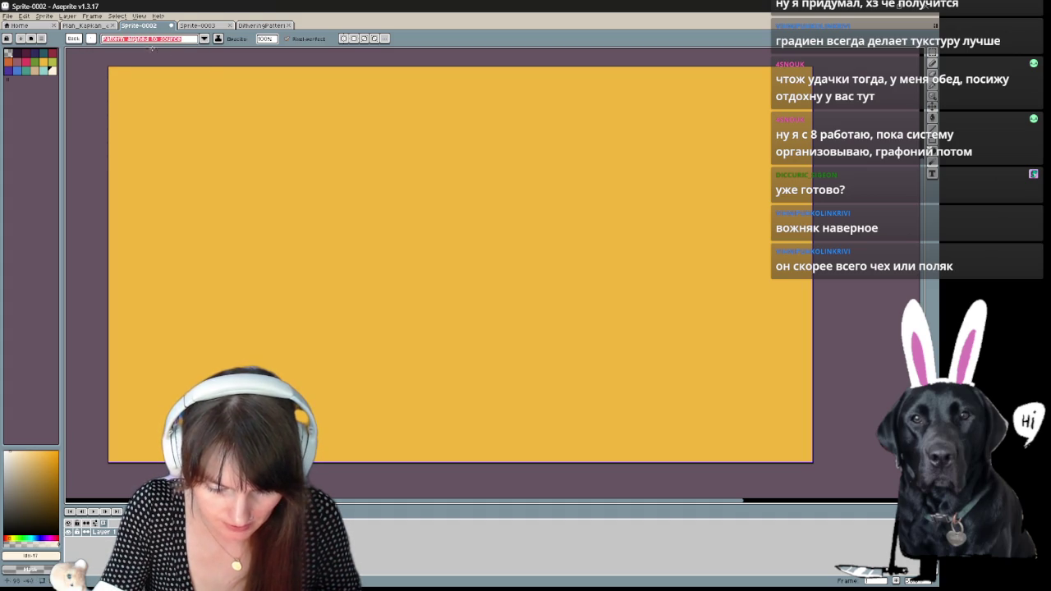
pyautogui.click(201, 40)
pyautogui.click(164, 64)
pyautogui.moveTo(347, 164); pyautogui.dragTo(400, 194)
pyautogui.scroll(2, 389, 180)
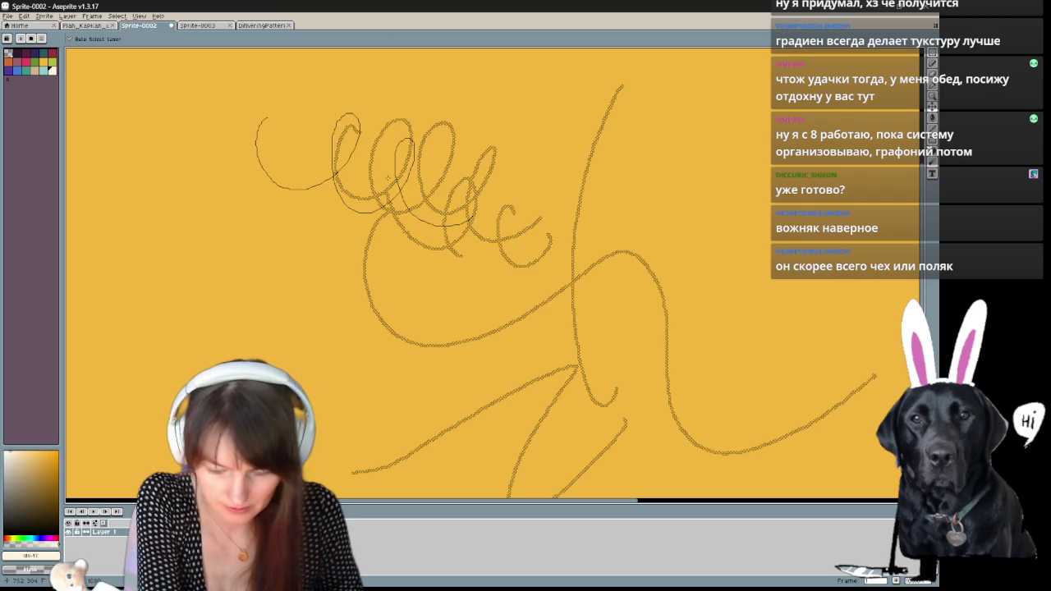
pyautogui.moveTo(394, 279); pyautogui.dragTo(373, 202)
pyautogui.hotkey('ctrl', 'z')
pyautogui.hotkey('ctrl', 'z')
pyautogui.hotkey('ctrl', 'z')
pyautogui.hotkey('ctrl', 'z')
pyautogui.hotkey('ctrl', 'z')
pyautogui.hotkey('ctrl', 'z')
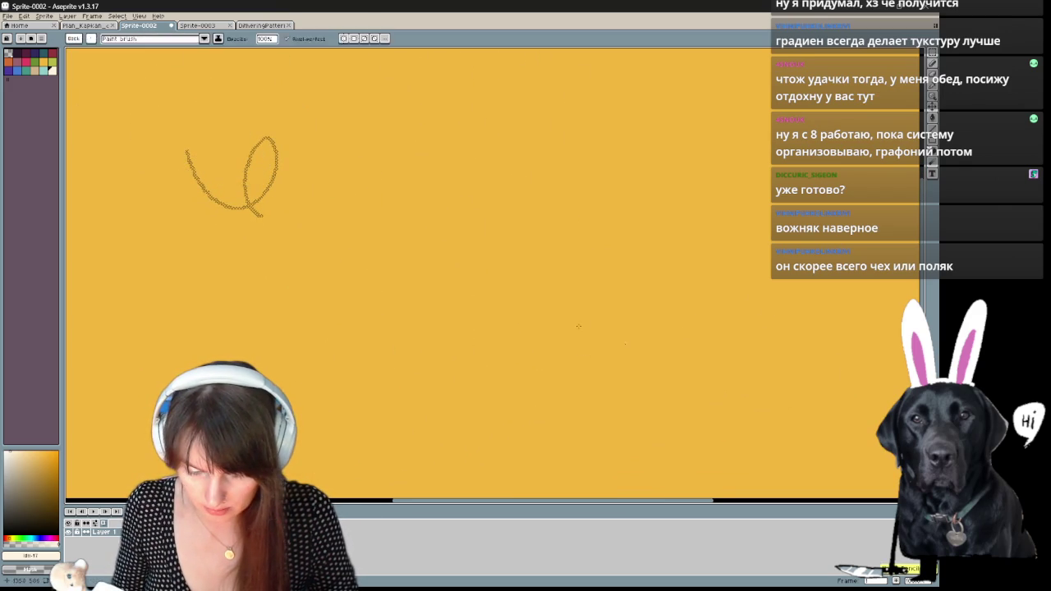
pyautogui.hotkey('ctrl', 'z')
# - Reselect the third saved brush, try round, line and square shapes, then open its options
pyautogui.press('b')
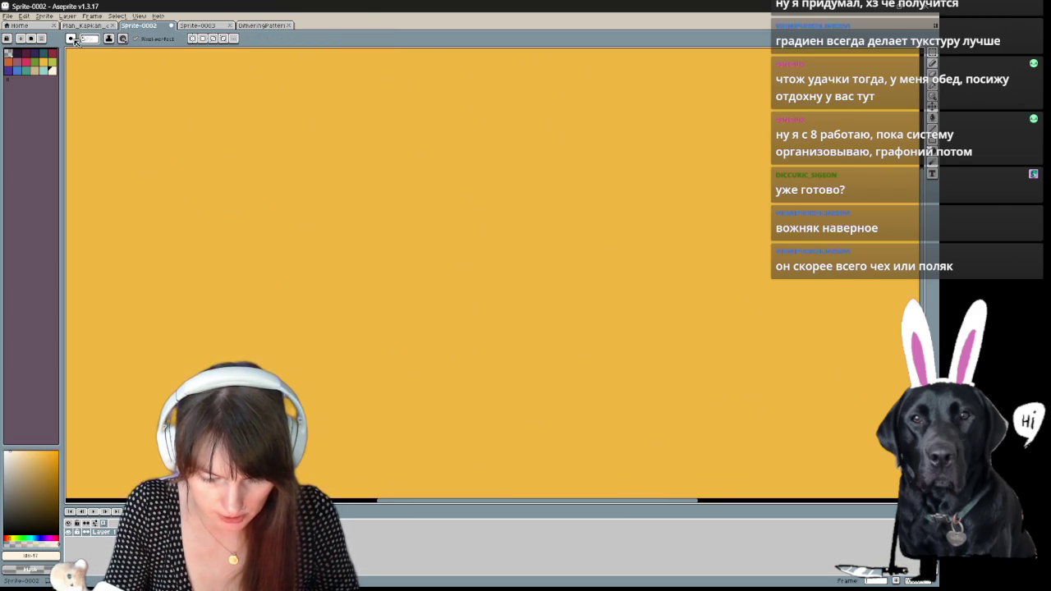
pyautogui.click(72, 39)
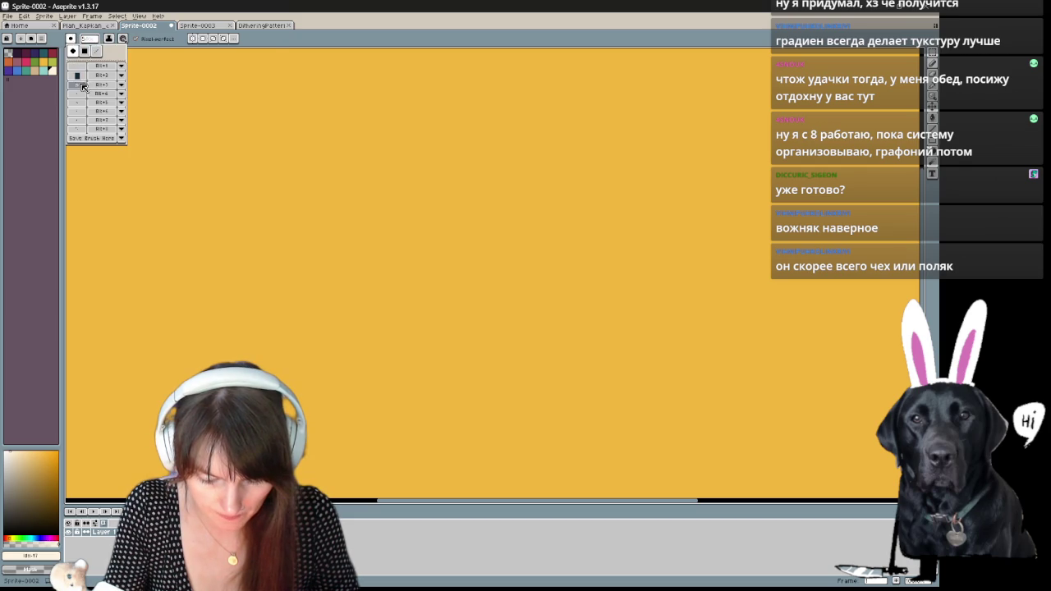
pyautogui.click(76, 84)
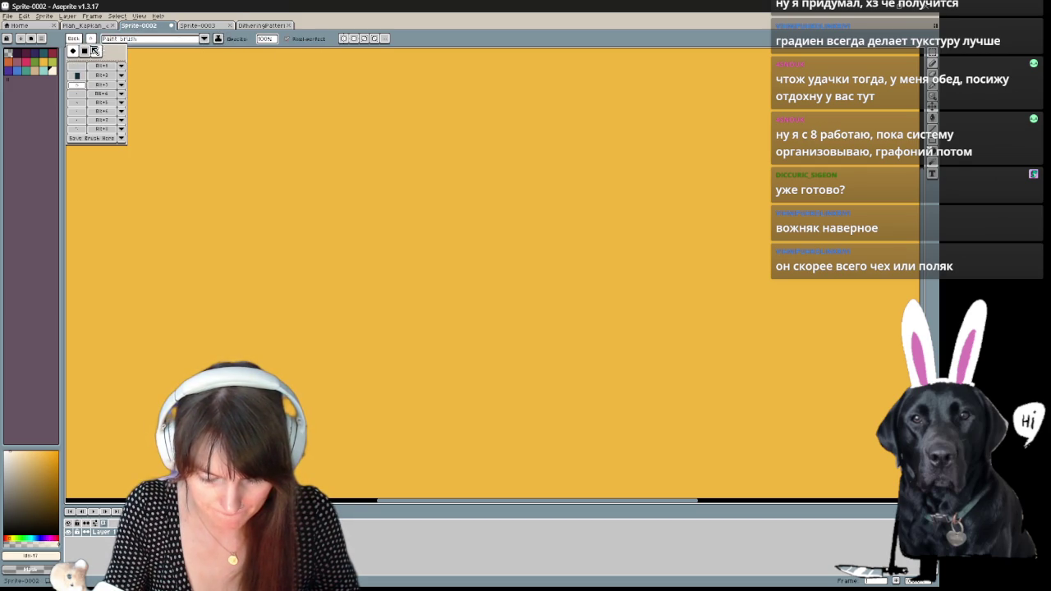
pyautogui.click(73, 51)
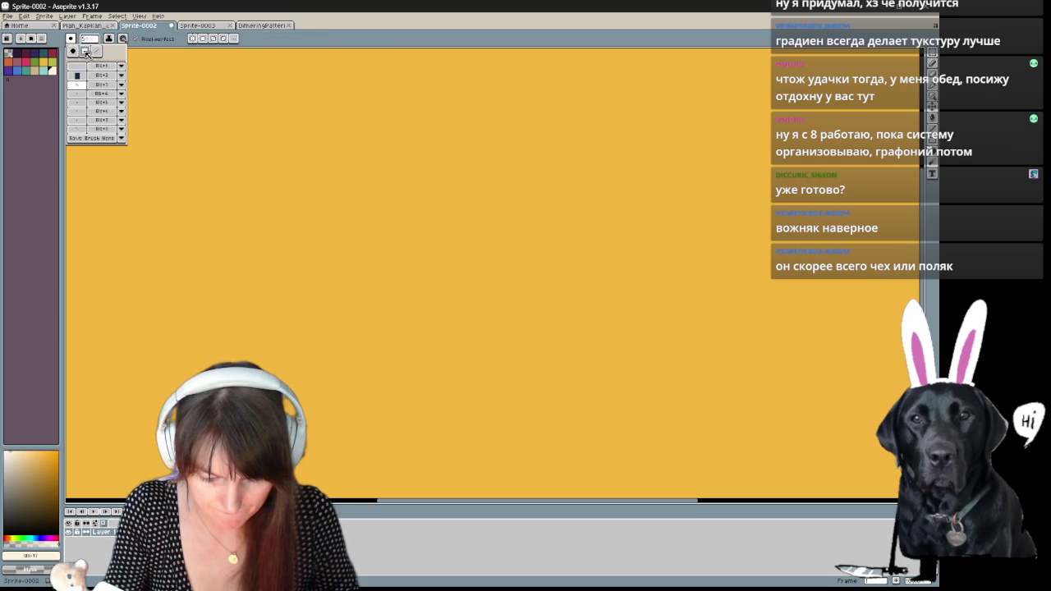
pyautogui.click(96, 51)
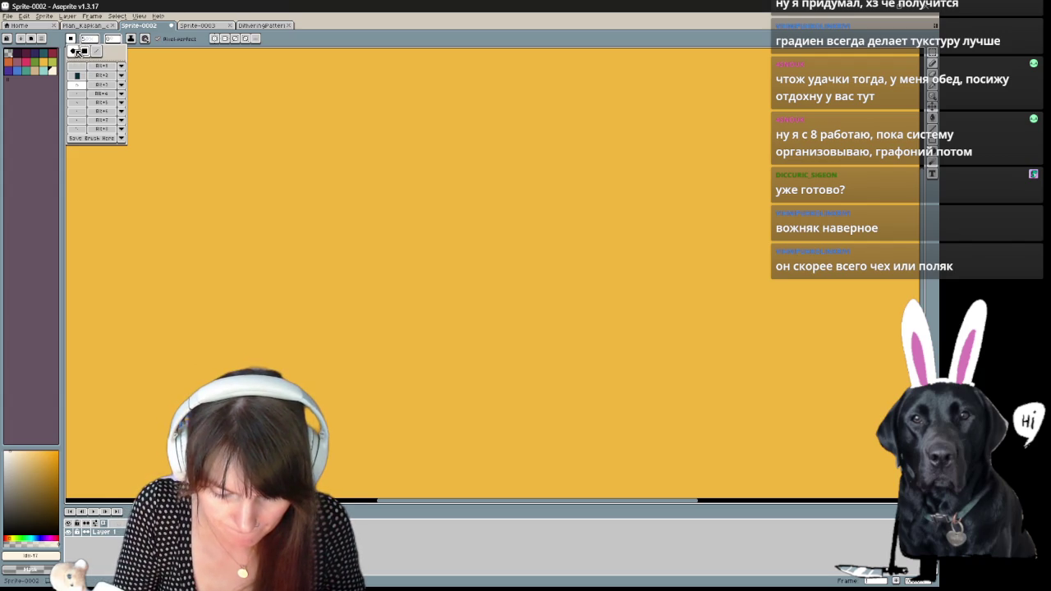
pyautogui.click(80, 51)
pyautogui.click(120, 84)
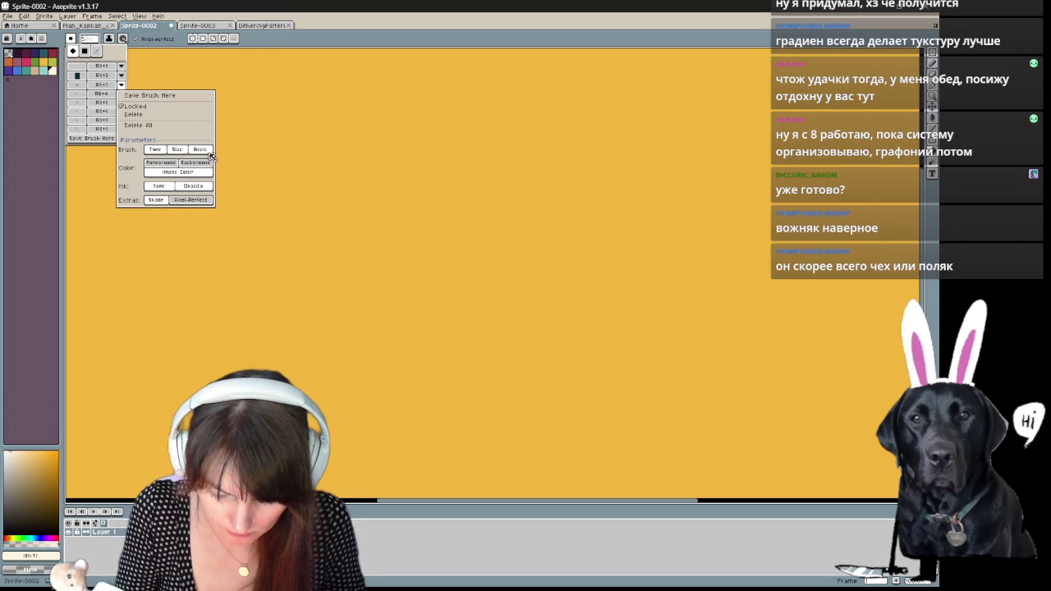
# - Stop the saved brush using its image colours, then draw and undo test strokes
pyautogui.click(201, 173)
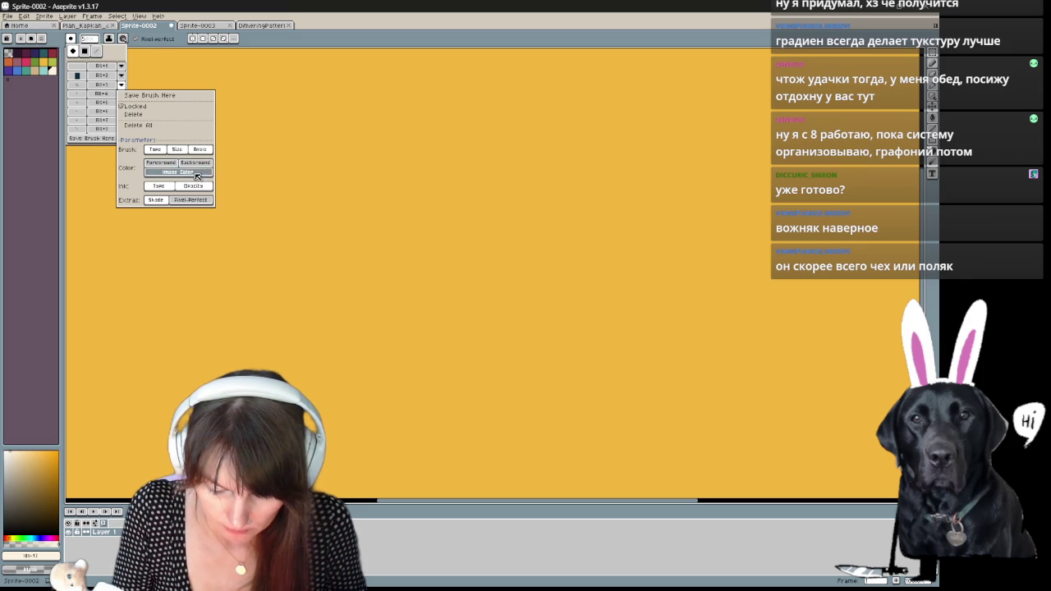
pyautogui.click(311, 125)
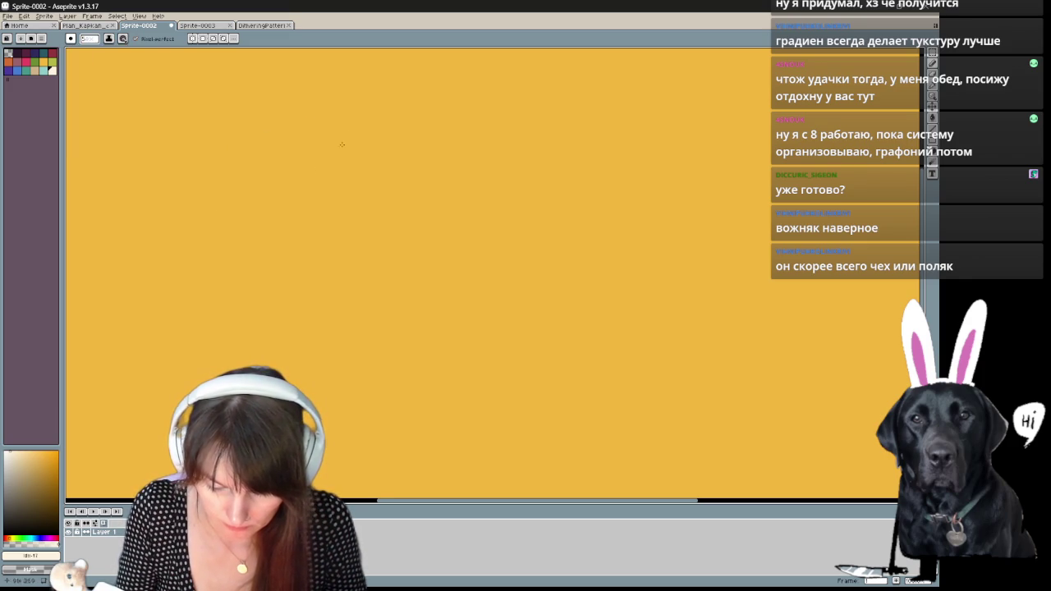
pyautogui.hotkey('ctrl', 'b')
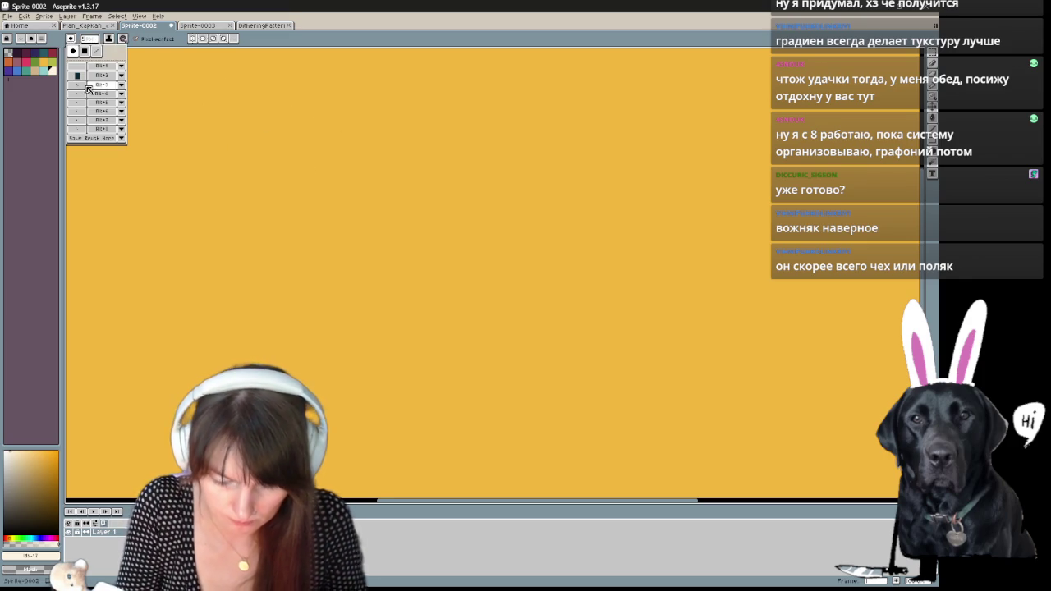
pyautogui.click(246, 133)
pyautogui.moveTo(246, 134); pyautogui.dragTo(470, 149)
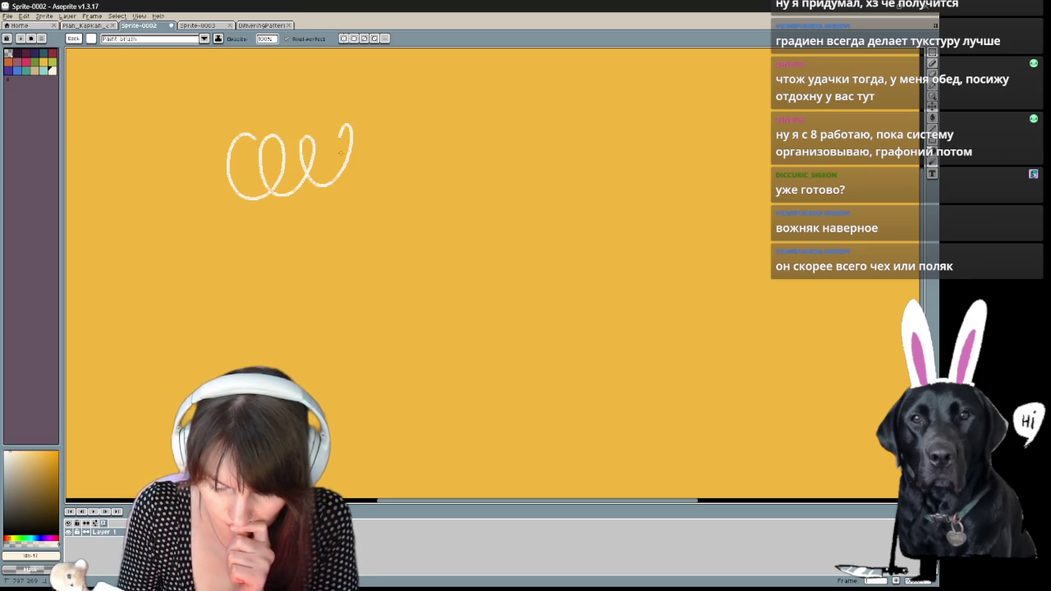
pyautogui.scroll(2, 429, 159)
pyautogui.moveTo(351, 325)
pyautogui.mouseDown()
pyautogui.moveTo(557, 344)
pyautogui.moveTo(476, 375)
pyautogui.mouseUp()
pyautogui.hotkey('ctrl', 'z')
pyautogui.moveTo(307, 241)
pyautogui.mouseDown()
pyautogui.moveTo(334, 229)
pyautogui.moveTo(385, 291)
pyautogui.mouseUp()
pyautogui.hotkey('ctrl', 'z')
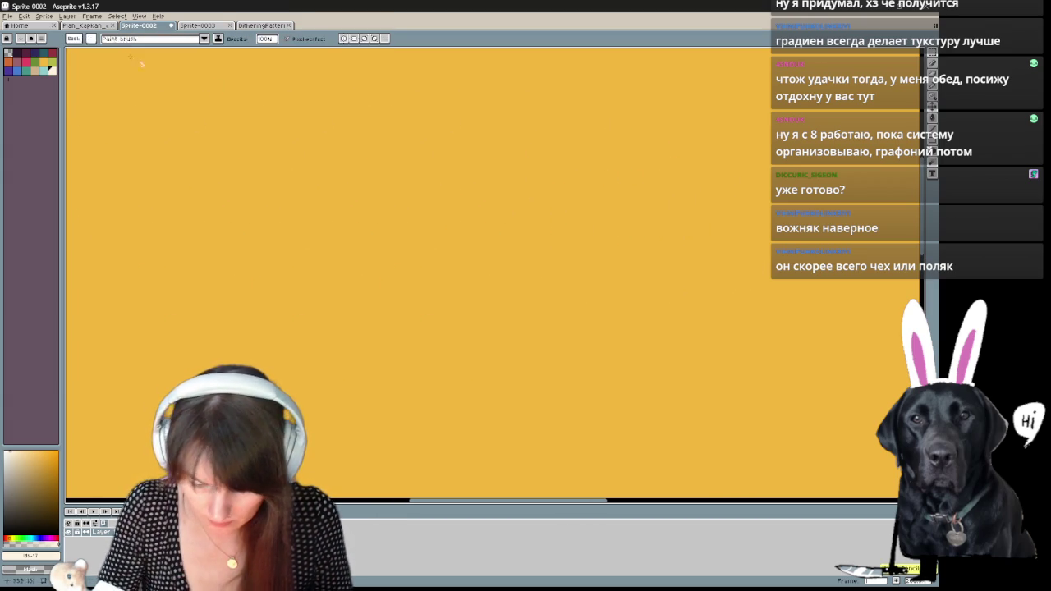
# - Make the slot-3 brush remember its size and select it as the active brush
pyautogui.click(204, 39)
pyautogui.press('Escape')
pyautogui.press('Escape')
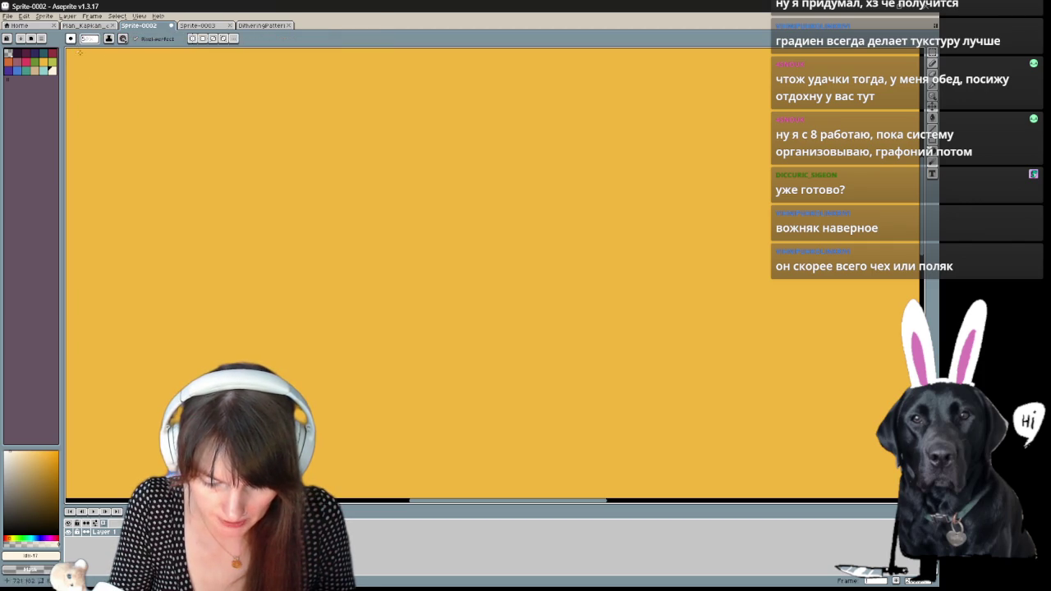
pyautogui.click(71, 39)
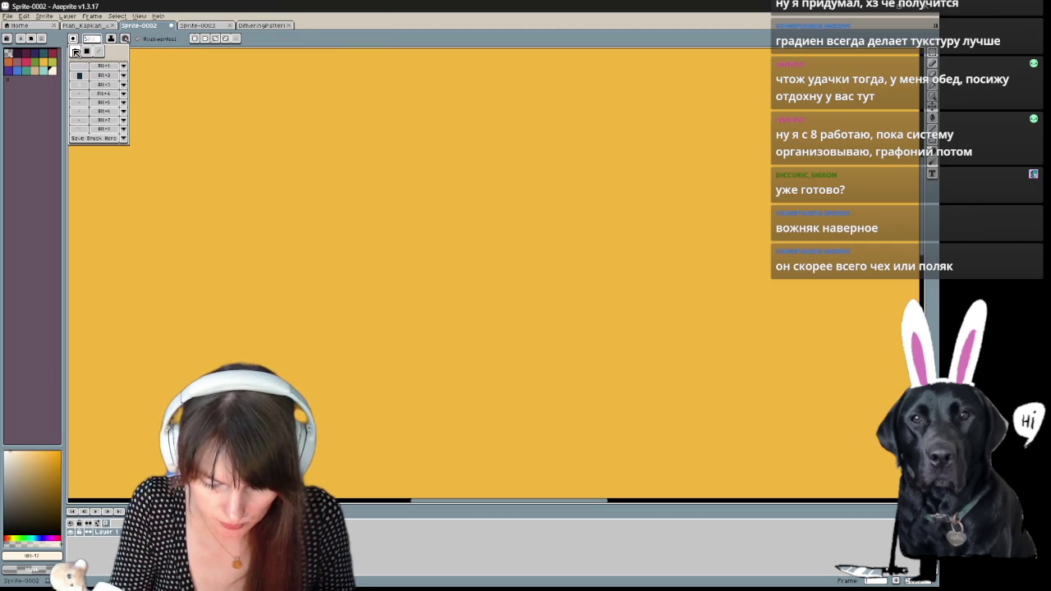
pyautogui.click(80, 85)
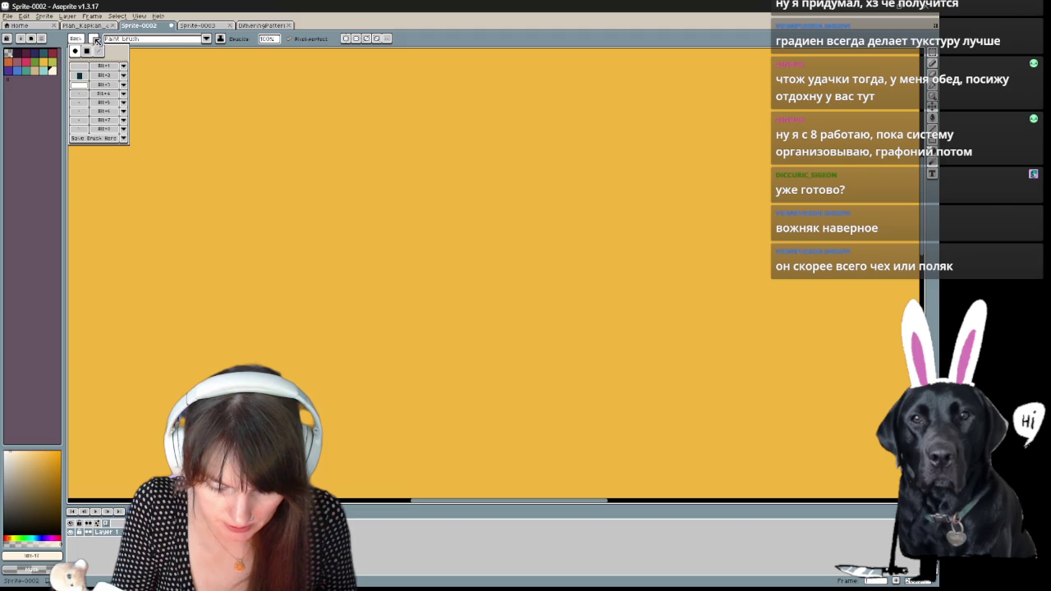
pyautogui.click(93, 38)
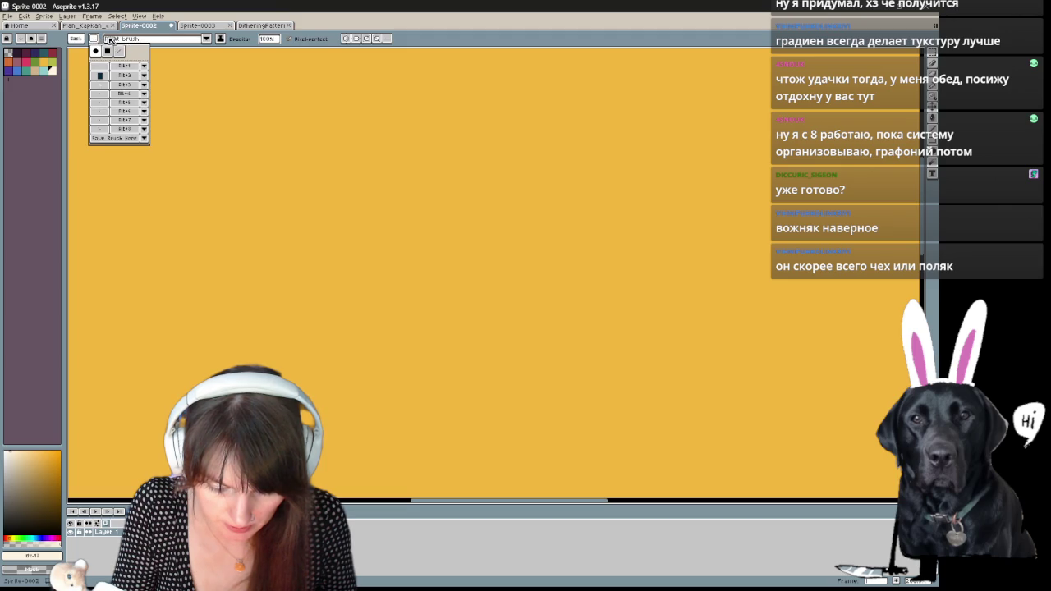
pyautogui.click(143, 84)
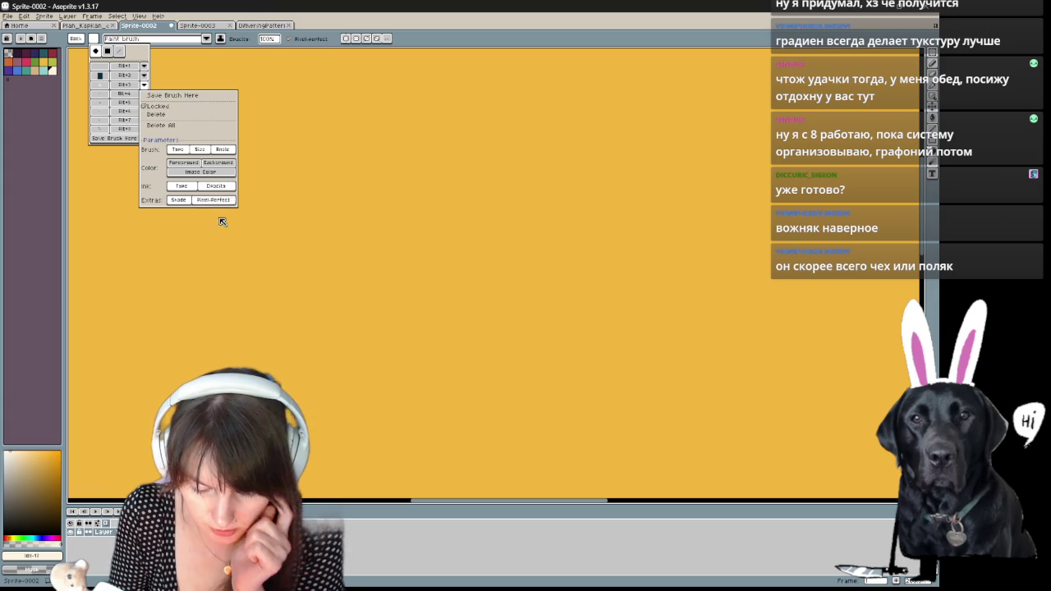
pyautogui.click(199, 150)
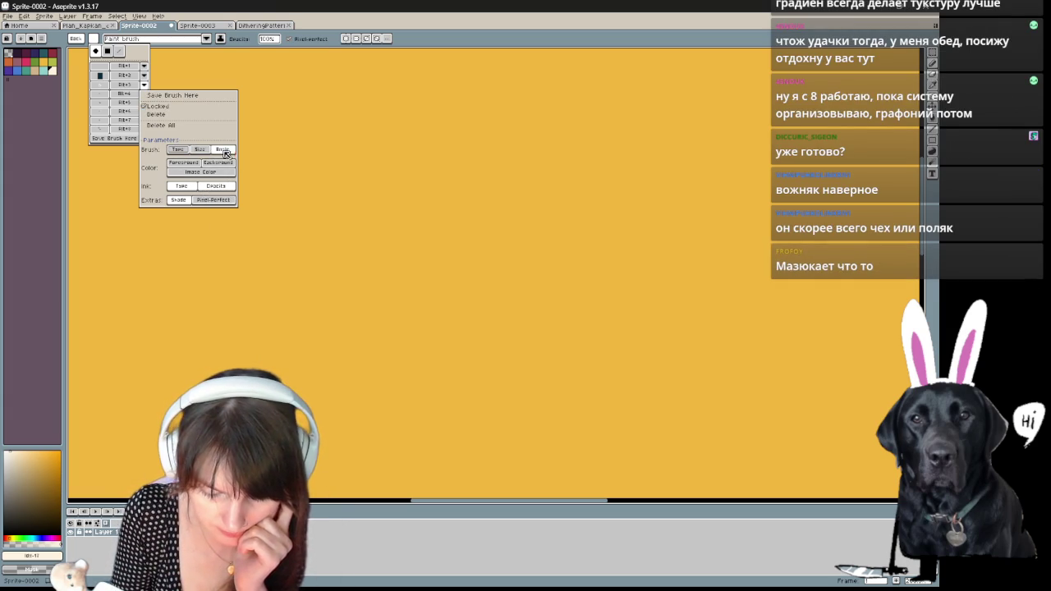
pyautogui.click(102, 92)
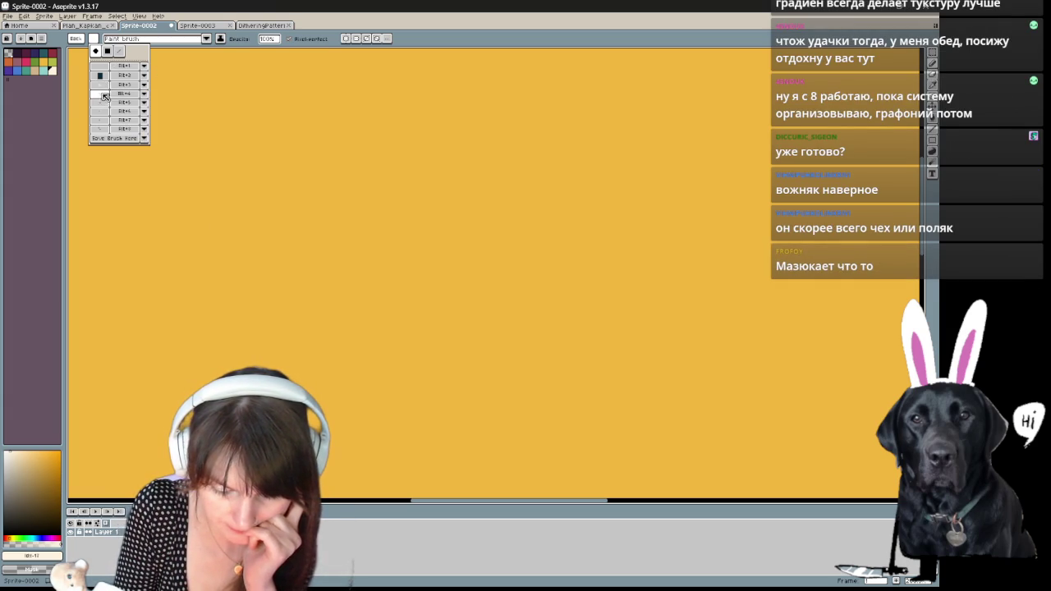
pyautogui.click(102, 86)
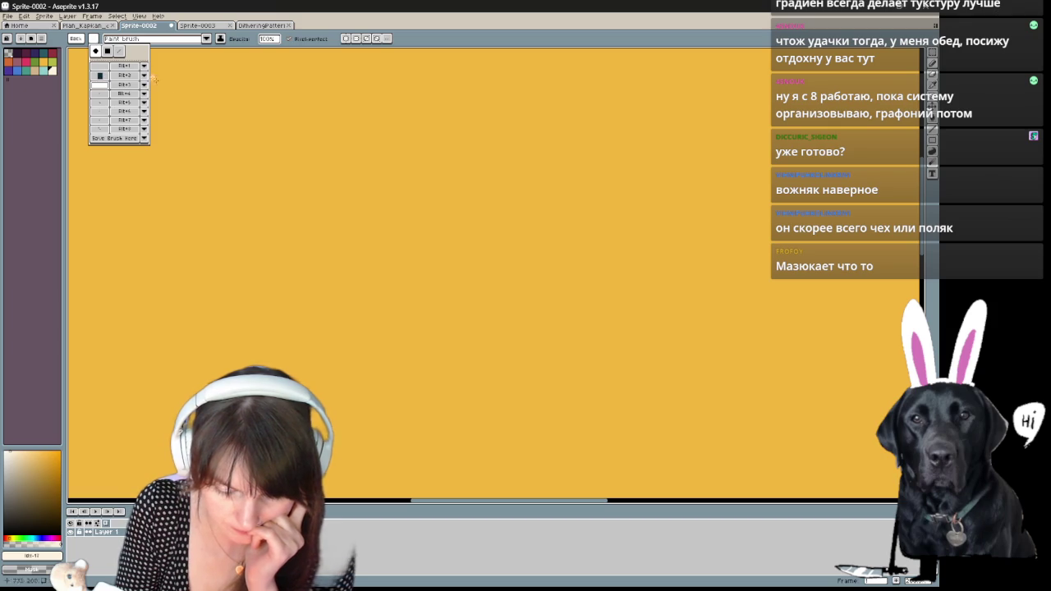
pyautogui.click(105, 86)
# - Draw white and black test strokes with the custom dither brush, undoing them
pyautogui.moveTo(236, 129)
pyautogui.mouseDown()
pyautogui.moveTo(263, 156)
pyautogui.moveTo(354, 125)
pyautogui.moveTo(685, 209)
pyautogui.mouseUp()
pyautogui.moveTo(283, 246); pyautogui.dragTo(452, 235)
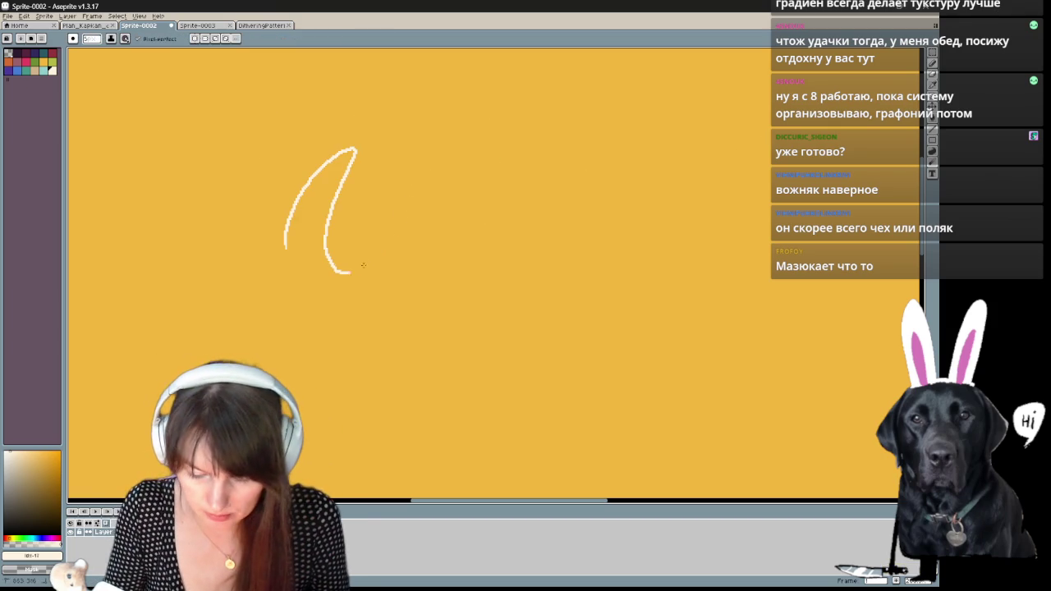
pyautogui.hotkey('ctrl', 'z')
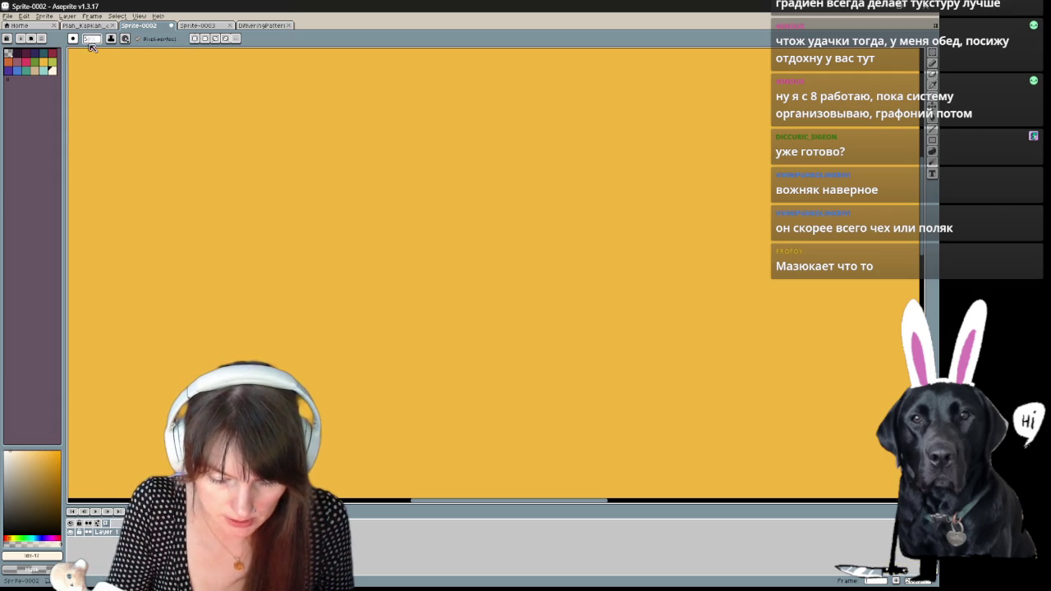
pyautogui.click(81, 40)
pyautogui.moveTo(257, 143)
pyautogui.mouseDown()
pyautogui.moveTo(280, 185)
pyautogui.moveTo(449, 216)
pyautogui.mouseUp()
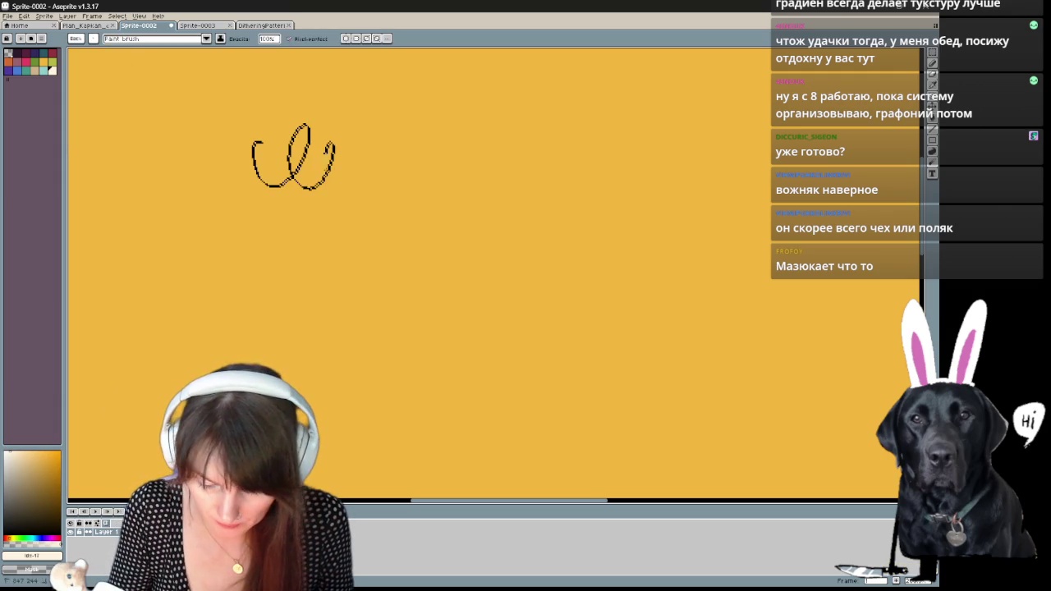
pyautogui.press('v')
pyautogui.hotkey('ctrl', 'z')
pyautogui.press('b')
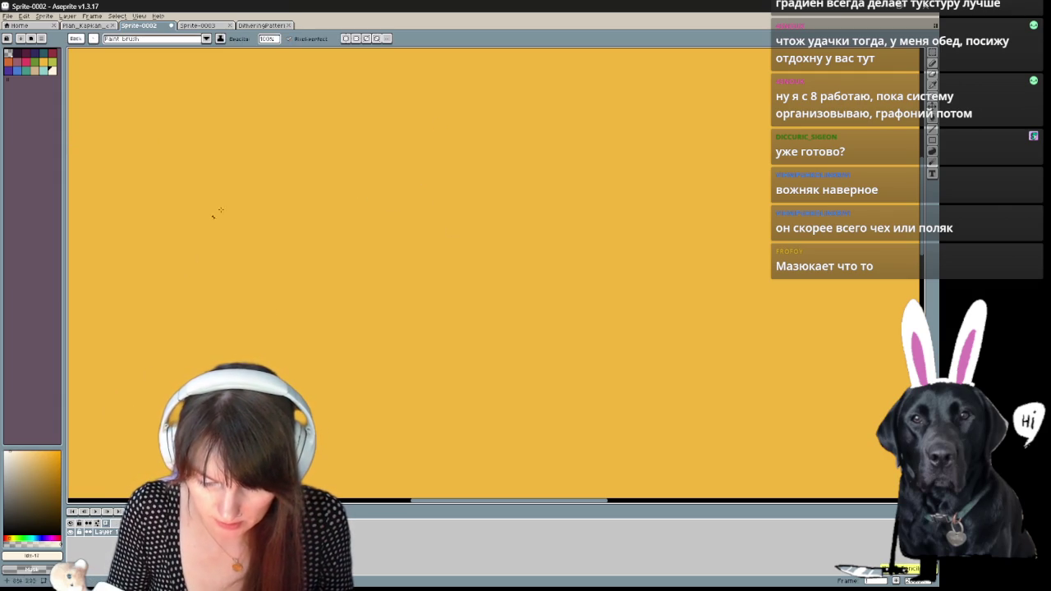
# - Set the paint mode to Paint brush and test it with a cursive W stroke, then undo
pyautogui.click(198, 39)
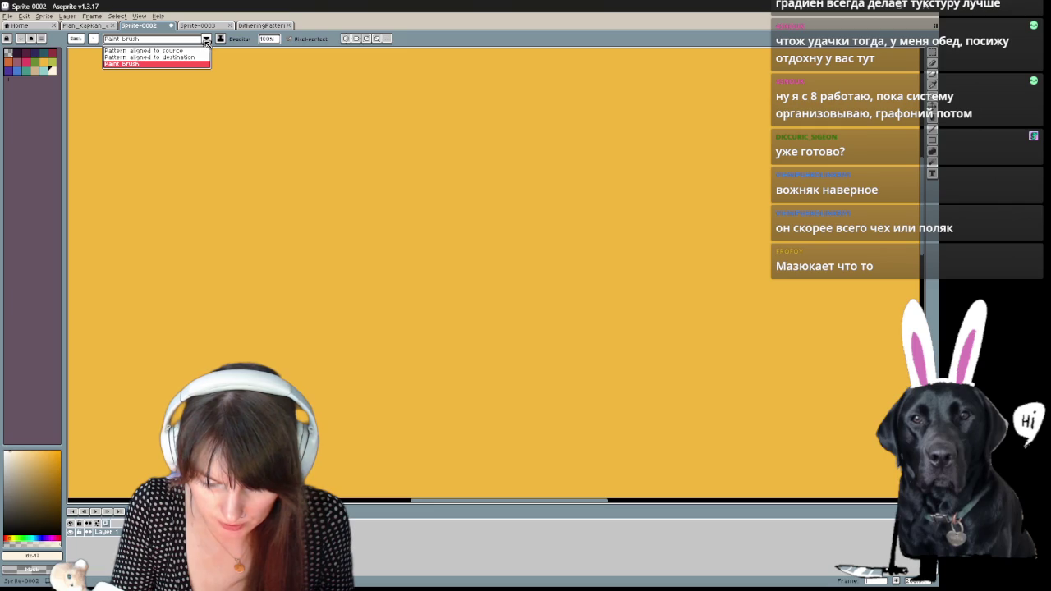
pyautogui.click(205, 40)
pyautogui.click(93, 39)
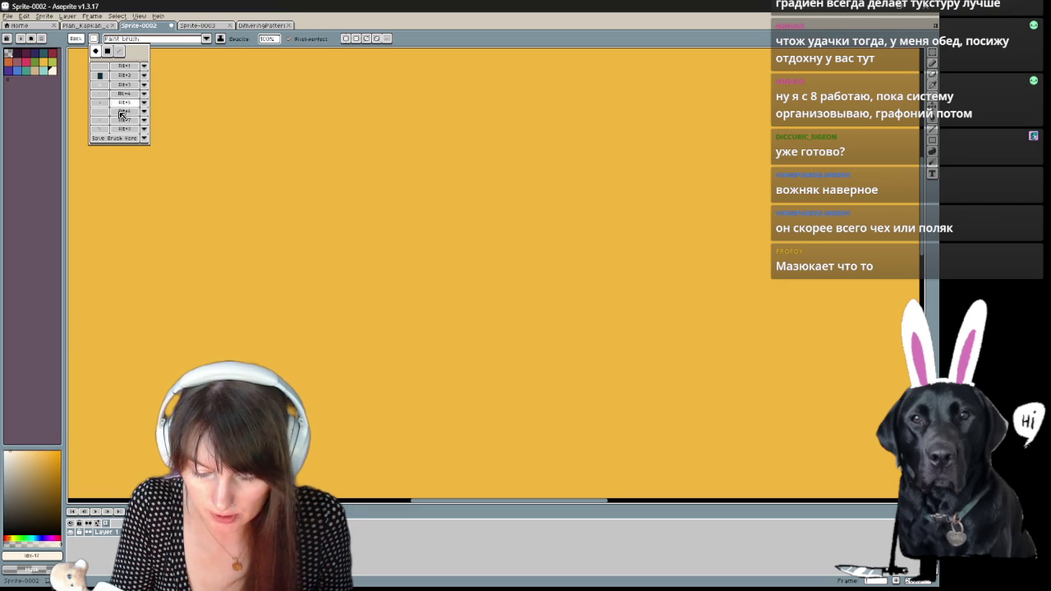
pyautogui.moveTo(265, 100); pyautogui.dragTo(363, 98)
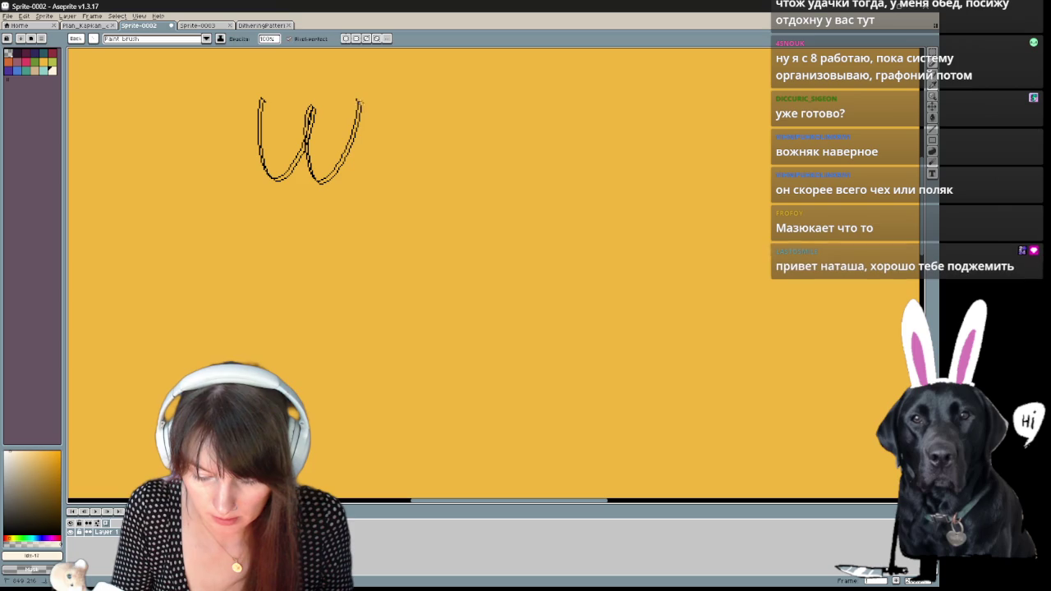
pyautogui.hotkey('ctrl', 'z')
# - Draw three thin vertical test strokes, undo them, and reopen the brush list
pyautogui.moveTo(465, 179); pyautogui.dragTo(465, 308)
pyautogui.moveTo(475, 171); pyautogui.dragTo(493, 334)
pyautogui.moveTo(503, 220); pyautogui.dragTo(514, 400)
pyautogui.hotkey('ctrl', 'z')
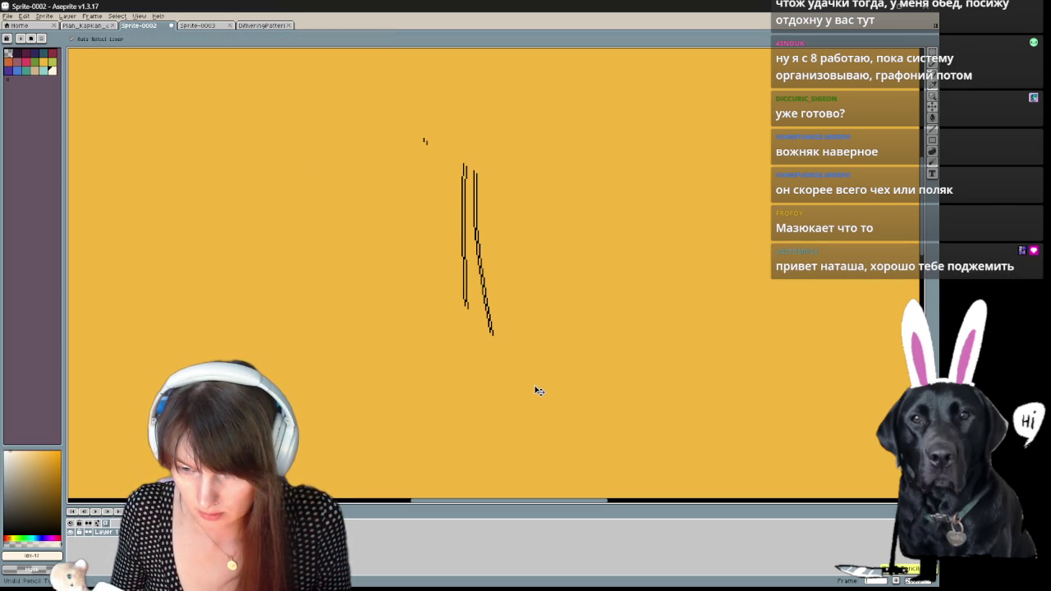
pyautogui.hotkey('ctrl', 'z')
pyautogui.hotkey('ctrl', 'z')
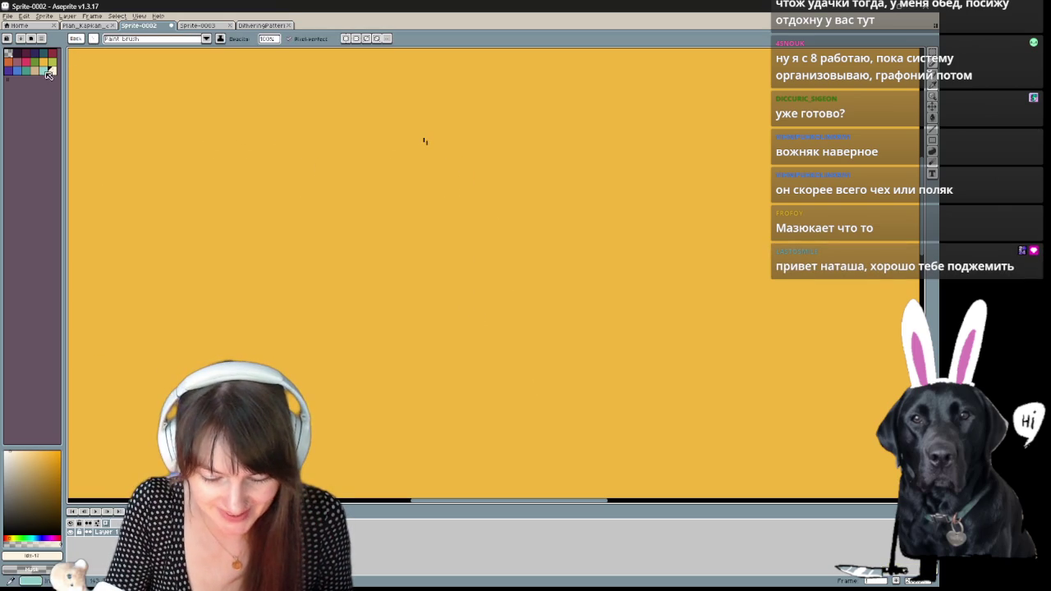
pyautogui.click(93, 38)
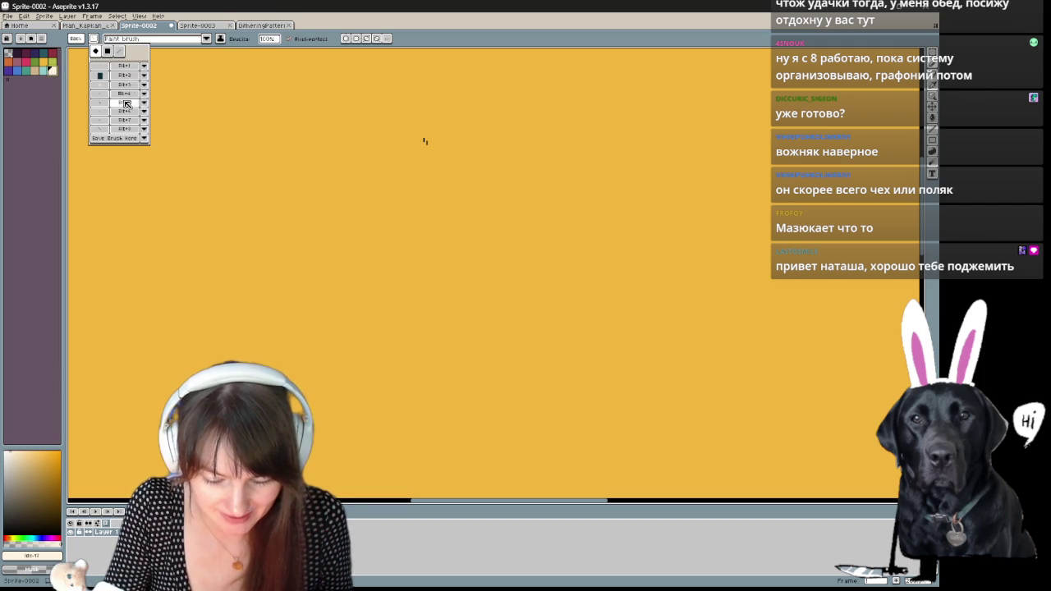
# - Check the third brush slot's options, then paint and undo a quick test stroke
pyautogui.click(144, 85)
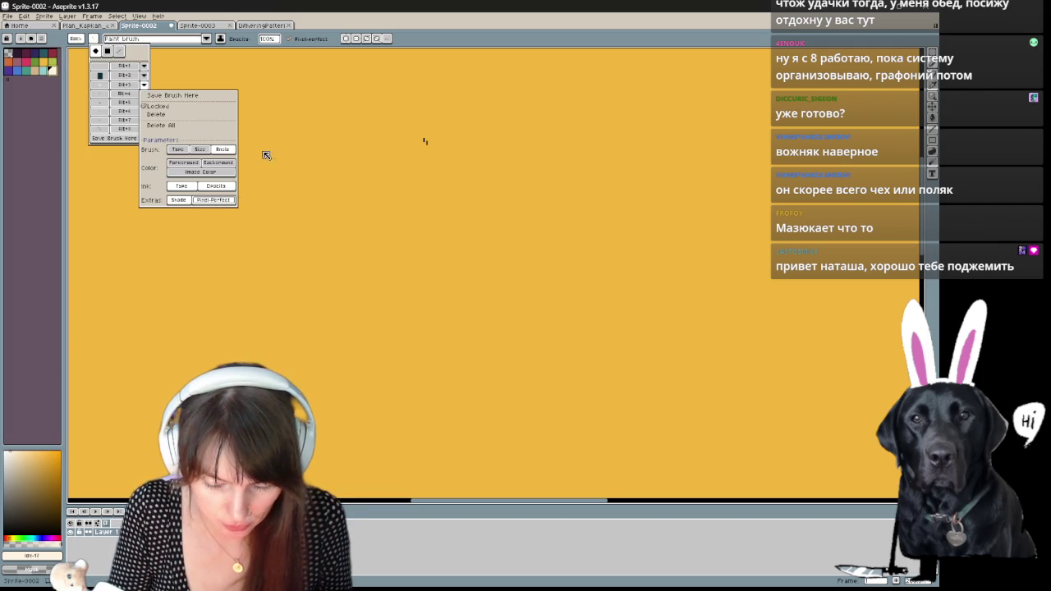
pyautogui.click(294, 178)
pyautogui.moveTo(330, 160); pyautogui.dragTo(379, 175)
pyautogui.hotkey('ctrl', 'z')
# - Revisit slot 3's kept parameters, then paint and undo a white test stroke
pyautogui.click(93, 39)
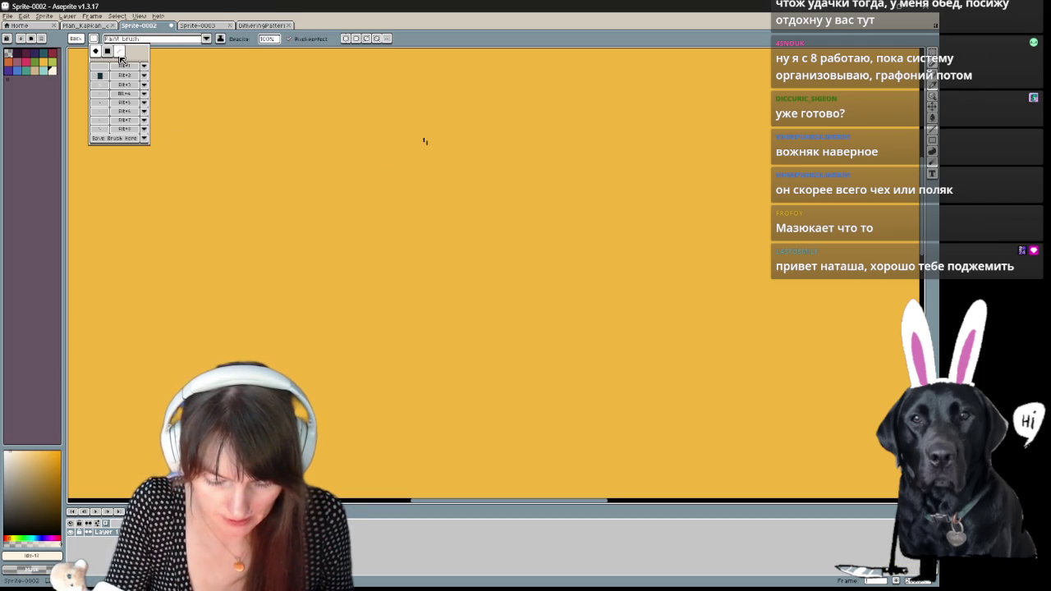
pyautogui.click(144, 85)
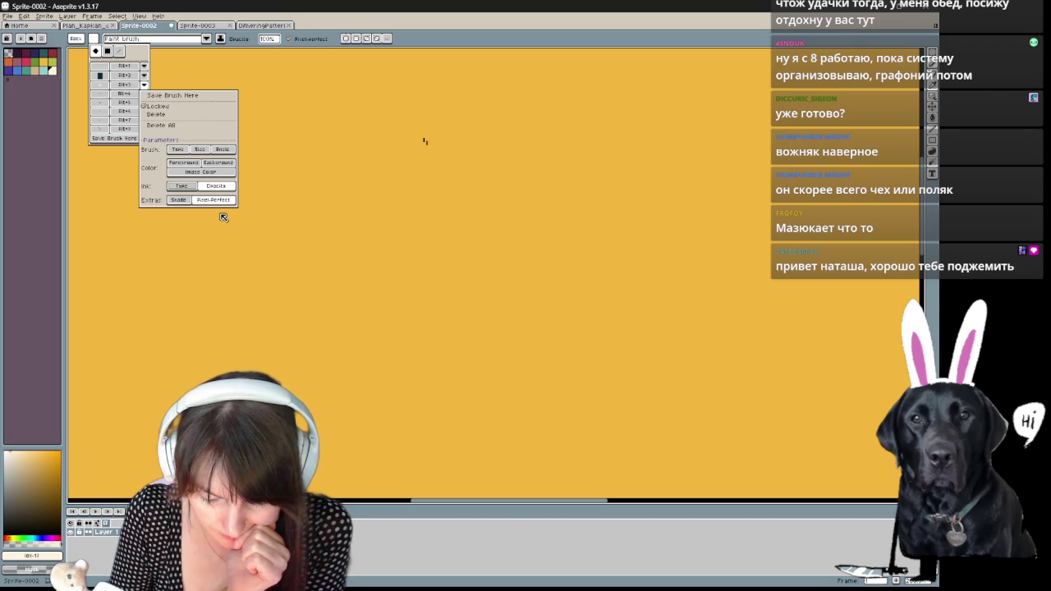
pyautogui.click(400, 149)
pyautogui.moveTo(444, 169)
pyautogui.mouseDown()
pyautogui.moveTo(497, 158)
pyautogui.moveTo(563, 228)
pyautogui.mouseUp()
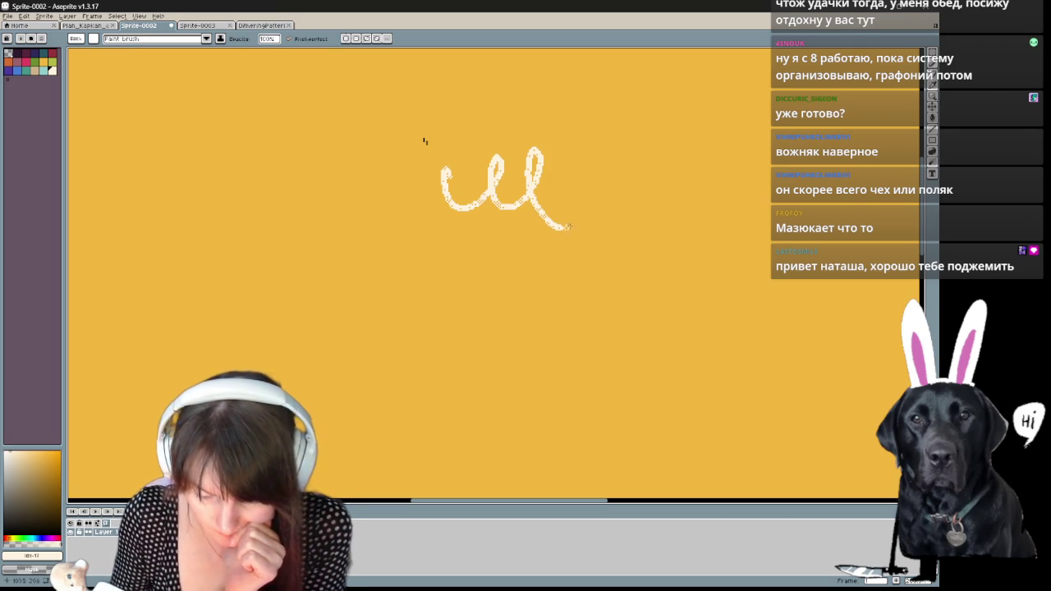
pyautogui.hotkey('ctrl', 'z')
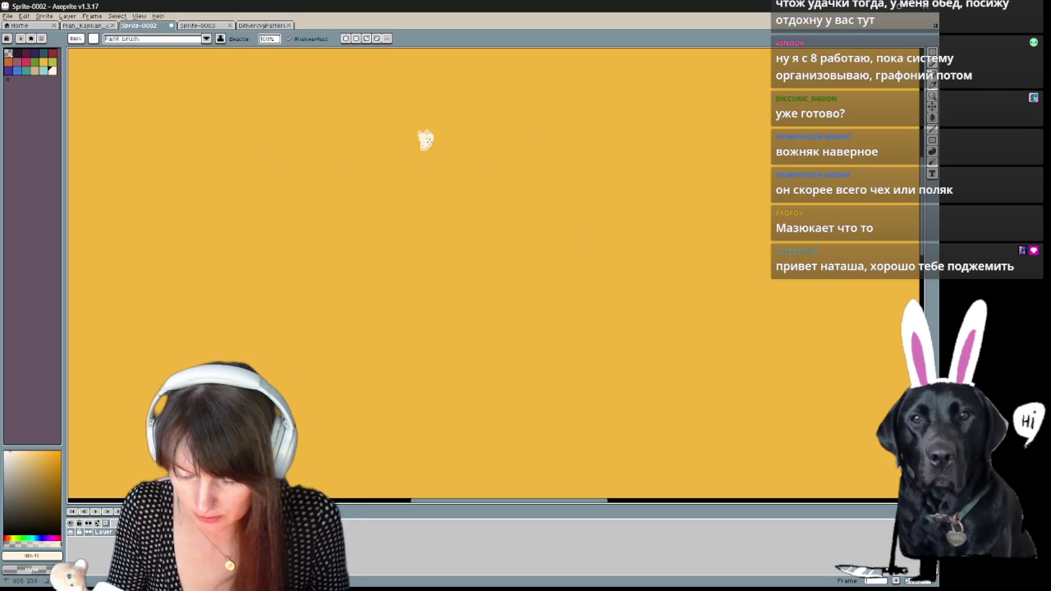
pyautogui.click(94, 39)
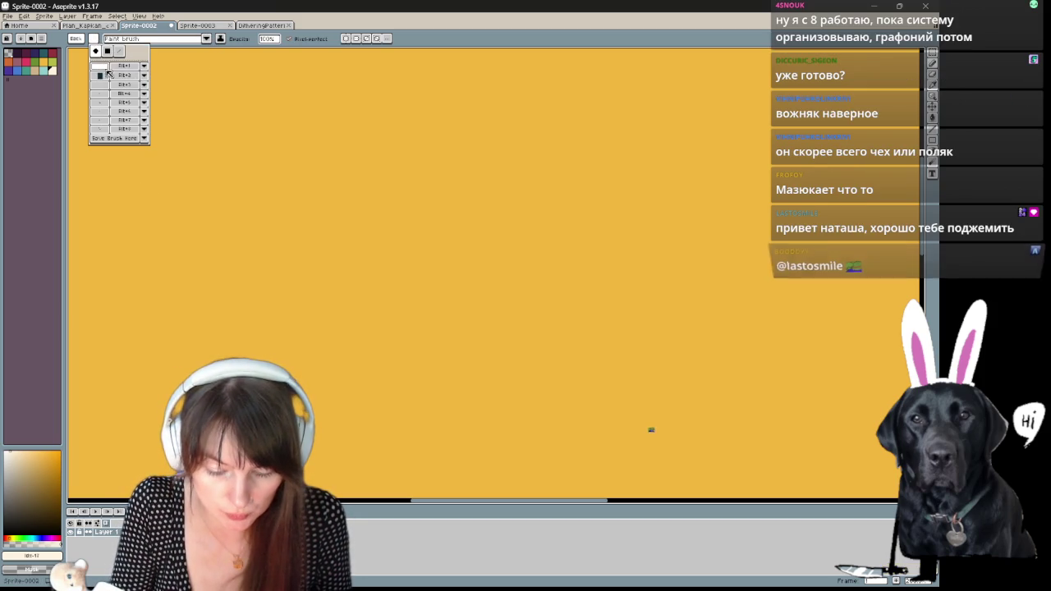
pyautogui.click(246, 94)
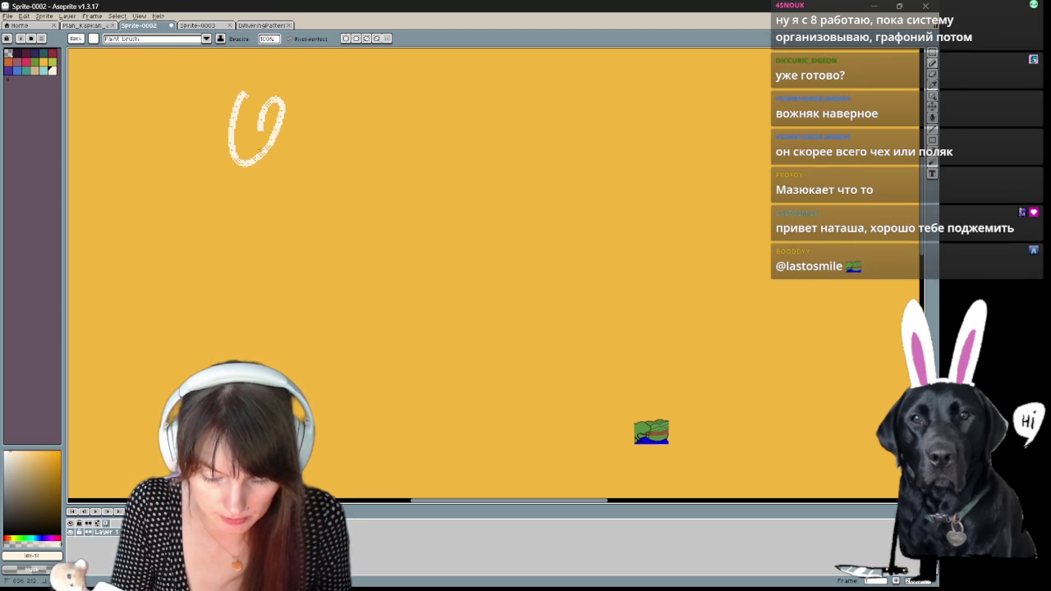
# - Check the keyboard shortcut assigned to Custom Brush #1
pyautogui.click(94, 42)
pyautogui.rightClick(119, 82)
pyautogui.click(123, 70)
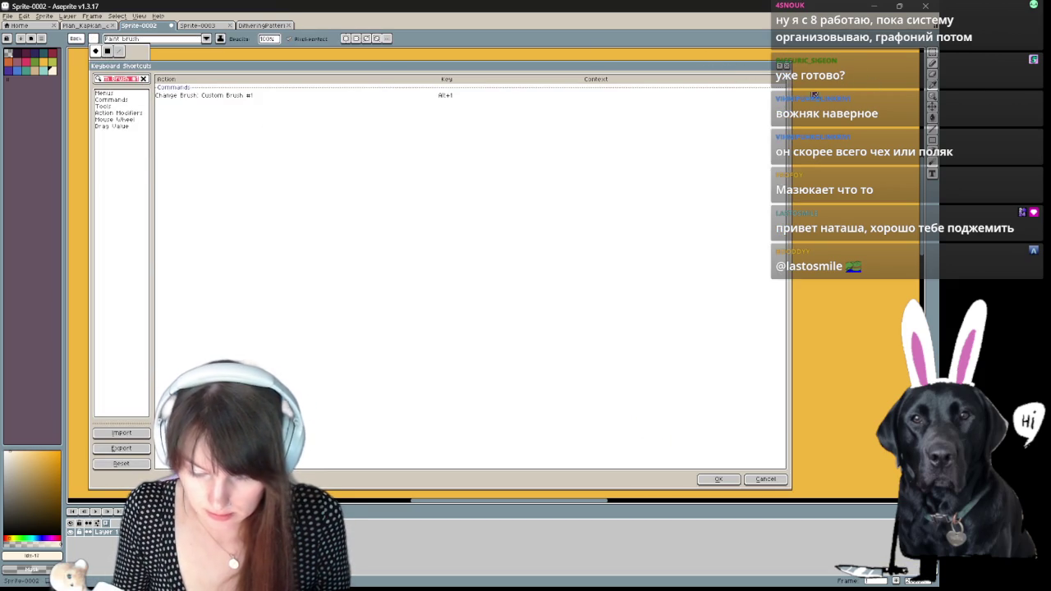
pyautogui.click(786, 67)
# - Paint and undo two dark navy test strokes with the brush
pyautogui.click(91, 41)
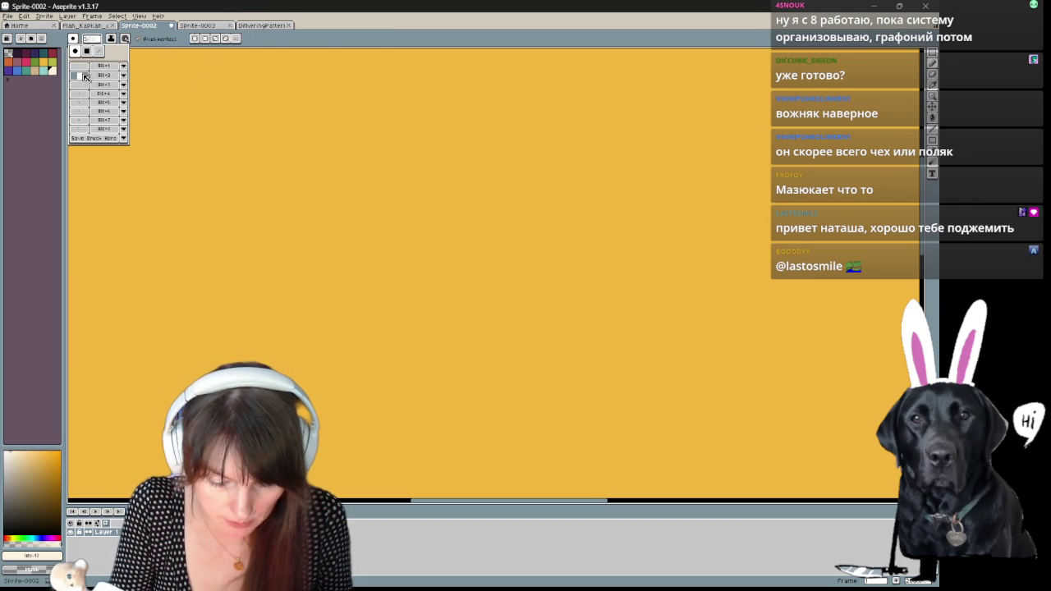
pyautogui.moveTo(223, 71); pyautogui.dragTo(352, 169)
pyautogui.hotkey('ctrl', 'z')
pyautogui.moveTo(290, 211); pyautogui.dragTo(562, 164)
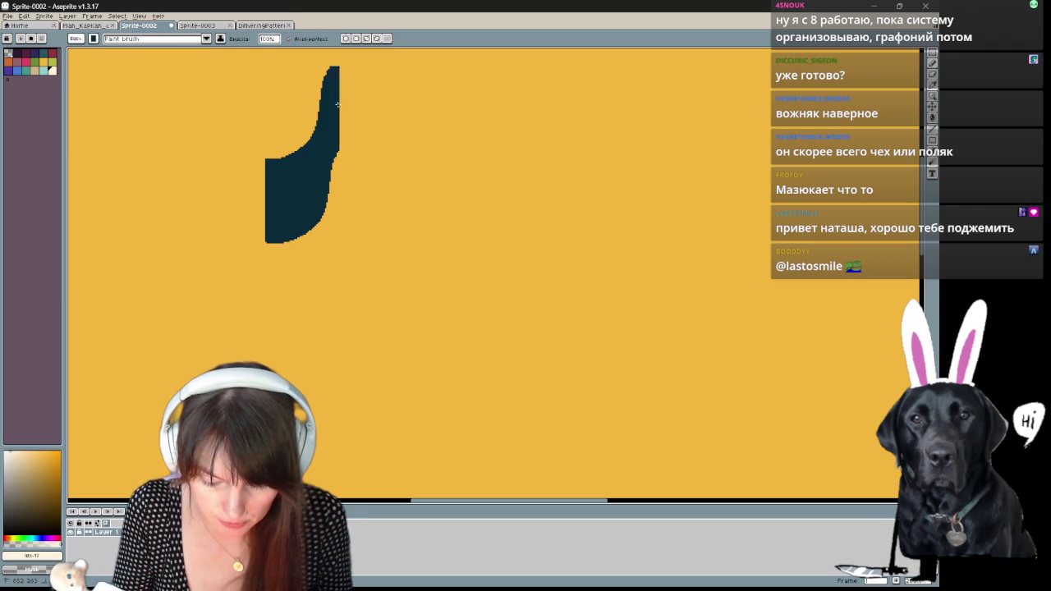
pyautogui.hotkey('ctrl', 'z')
# - With the pencil, try saved brush slots 2, 4 and 1 from the brush list
pyautogui.press('b')
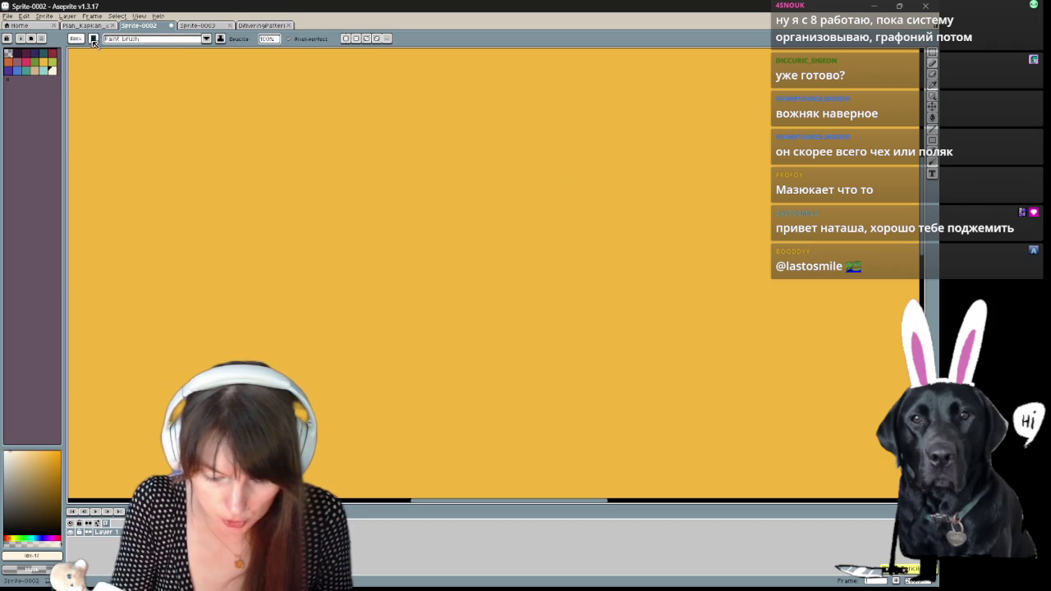
pyautogui.click(96, 39)
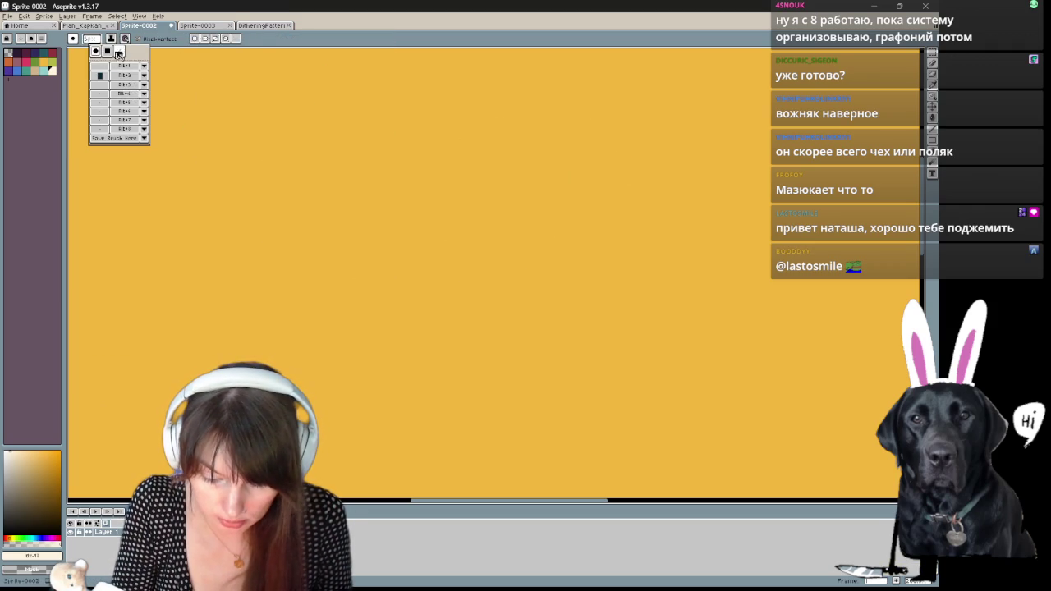
pyautogui.click(107, 74)
pyautogui.click(97, 53)
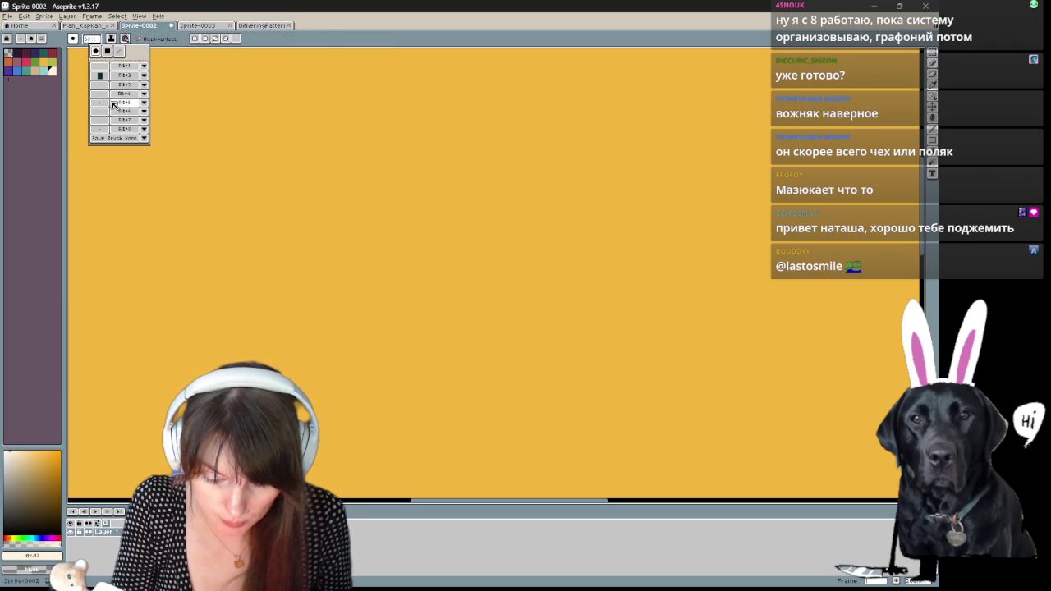
pyautogui.click(100, 93)
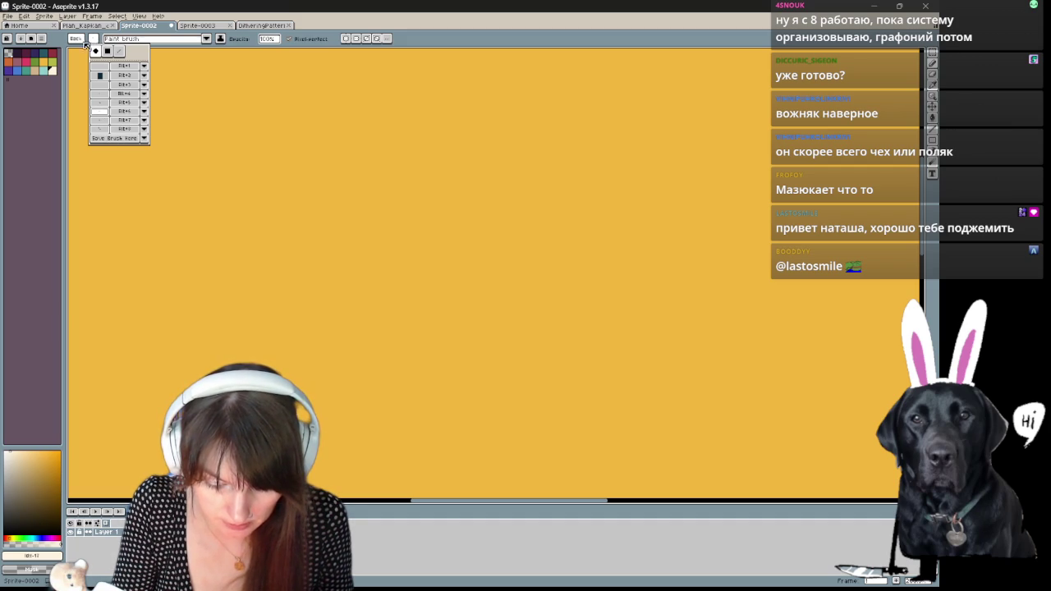
pyautogui.click(103, 64)
pyautogui.click(75, 41)
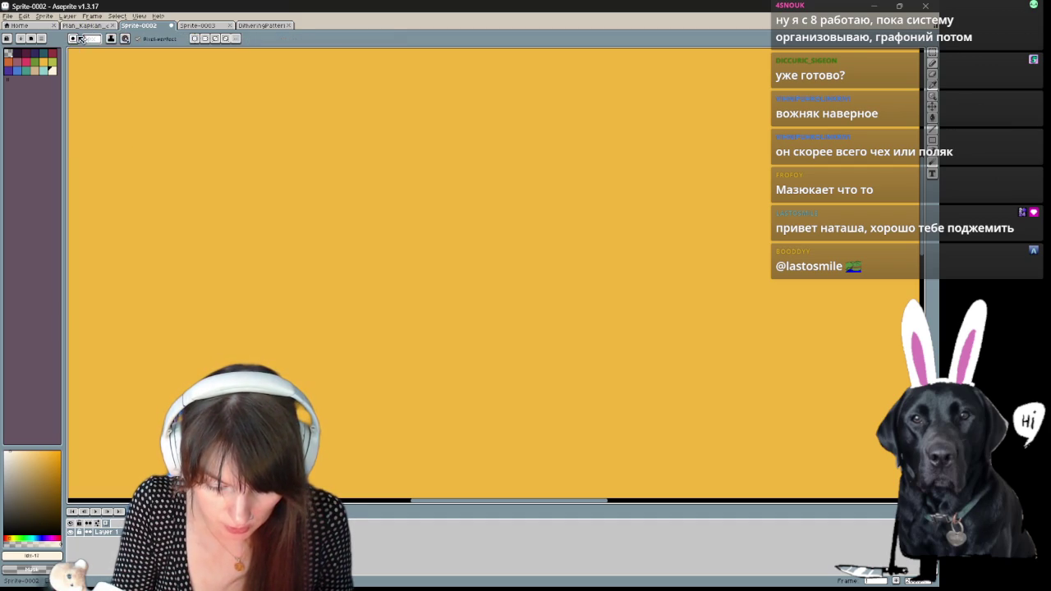
pyautogui.click(90, 40)
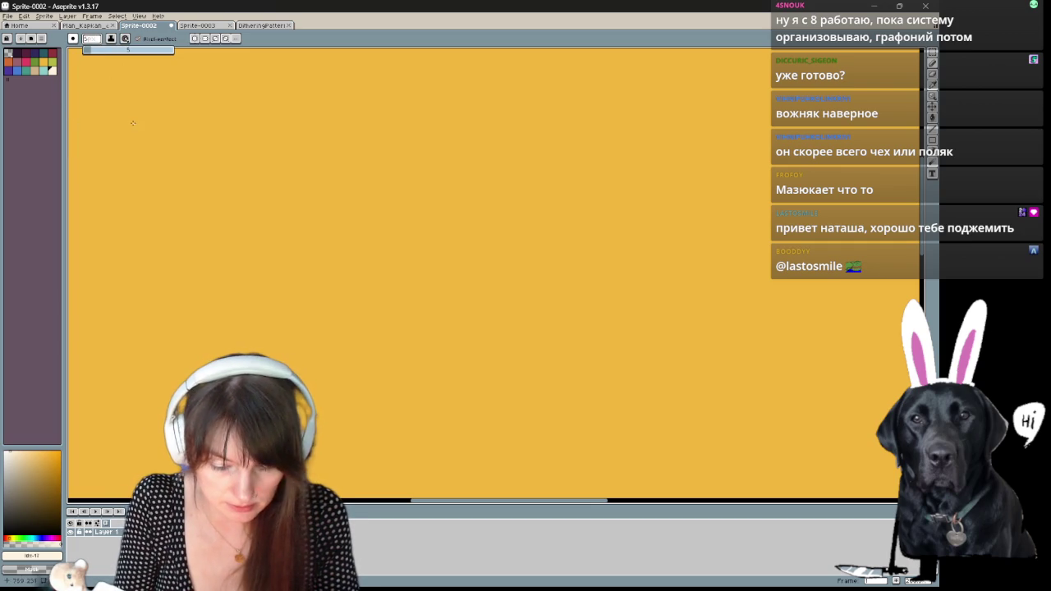
pyautogui.click(75, 38)
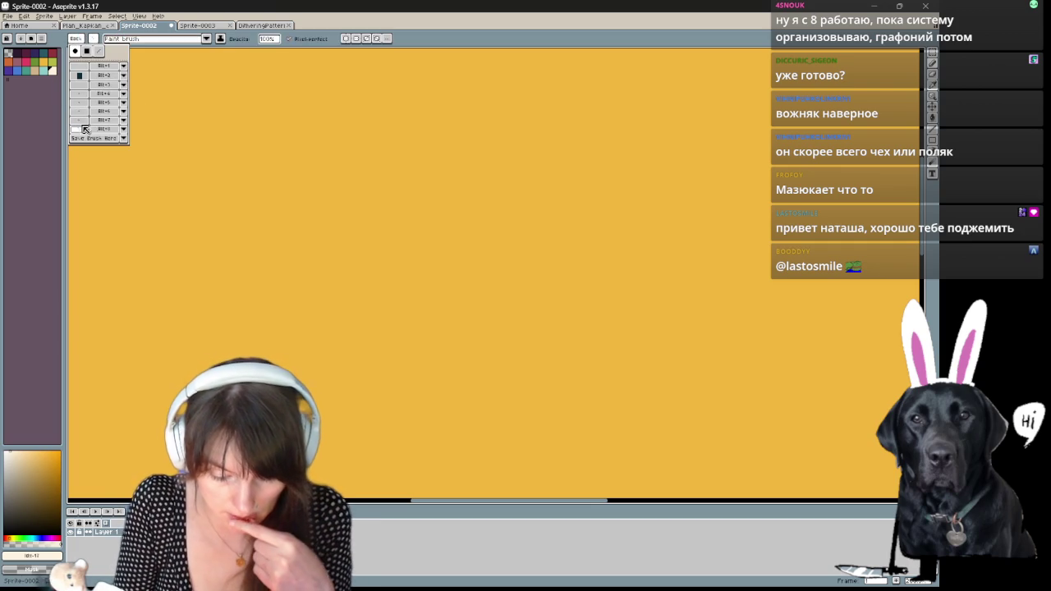
pyautogui.moveTo(348, 147)
pyautogui.mouseDown()
pyautogui.moveTo(348, 227)
pyautogui.moveTo(422, 170)
pyautogui.mouseUp()
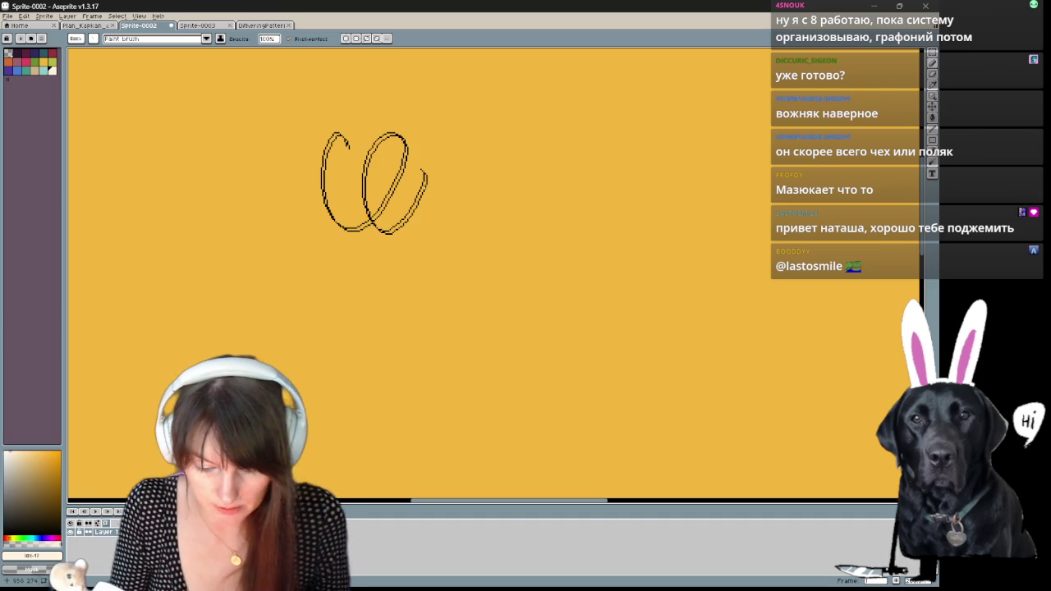
pyautogui.hotkey('ctrl', 'z')
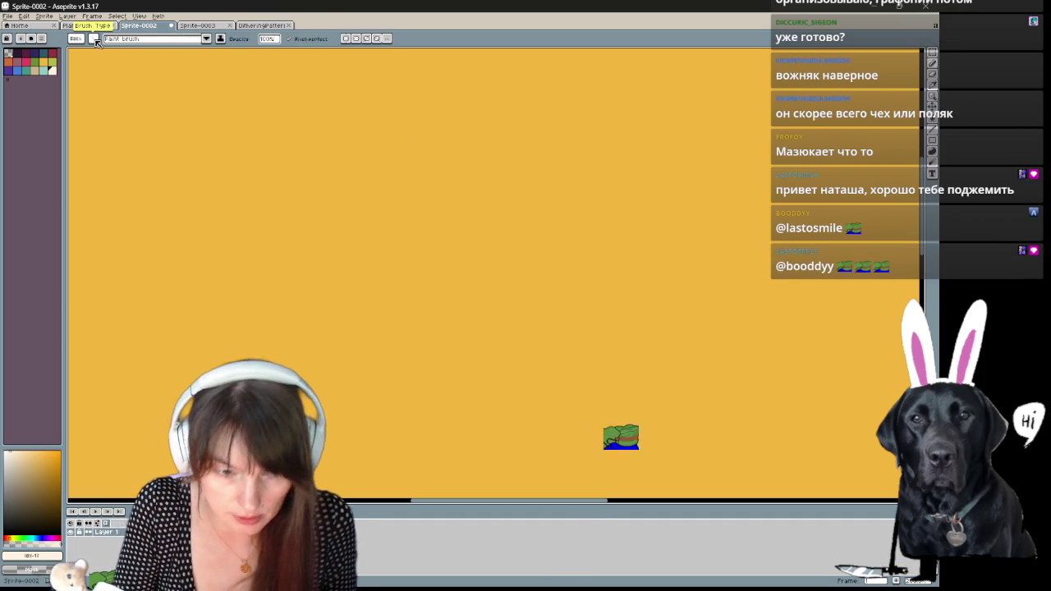
pyautogui.click(95, 39)
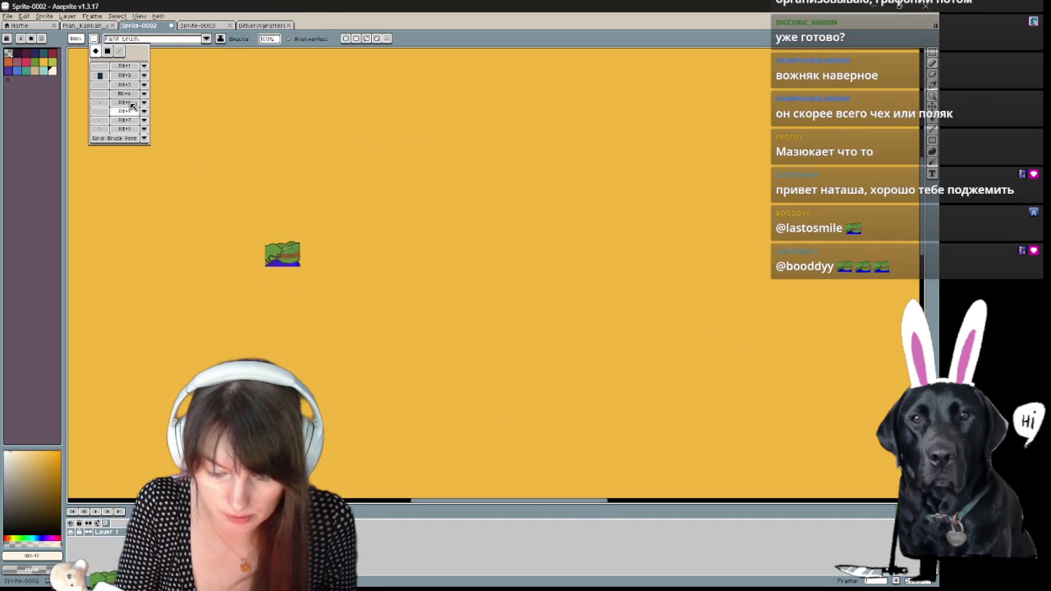
pyautogui.click(104, 129)
pyautogui.moveTo(215, 103)
pyautogui.mouseDown()
pyautogui.moveTo(228, 146)
pyautogui.moveTo(320, 156)
pyautogui.moveTo(360, 280)
pyautogui.moveTo(486, 277)
pyautogui.mouseUp()
pyautogui.hotkey('ctrl', 'z')
pyautogui.click(53, 70)
pyautogui.hotkey('ctrl', 'z')
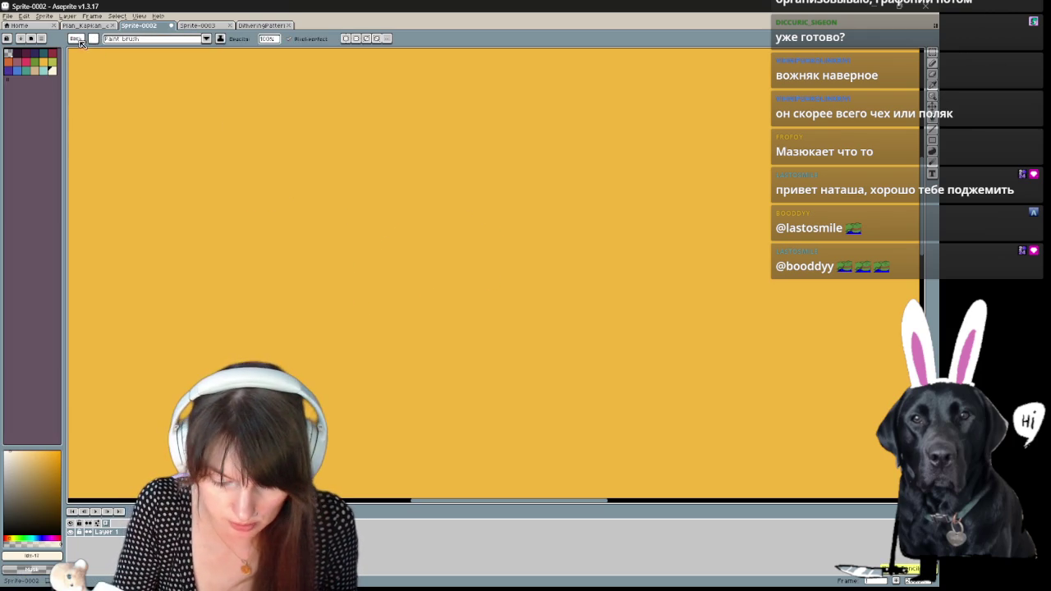
pyautogui.click(78, 40)
pyautogui.click(123, 75)
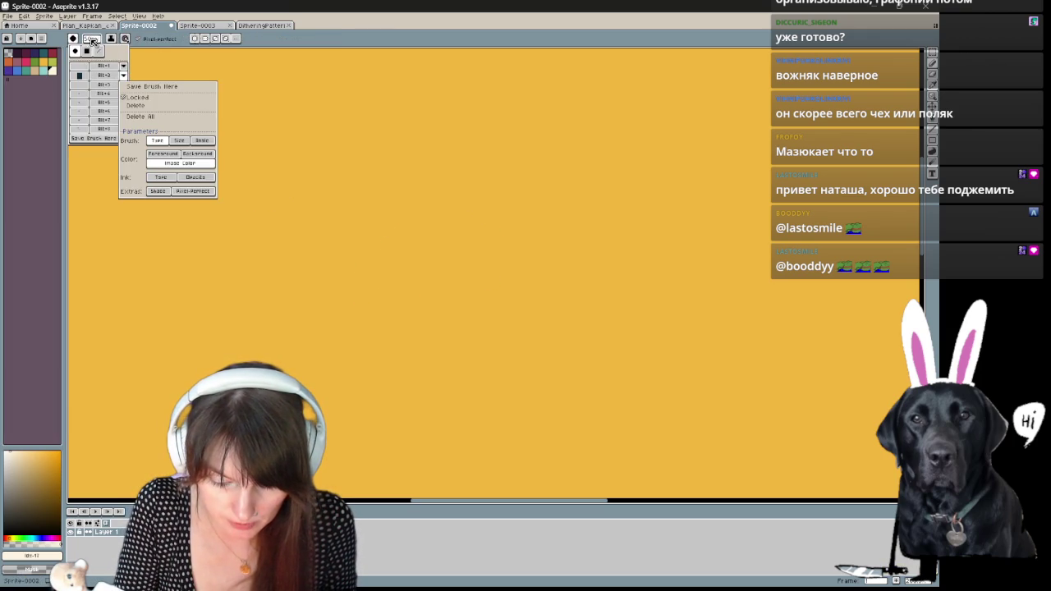
# - Paint and undo a white cursive test stroke
pyautogui.click(82, 87)
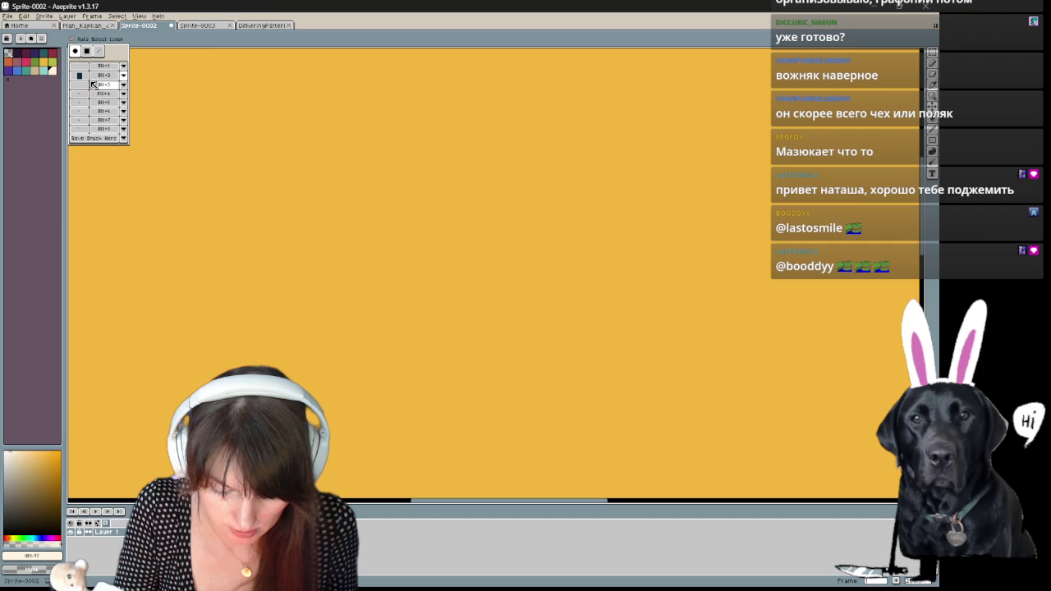
pyautogui.moveTo(325, 96); pyautogui.dragTo(432, 201)
pyautogui.hotkey('ctrl', 'z')
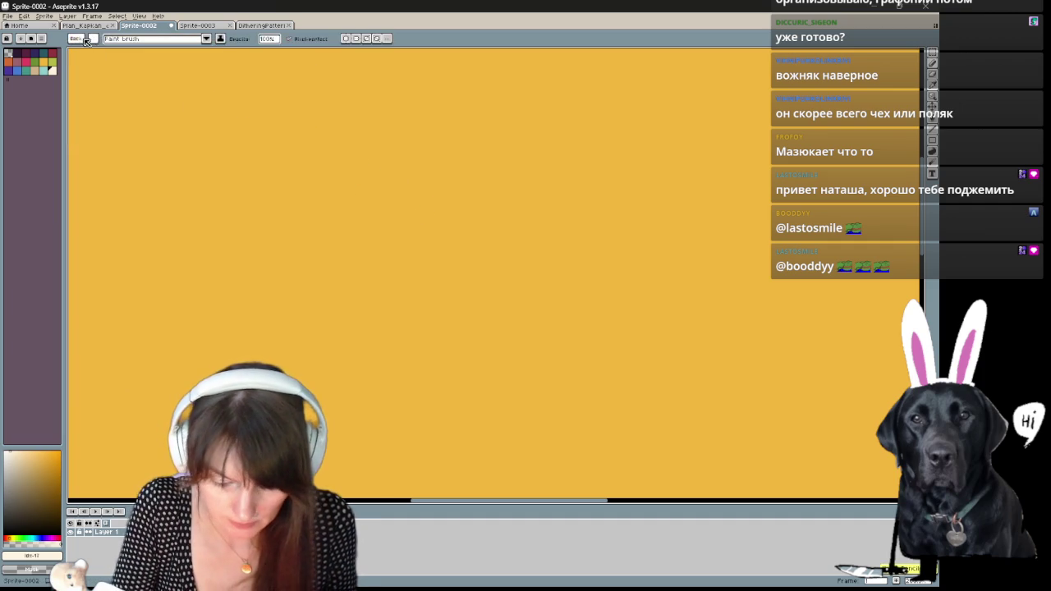
# - Make the saved slots remember type, image colour, transparent ink, size and angle
pyautogui.click(94, 38)
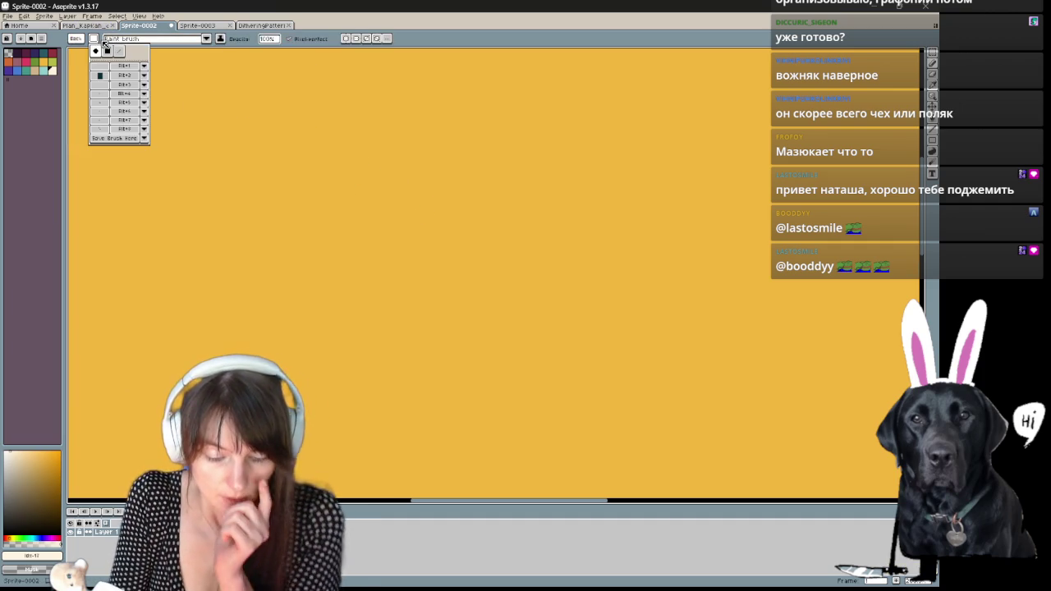
pyautogui.click(145, 84)
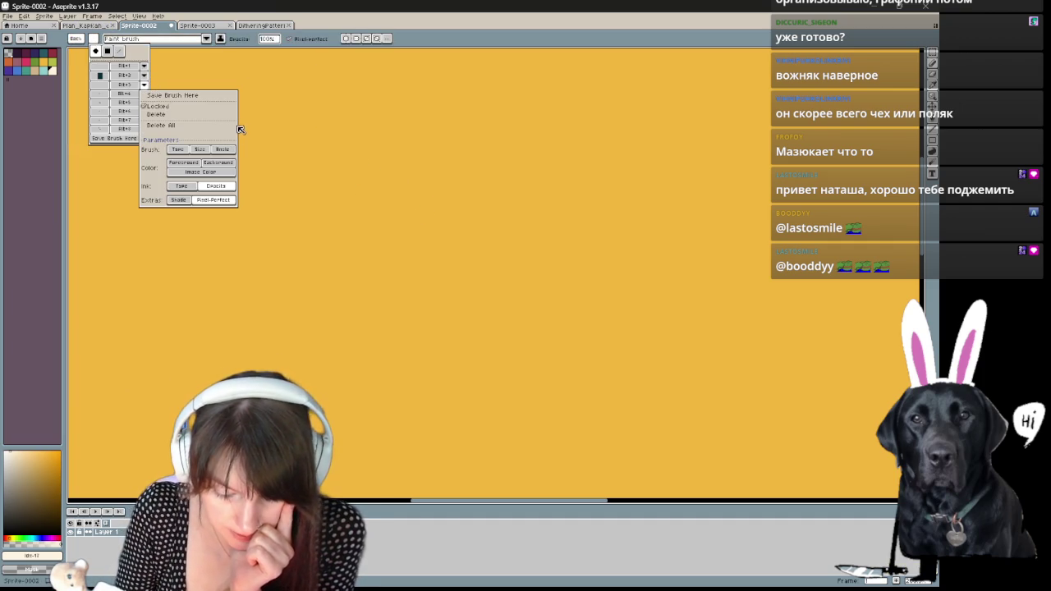
pyautogui.click(143, 93)
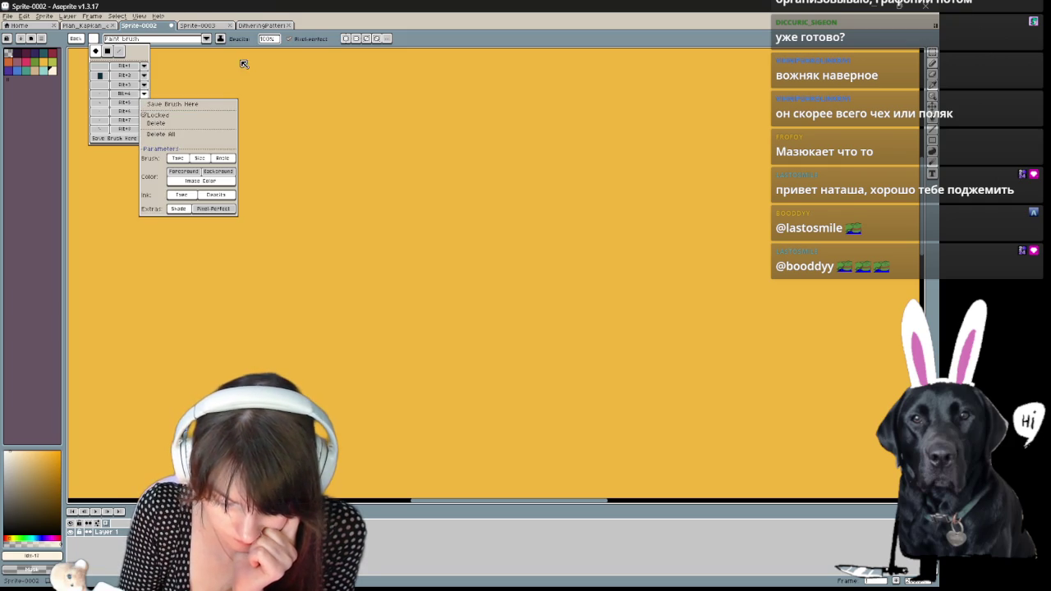
pyautogui.click(180, 157)
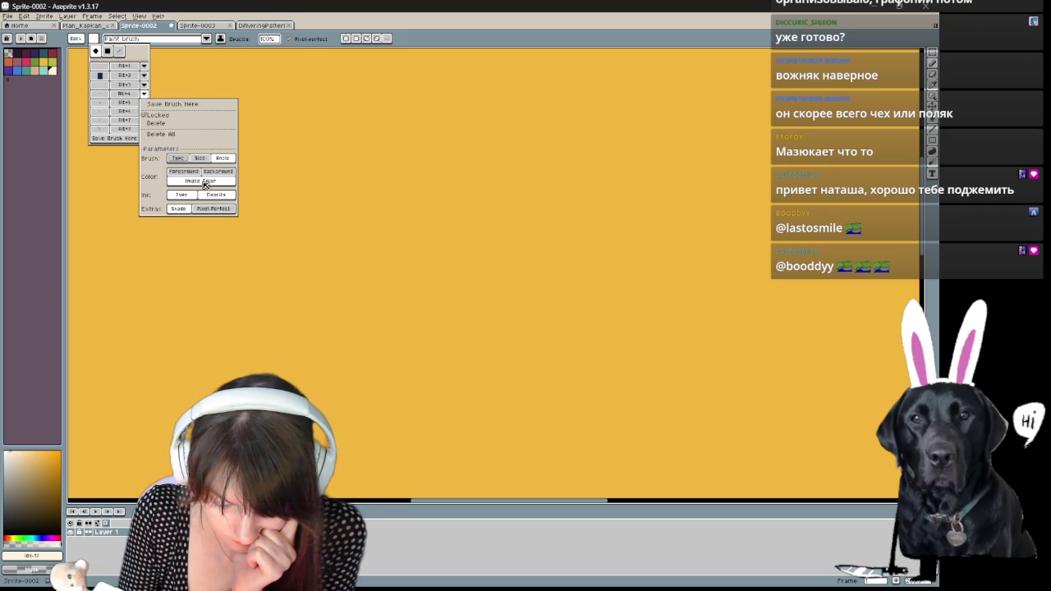
pyautogui.click(204, 182)
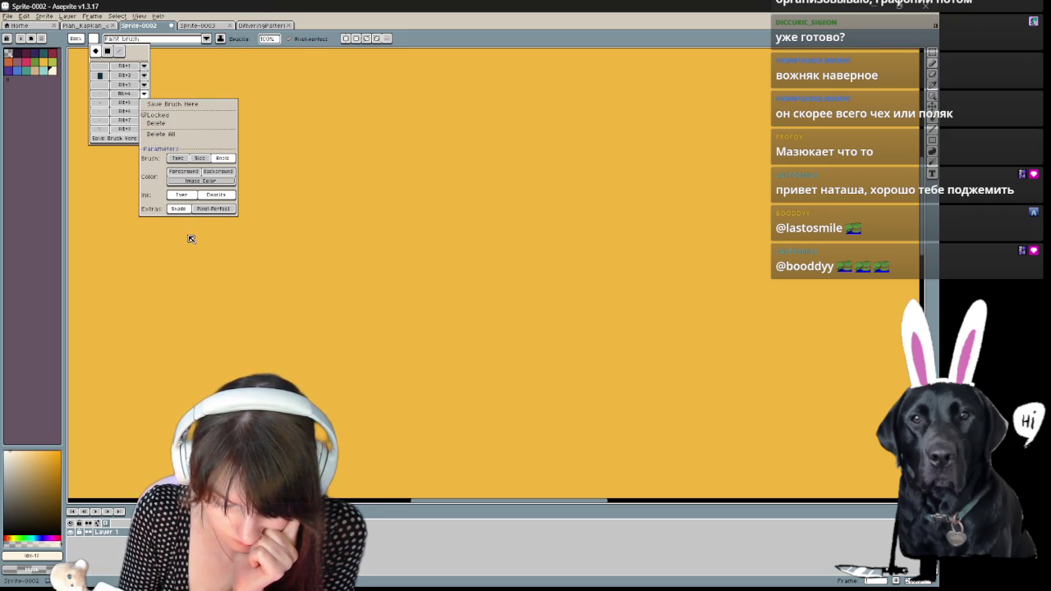
pyautogui.click(189, 198)
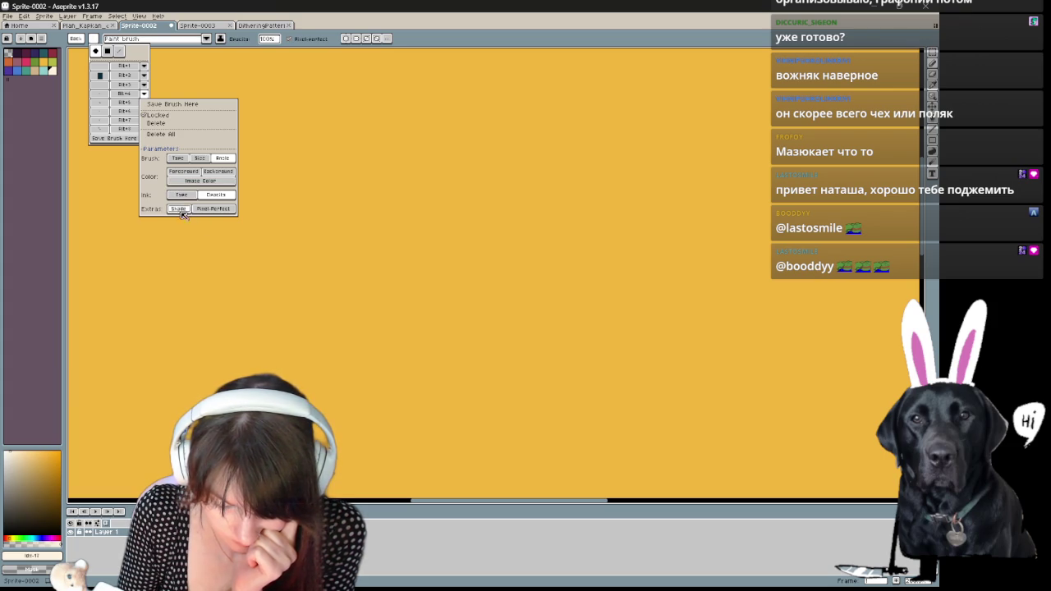
pyautogui.click(210, 211)
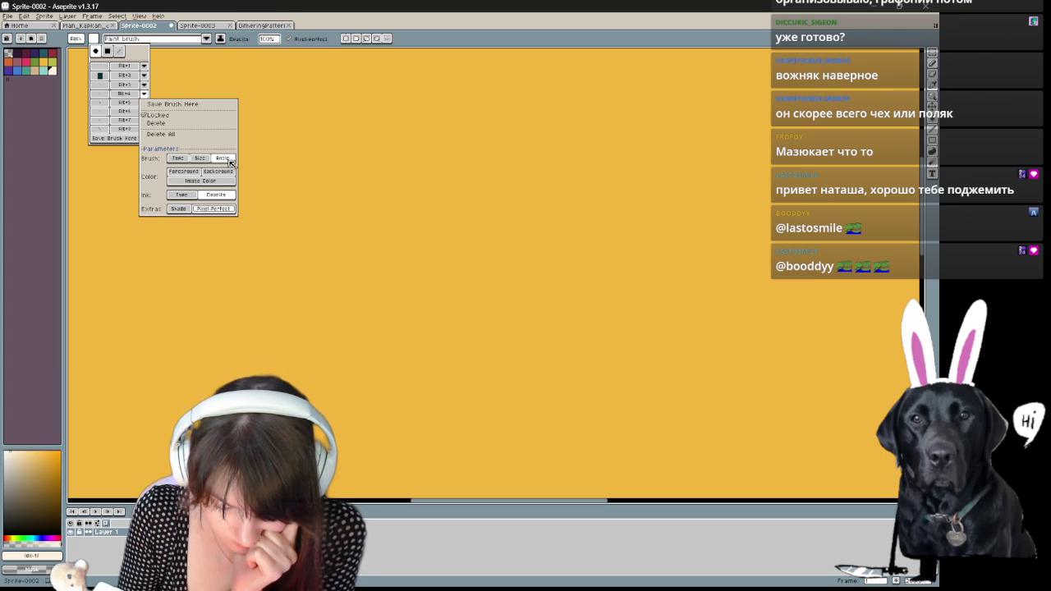
pyautogui.click(144, 102)
pyautogui.click(199, 166)
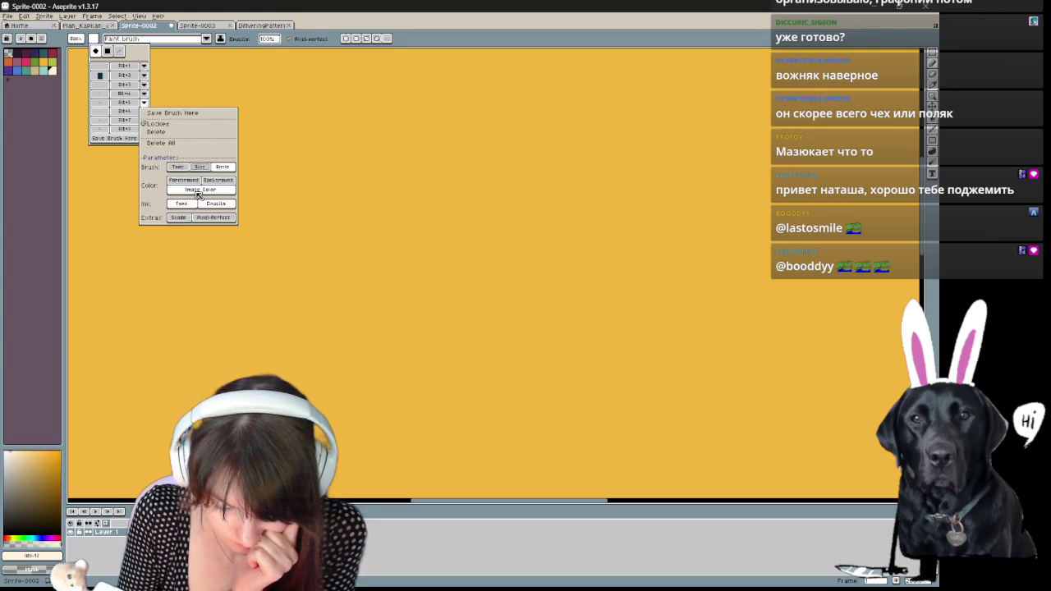
pyautogui.click(228, 168)
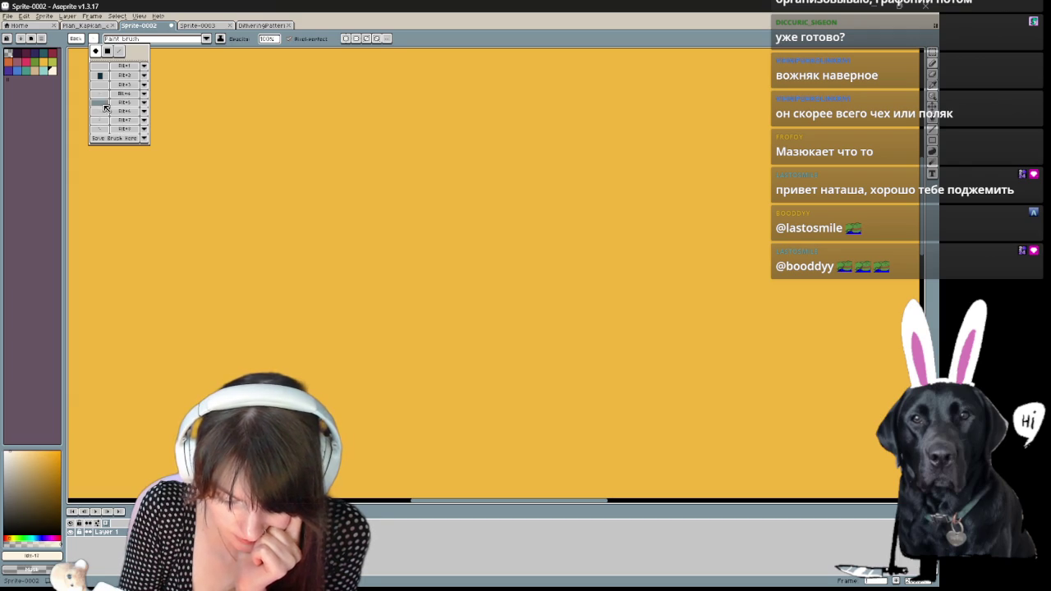
# - Undo a white test stroke and pick dark magenta as the drawing colour
pyautogui.moveTo(220, 100)
pyautogui.mouseDown()
pyautogui.moveTo(258, 170)
pyautogui.moveTo(276, 131)
pyautogui.mouseUp()
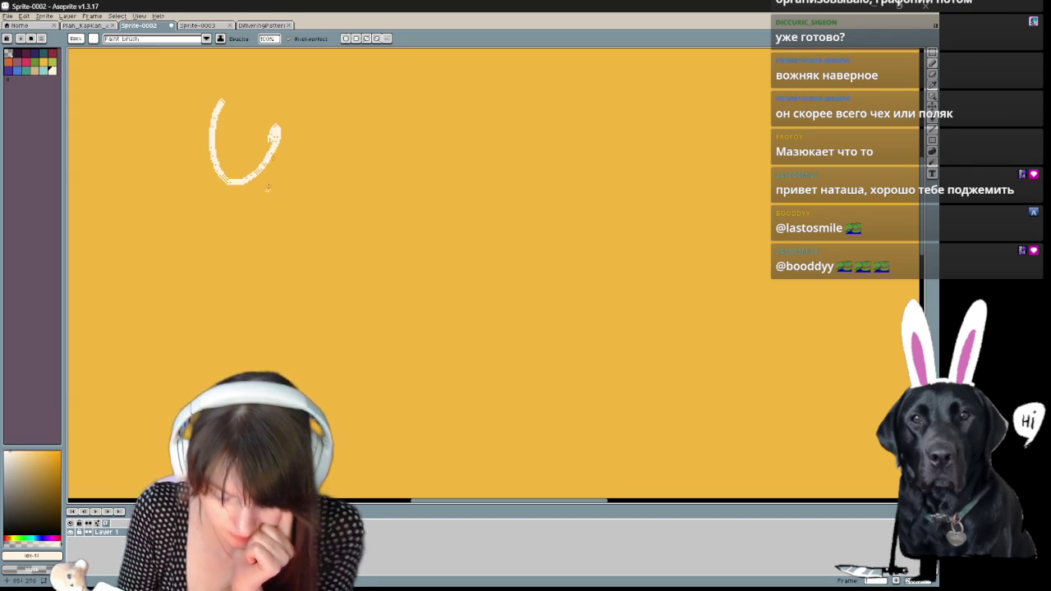
pyautogui.hotkey('ctrl', 'z')
pyautogui.click(96, 41)
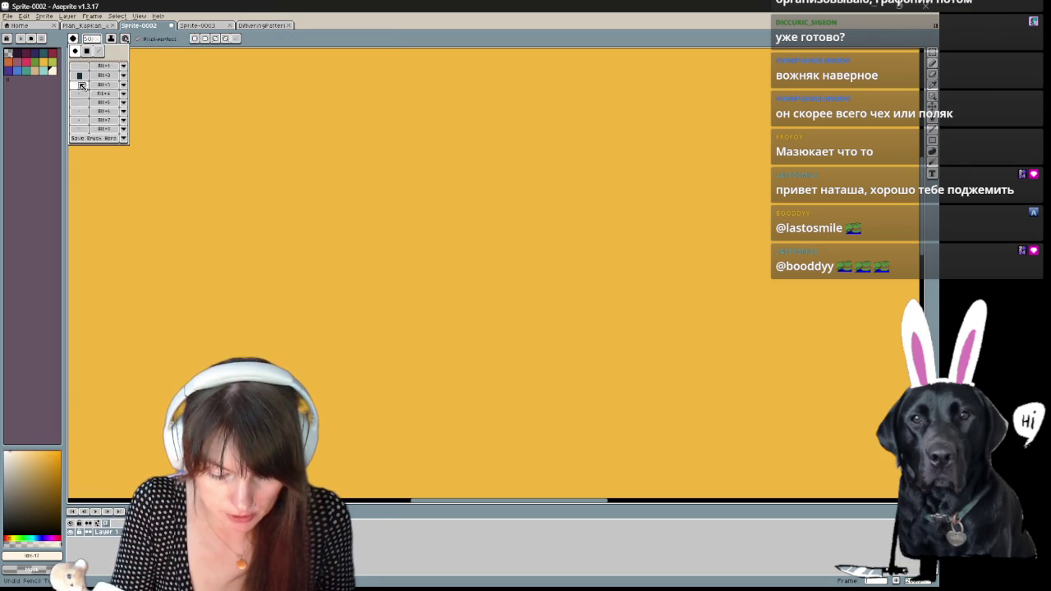
pyautogui.click(37, 57)
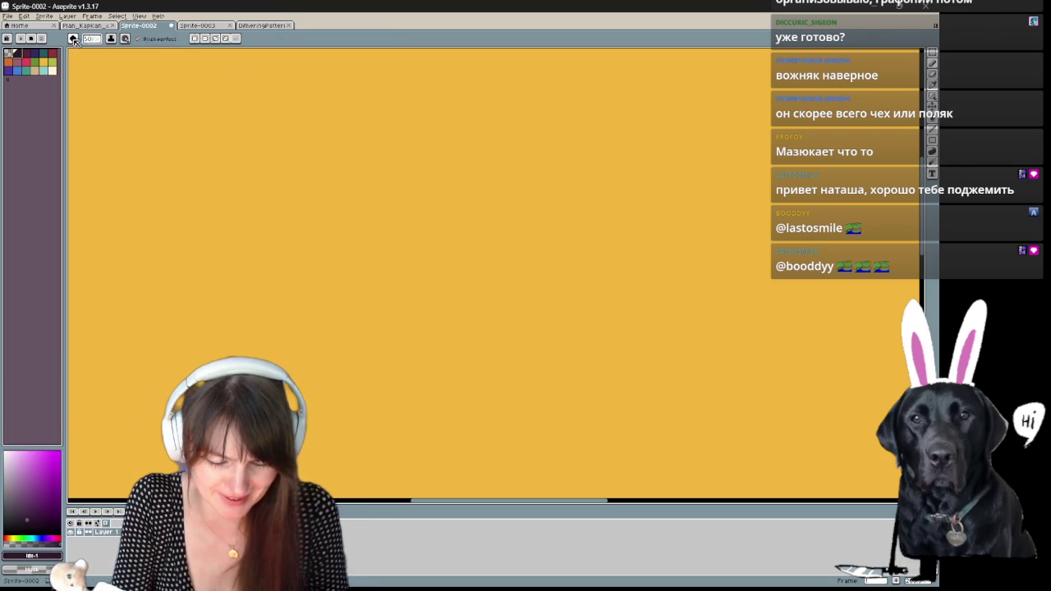
# - Paint and undo dark magenta test strokes with two different saved brushes
pyautogui.click(76, 38)
pyautogui.click(94, 82)
pyautogui.moveTo(241, 102)
pyautogui.mouseDown()
pyautogui.moveTo(256, 160)
pyautogui.moveTo(283, 102)
pyautogui.mouseUp()
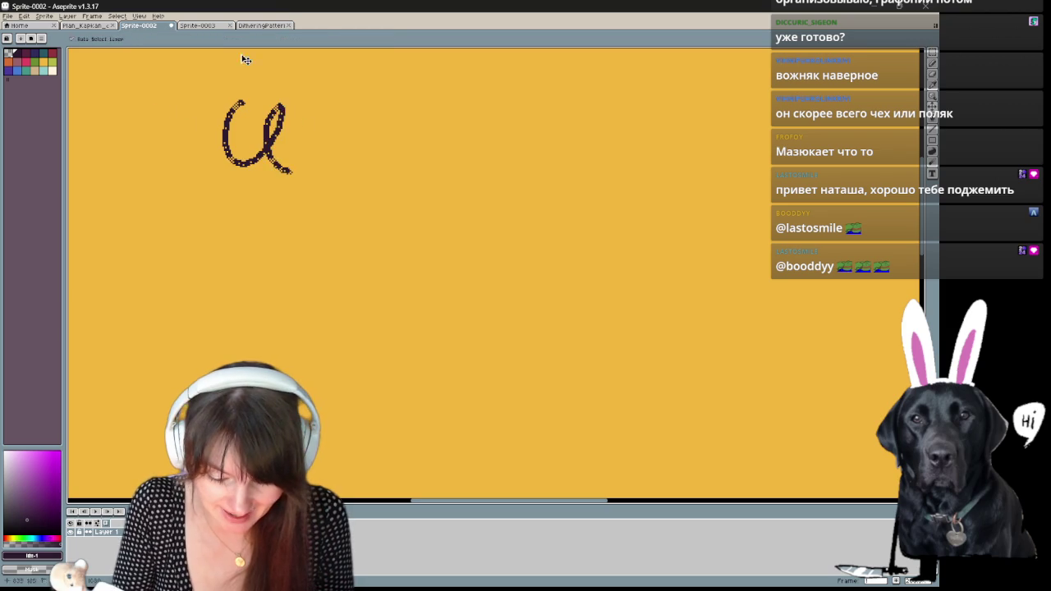
pyautogui.hotkey('ctrl', 'z')
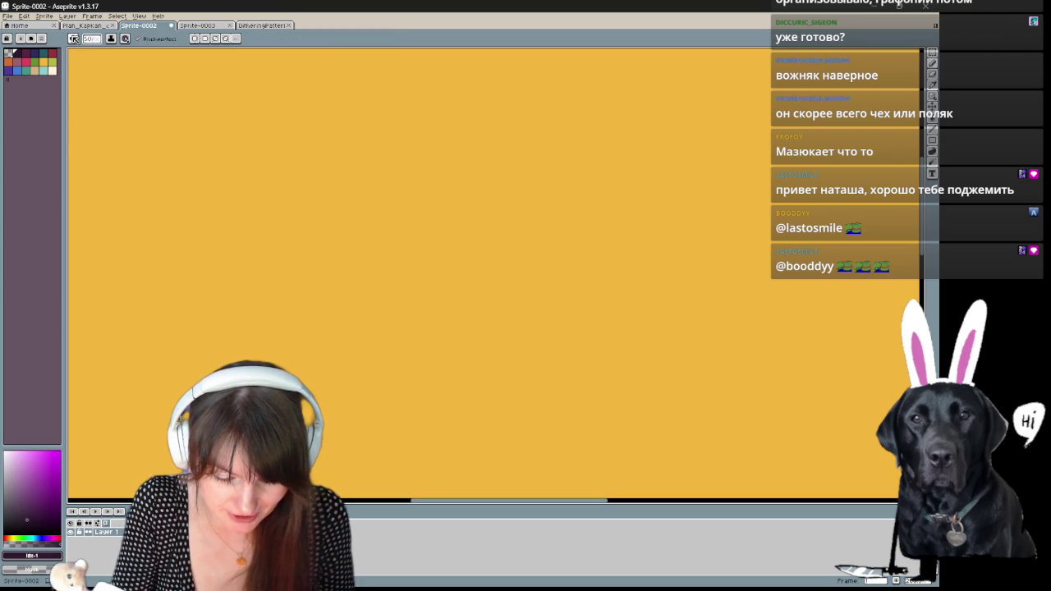
pyautogui.click(73, 39)
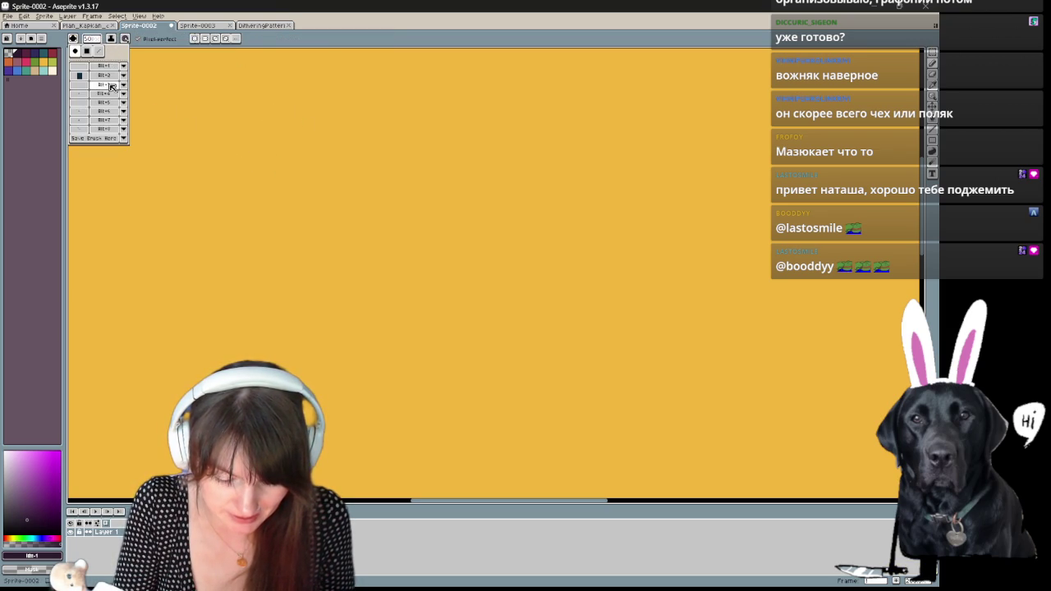
pyautogui.click(103, 54)
pyautogui.moveTo(277, 110); pyautogui.dragTo(446, 145)
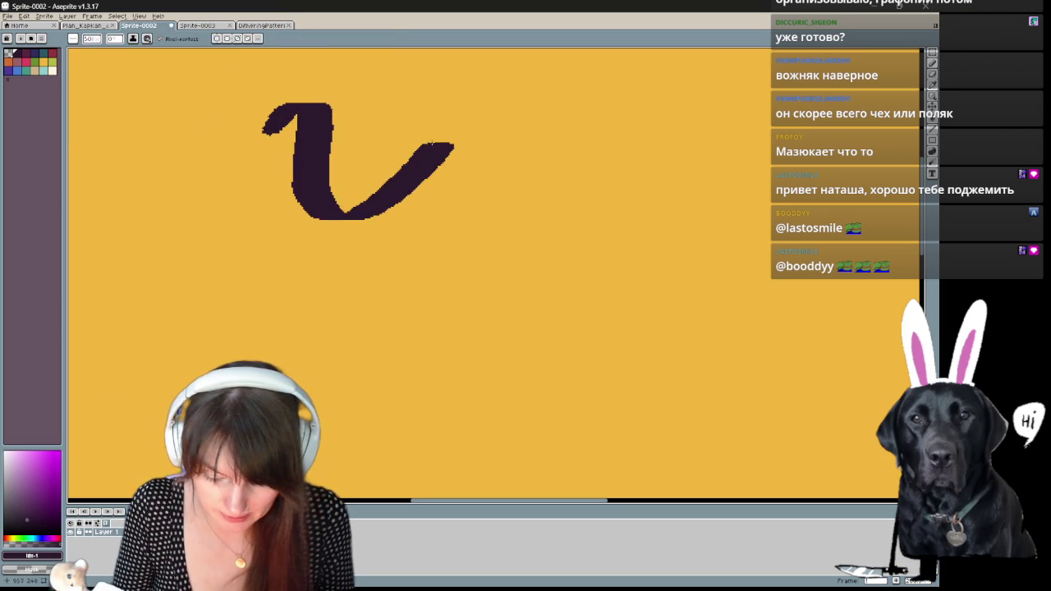
pyautogui.hotkey('ctrl', 'z')
# - Test and undo a dot, long stroke and L-shape, then return to the round brush
pyautogui.click(356, 171)
pyautogui.hotkey('ctrl', 'z')
pyautogui.moveTo(359, 216); pyautogui.dragTo(801, 202)
pyautogui.hotkey('ctrl', 'z')
pyautogui.moveTo(391, 229)
pyautogui.mouseDown()
pyautogui.moveTo(539, 231)
pyautogui.moveTo(530, 422)
pyautogui.mouseUp()
pyautogui.hotkey('ctrl', 'z')
pyautogui.click(74, 39)
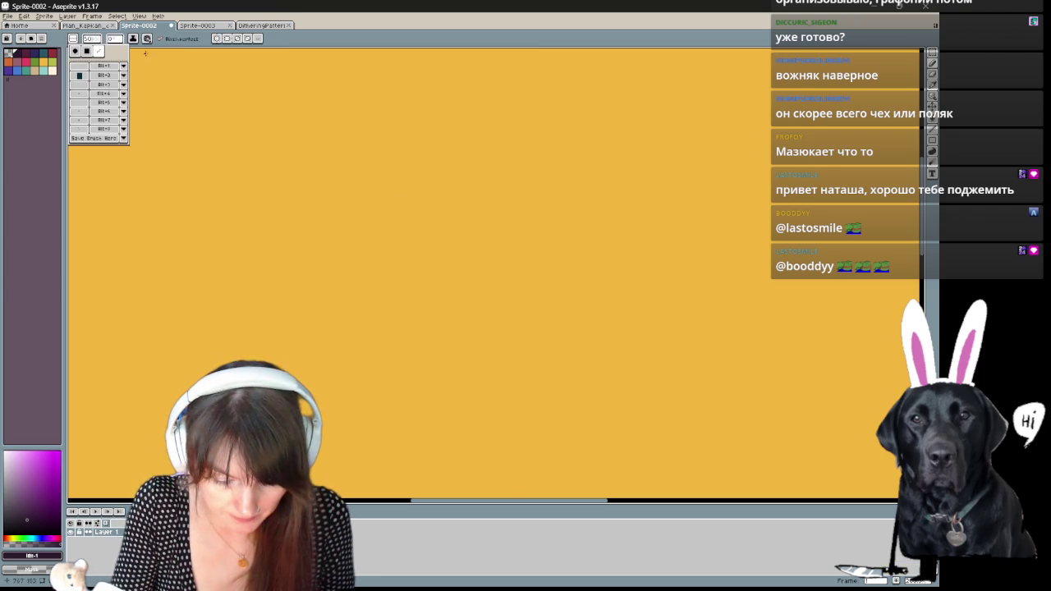
pyautogui.click(74, 50)
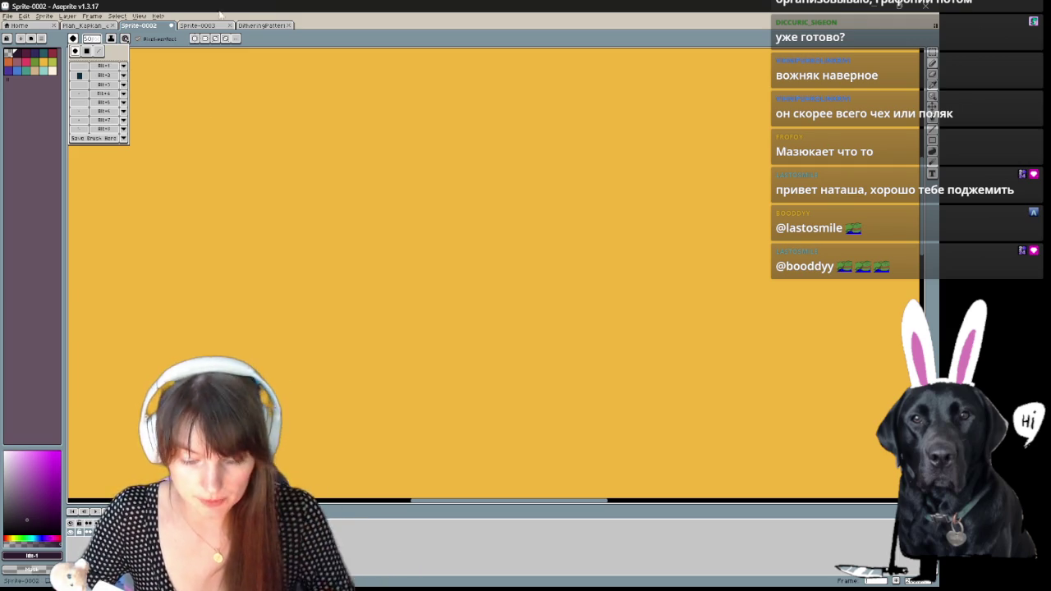
# - Switch to the DitheringPatterns sheet and pan to its pattern swatches
pyautogui.click(80, 26)
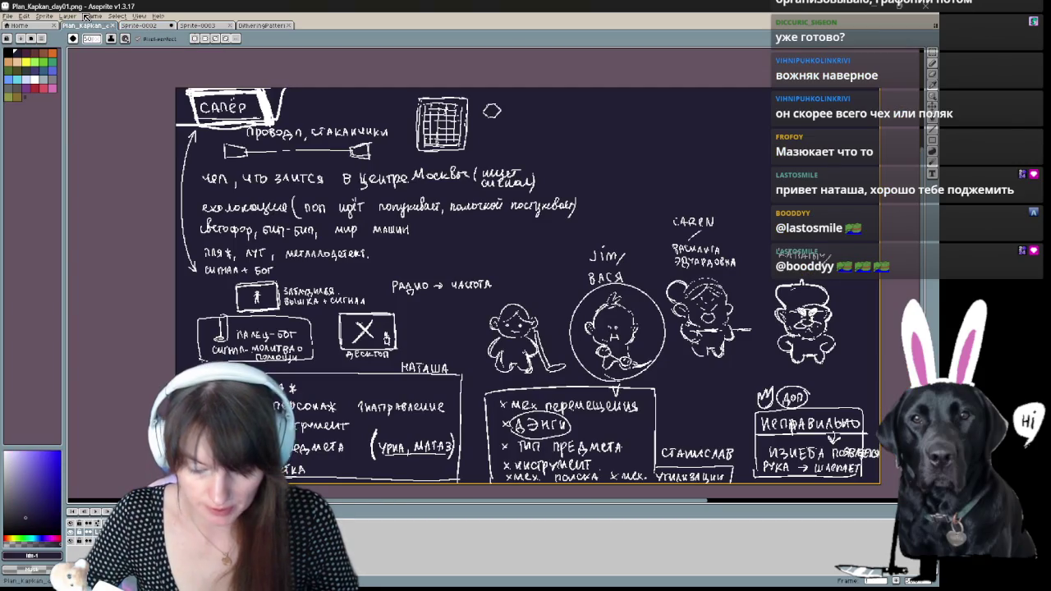
pyautogui.click(197, 26)
pyautogui.click(261, 26)
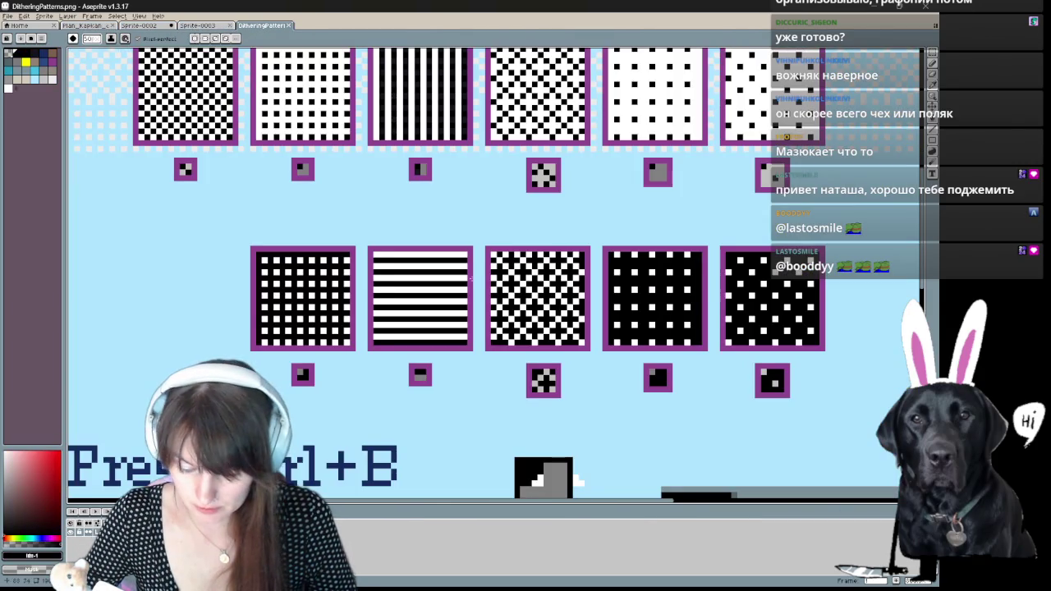
pyautogui.moveTo(509, 281); pyautogui.dragTo(443, 230)
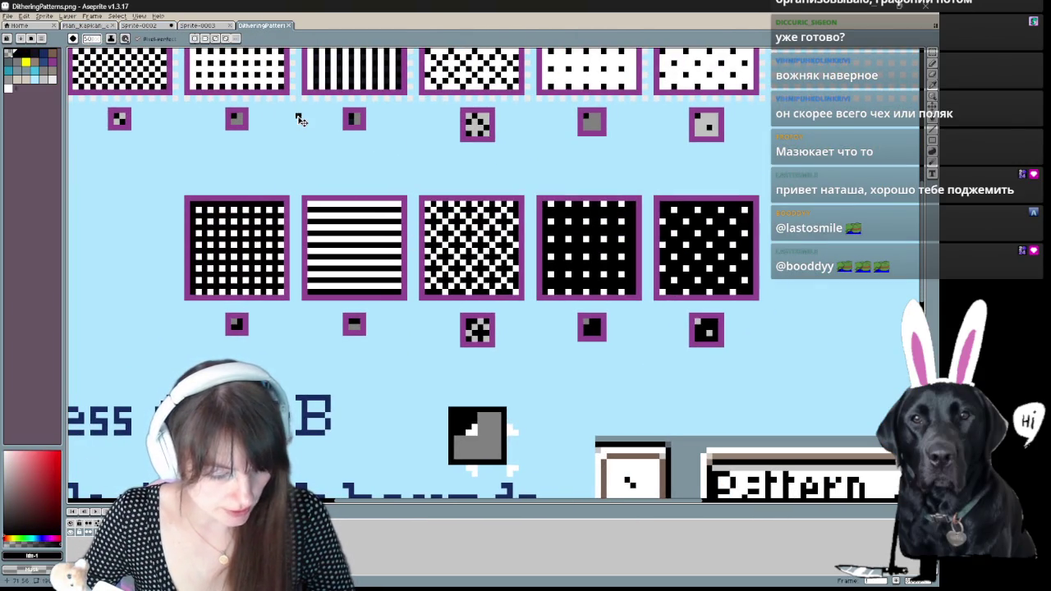
# - Trial-capture a small pattern swatch as a brush, then discard it
pyautogui.hotkey('ctrl', 'b')
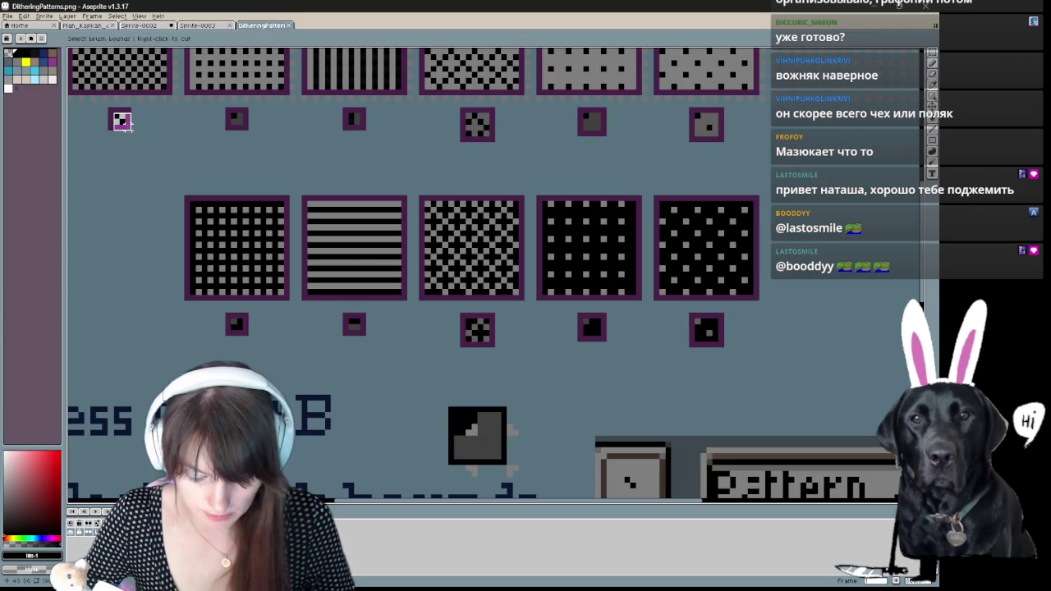
pyautogui.moveTo(114, 113); pyautogui.dragTo(127, 127)
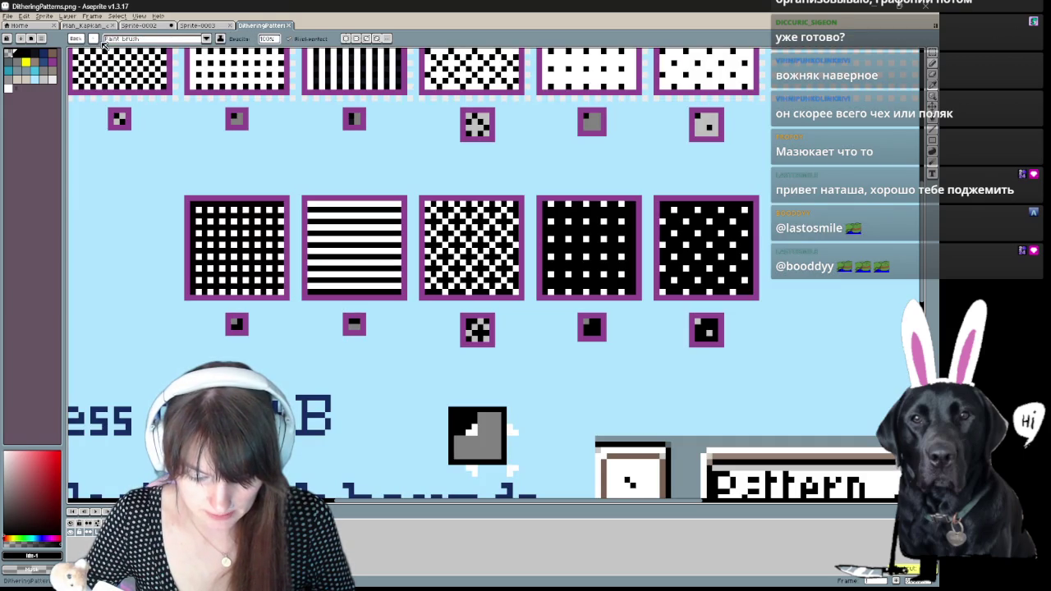
pyautogui.press('Escape')
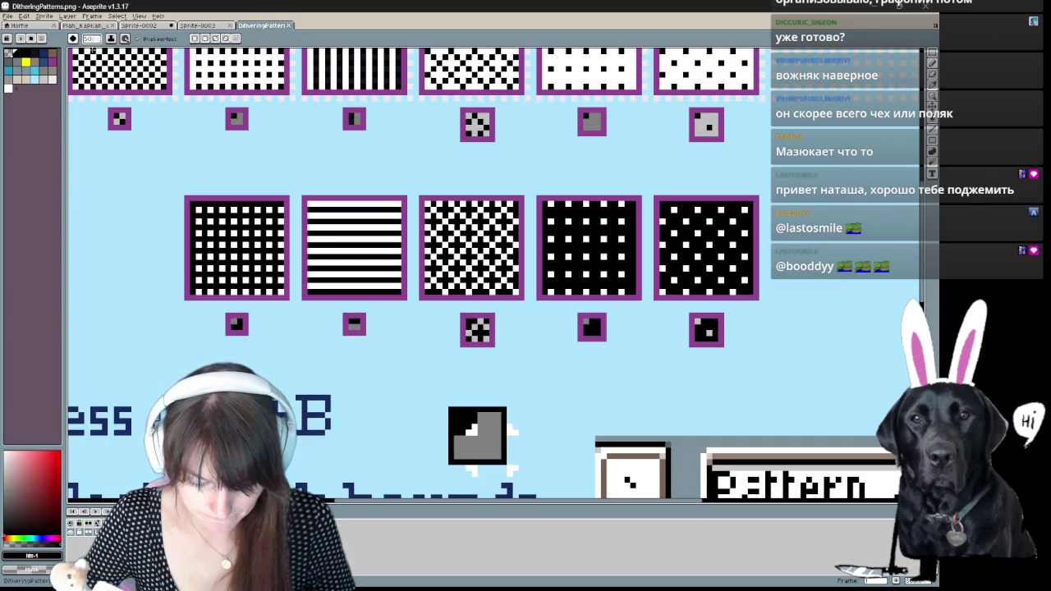
pyautogui.click(73, 39)
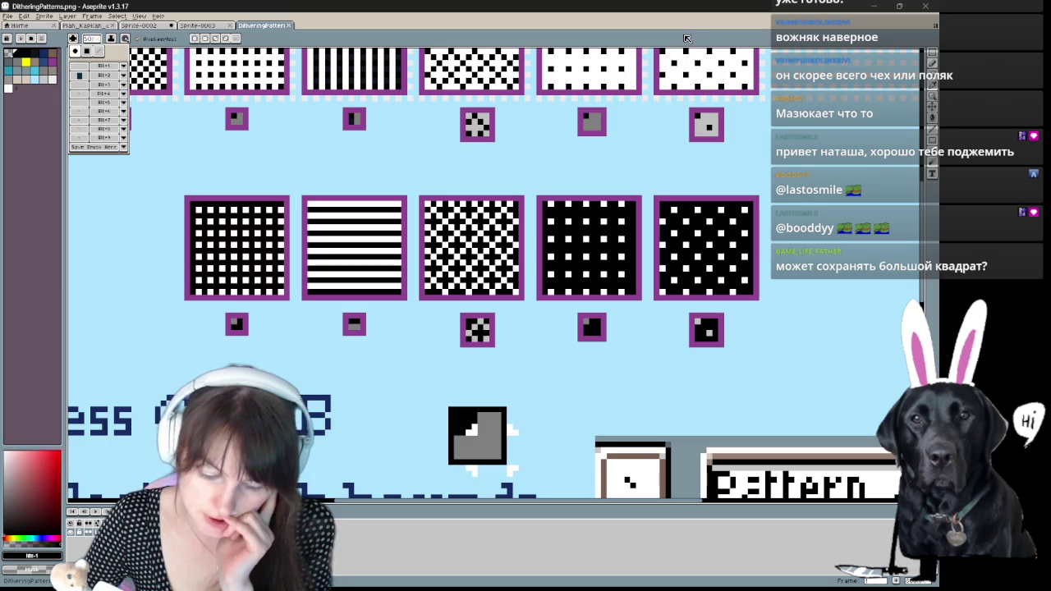
# - Save the current brush to the list, then delete that extra Alt+9 entry
pyautogui.scroll(-2, 496, 445)
pyautogui.scroll(-2, 497, 446)
pyautogui.scroll(3, 508, 444)
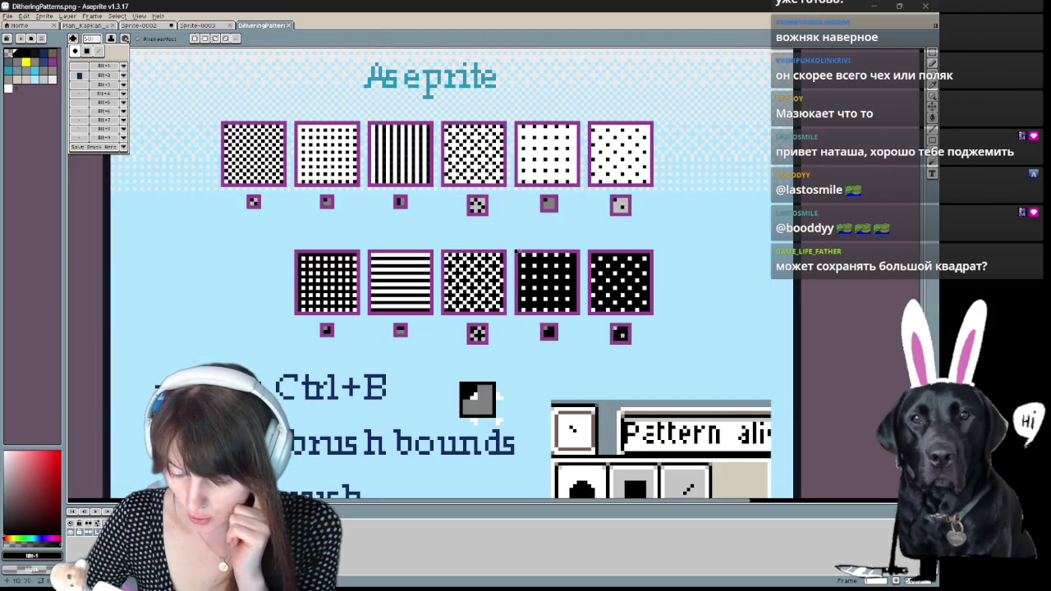
pyautogui.scroll(-2, 497, 400)
pyautogui.scroll(-1, 493, 411)
pyautogui.scroll(-2, 487, 442)
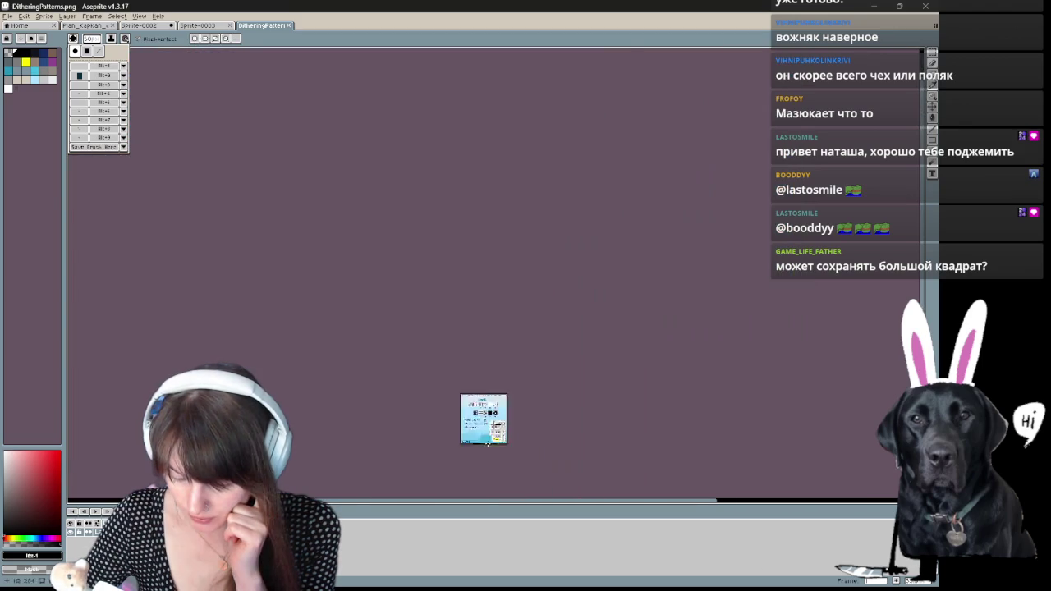
pyautogui.scroll(4, 487, 442)
pyautogui.scroll(-1, 412, 333)
pyautogui.scroll(1, 413, 333)
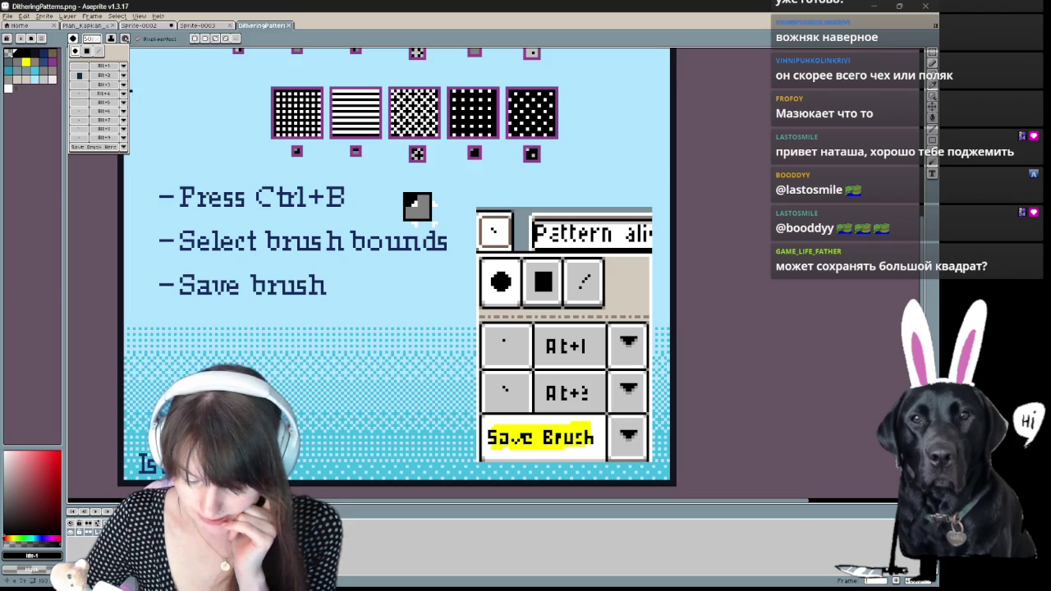
pyautogui.click(118, 150)
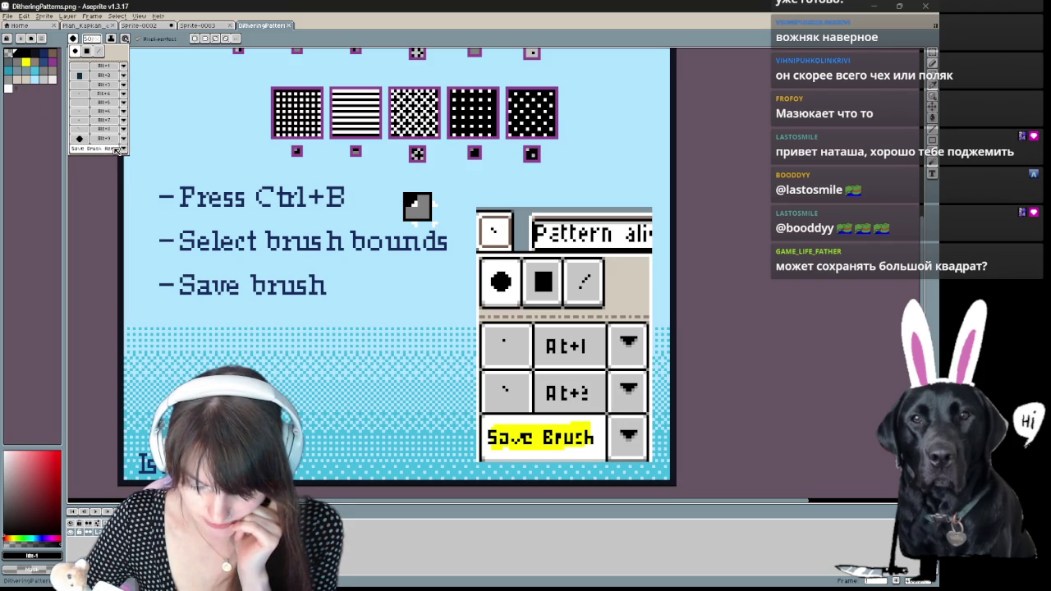
pyautogui.click(124, 148)
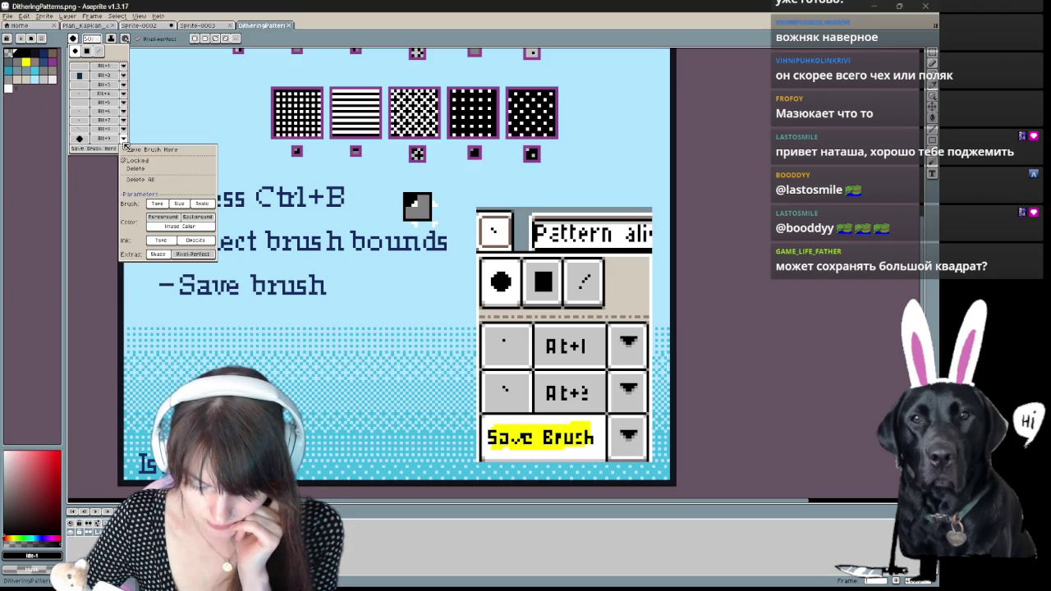
pyautogui.click(136, 170)
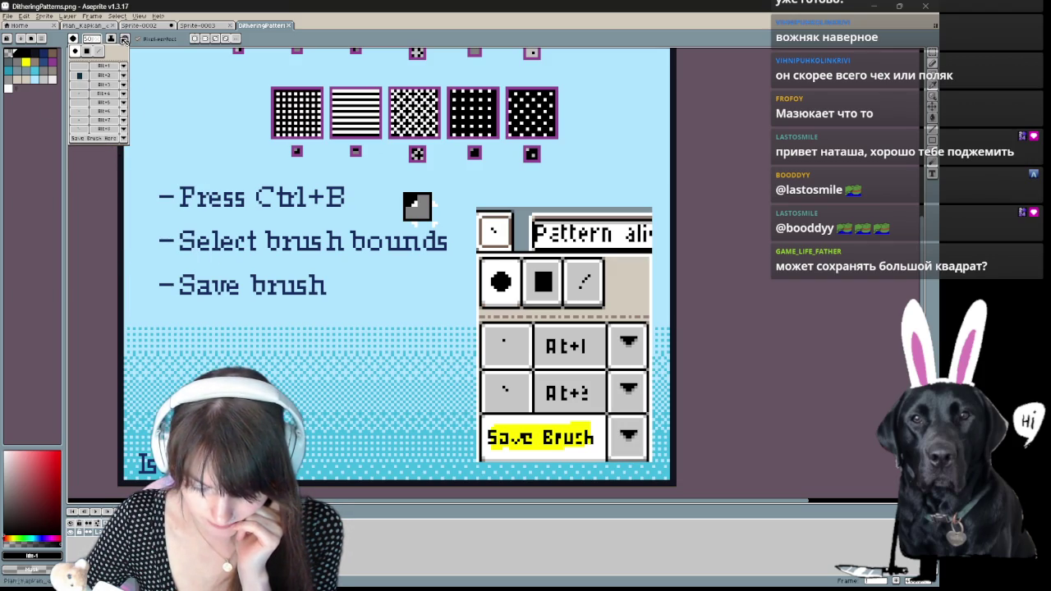
# - Trial-capture the small checkerboard tile with Ctrl+B, then discard it
pyautogui.scroll(-3, 197, 137)
pyautogui.scroll(2, 197, 138)
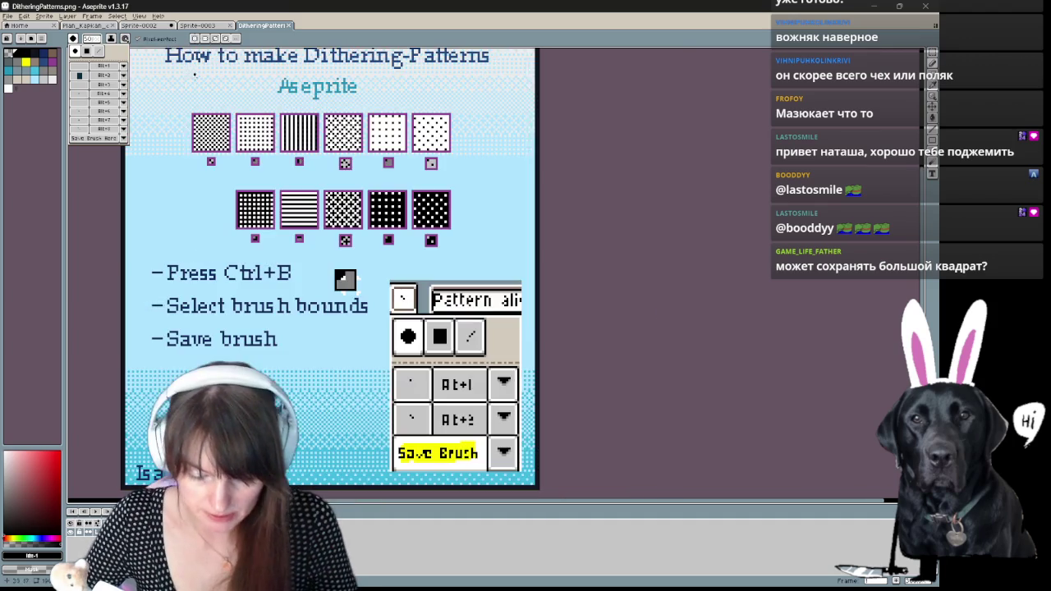
pyautogui.scroll(1, 197, 138)
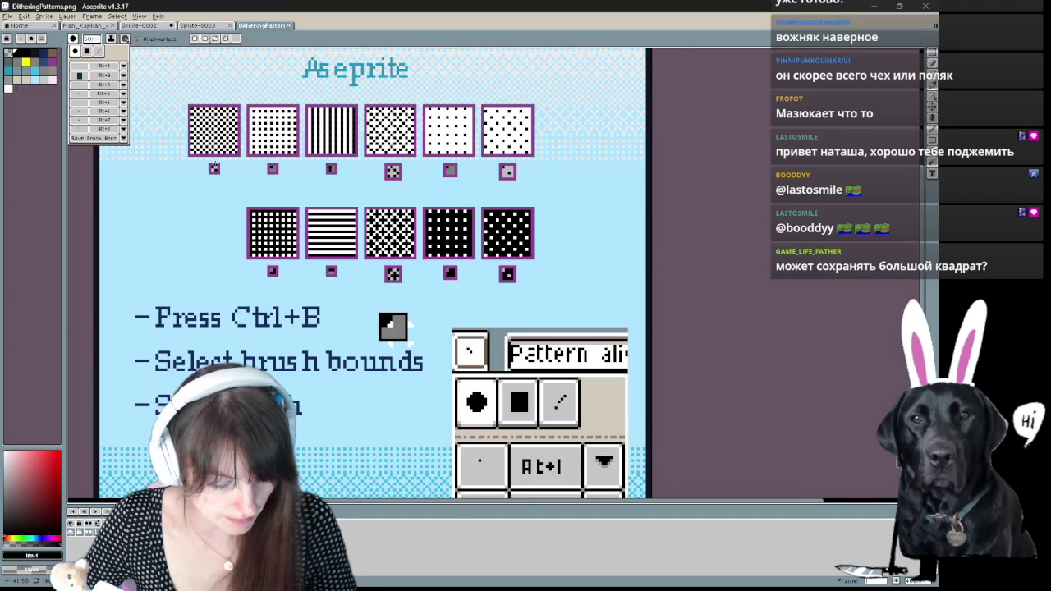
pyautogui.hotkey('ctrl', 'b')
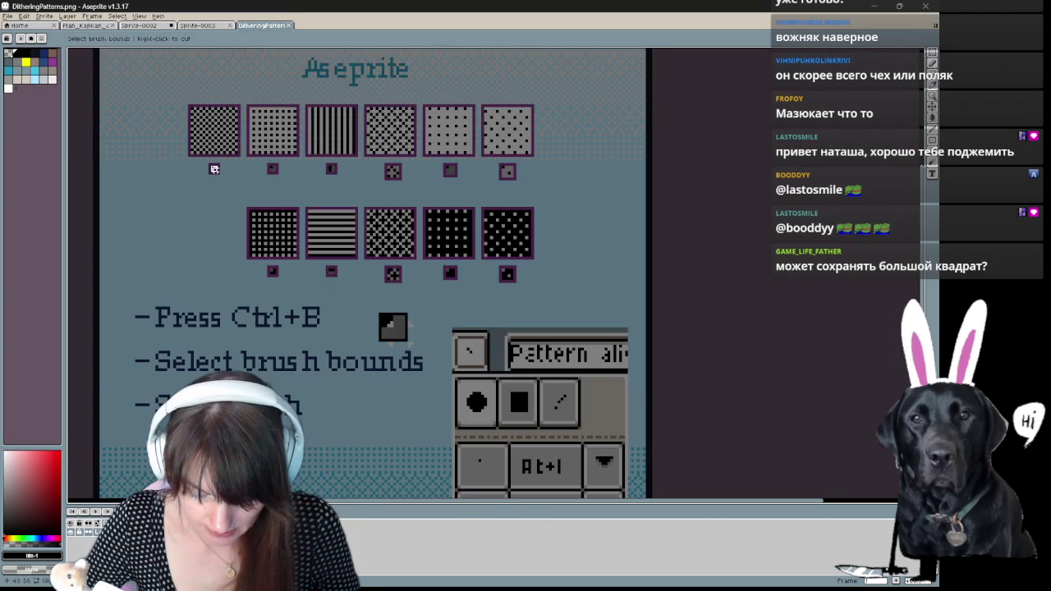
pyautogui.moveTo(214, 169); pyautogui.dragTo(193, 191)
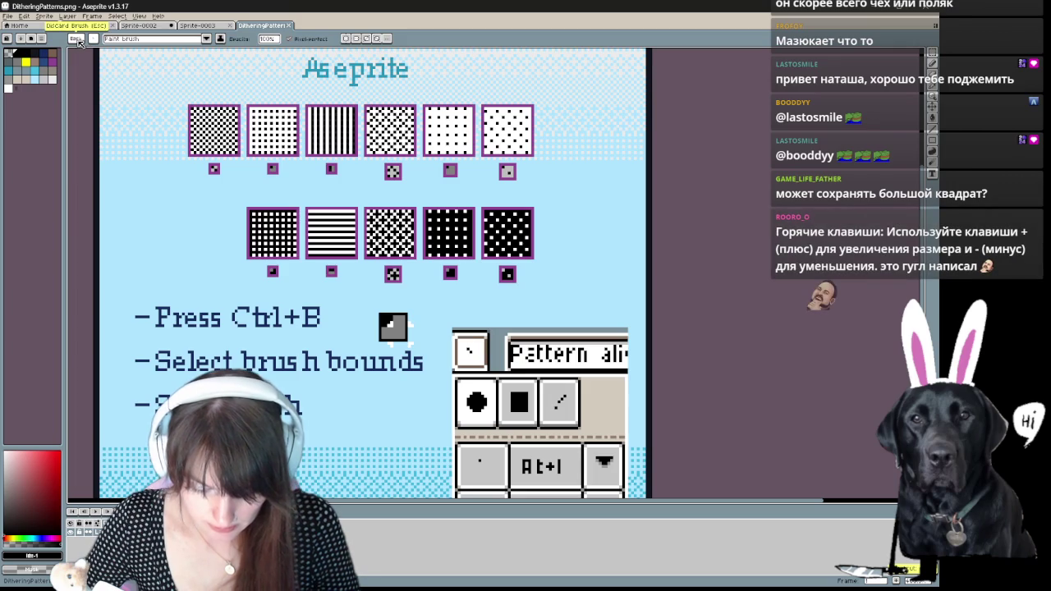
pyautogui.click(77, 39)
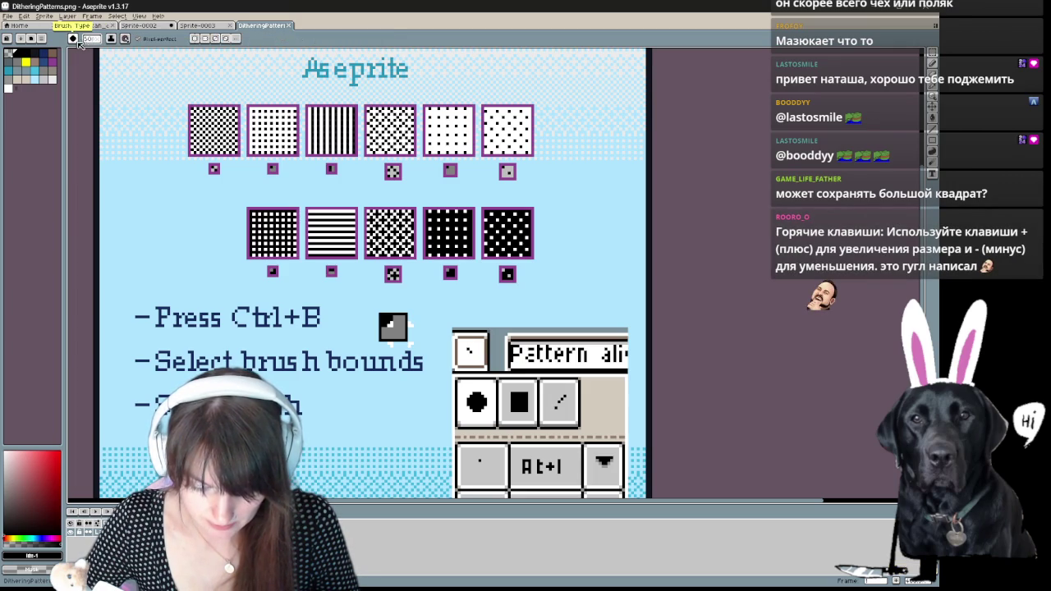
# - Save another brush entry, delete it again, and close the brush list
pyautogui.click(73, 39)
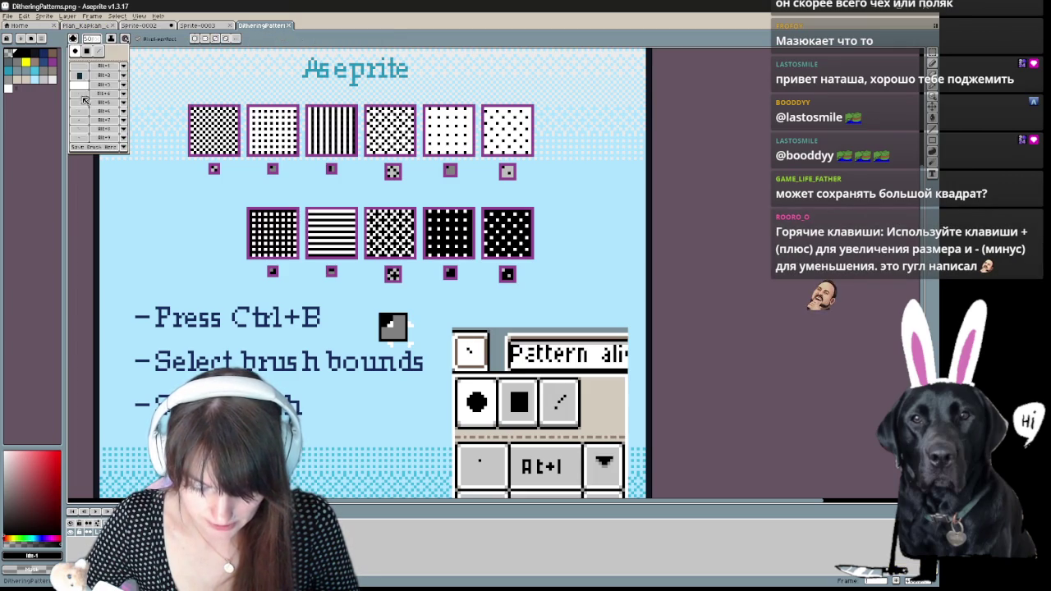
pyautogui.click(100, 149)
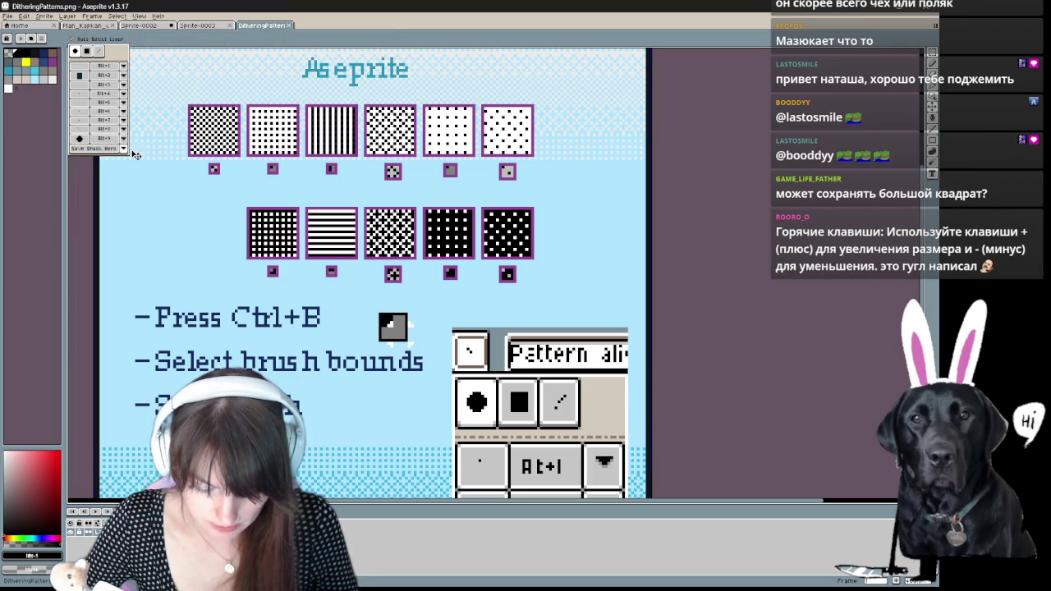
pyautogui.click(123, 139)
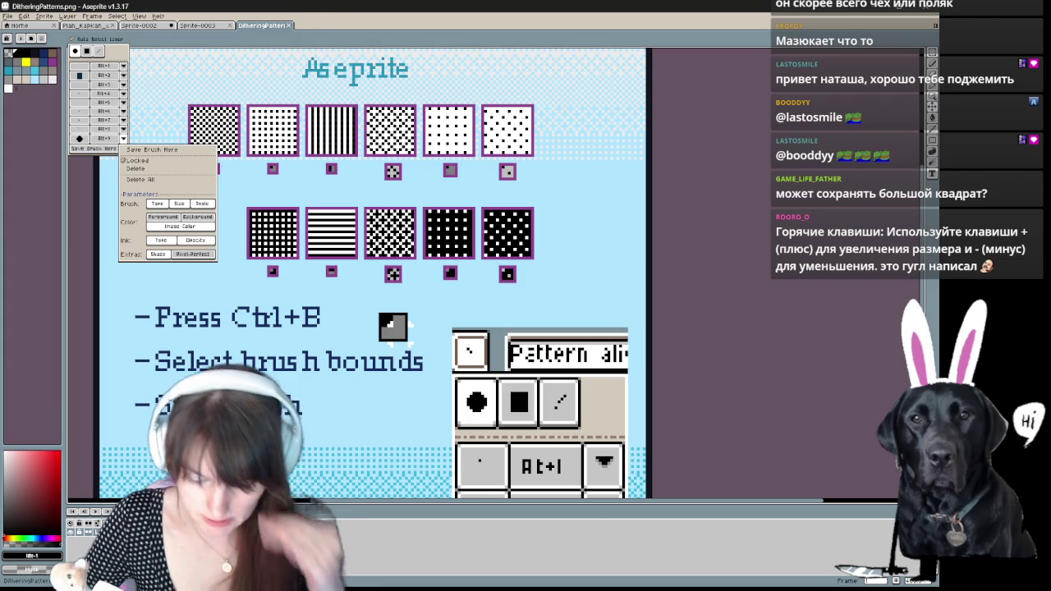
pyautogui.click(136, 168)
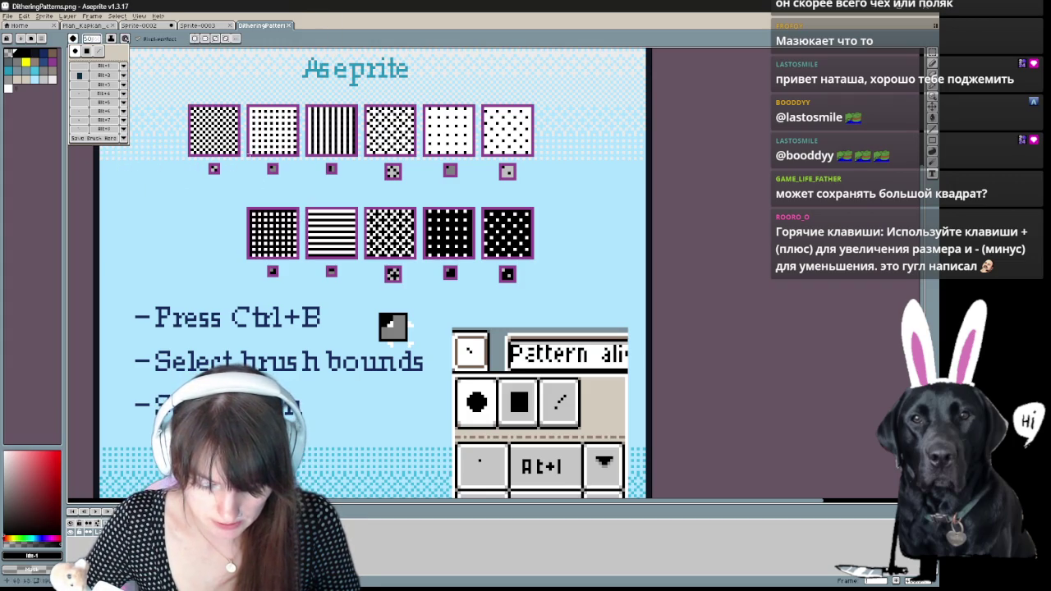
pyautogui.press('Escape')
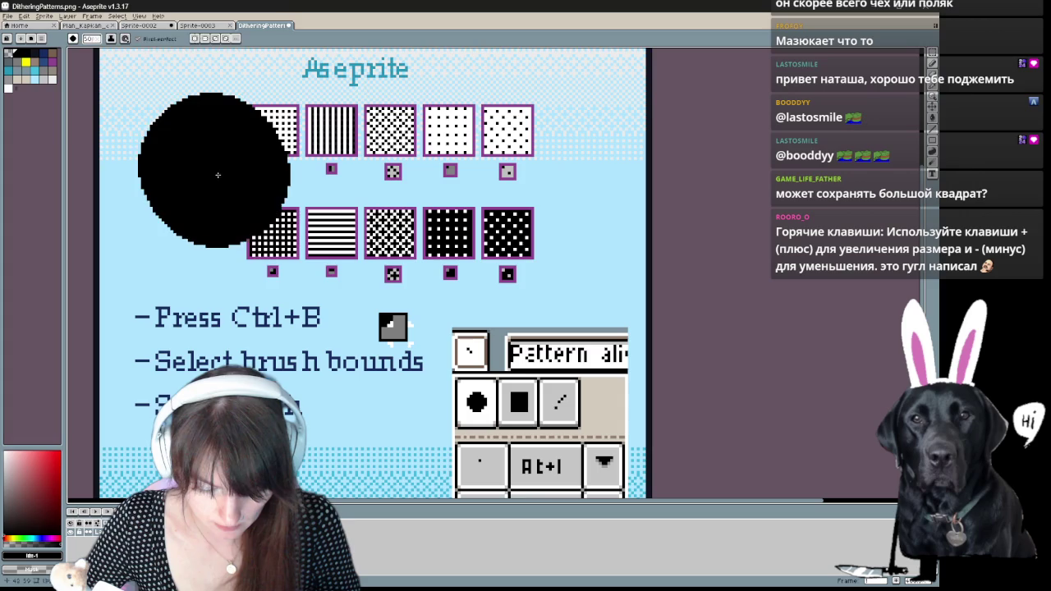
# - Capture the first small checkerboard tile as the custom brush
pyautogui.press('v')
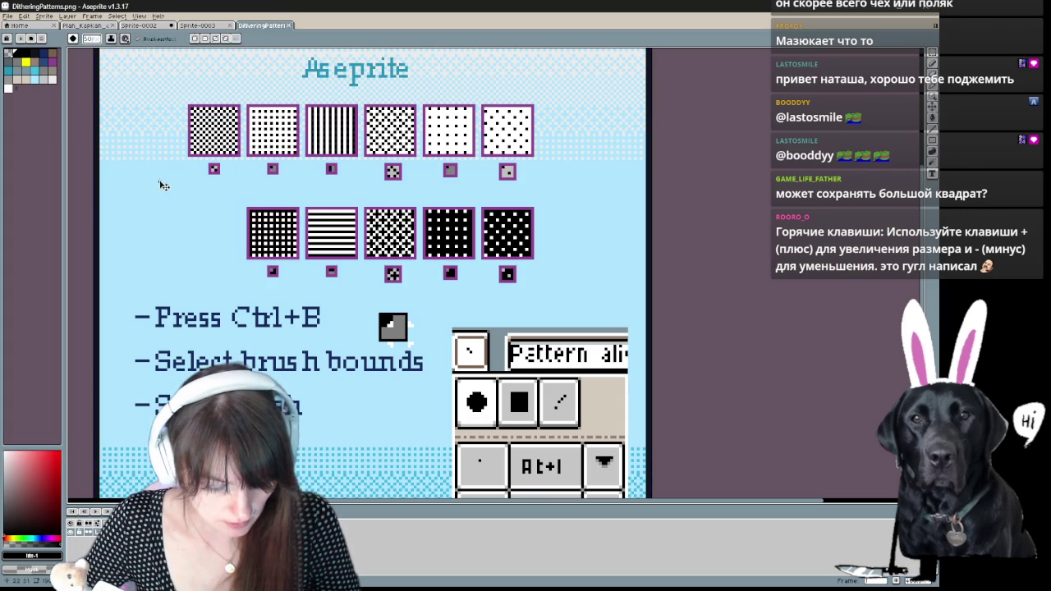
pyautogui.hotkey('ctrl', 'b')
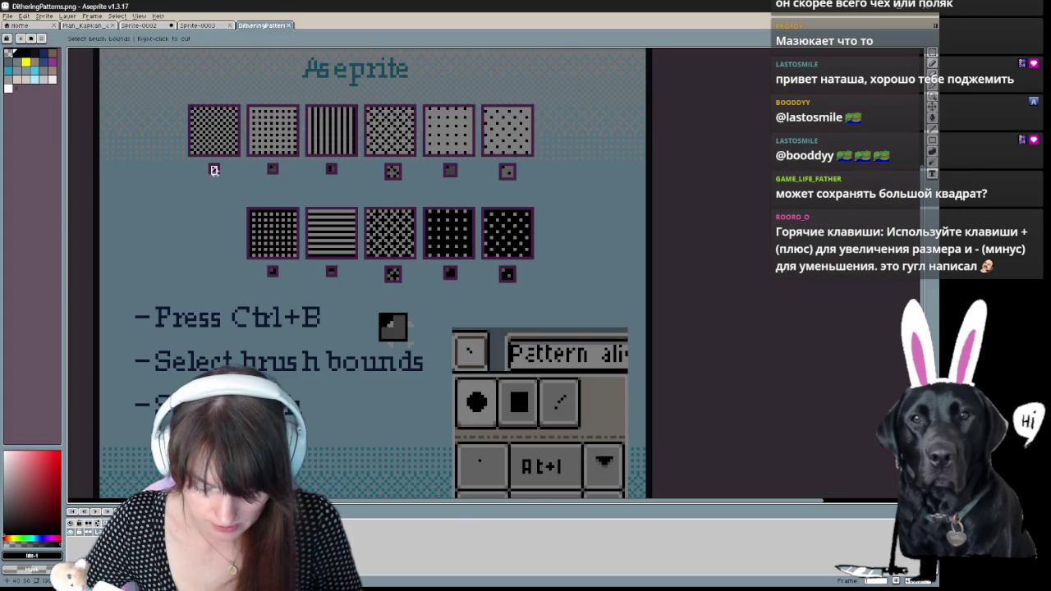
pyautogui.click(214, 170)
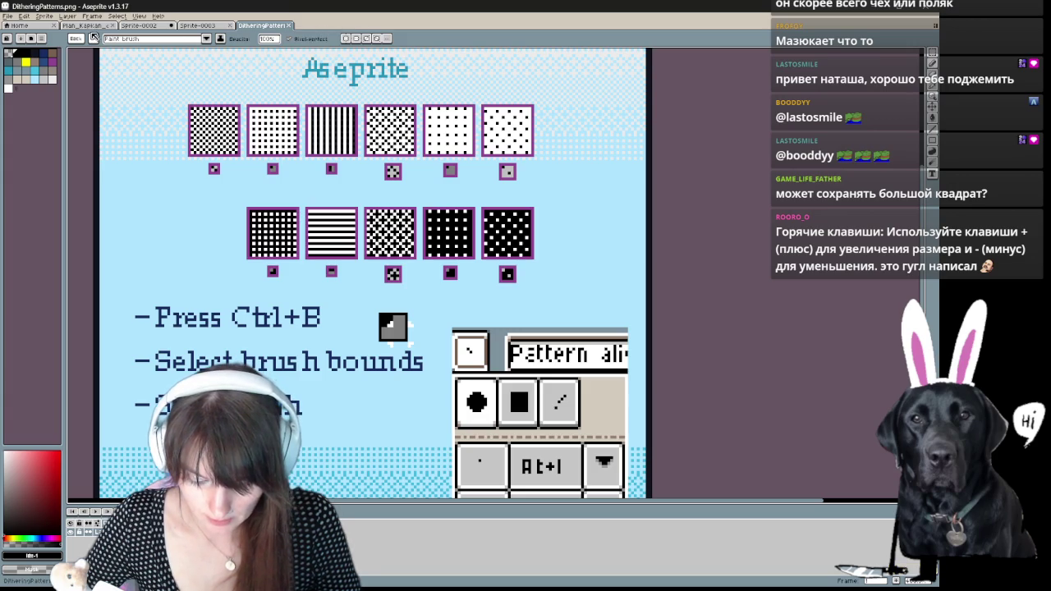
# - Leave the captured brush's pattern mode on Paint brush and restore the zoom level
pyautogui.click(207, 40)
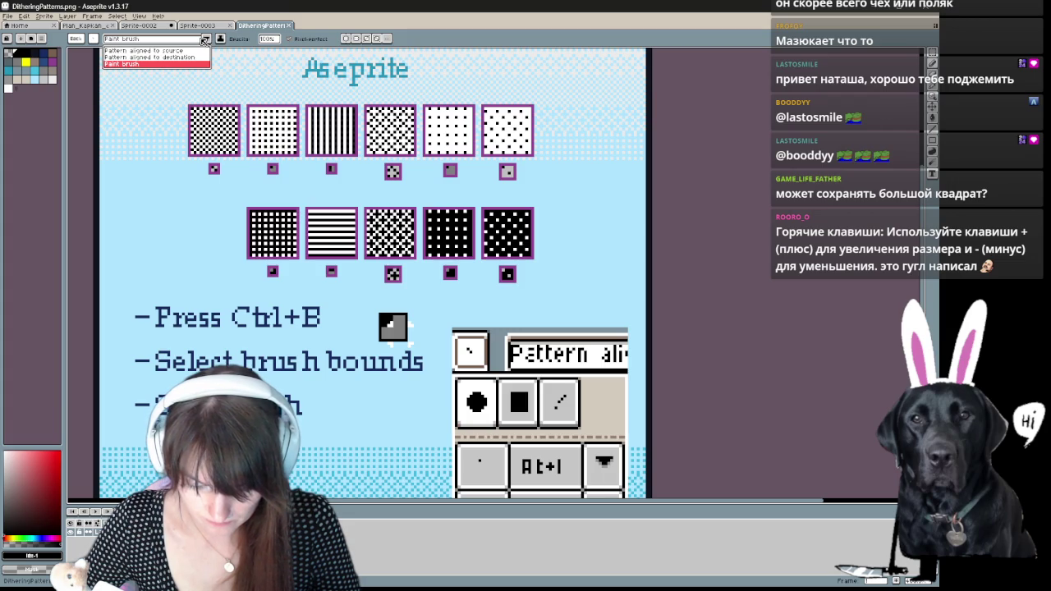
pyautogui.click(207, 39)
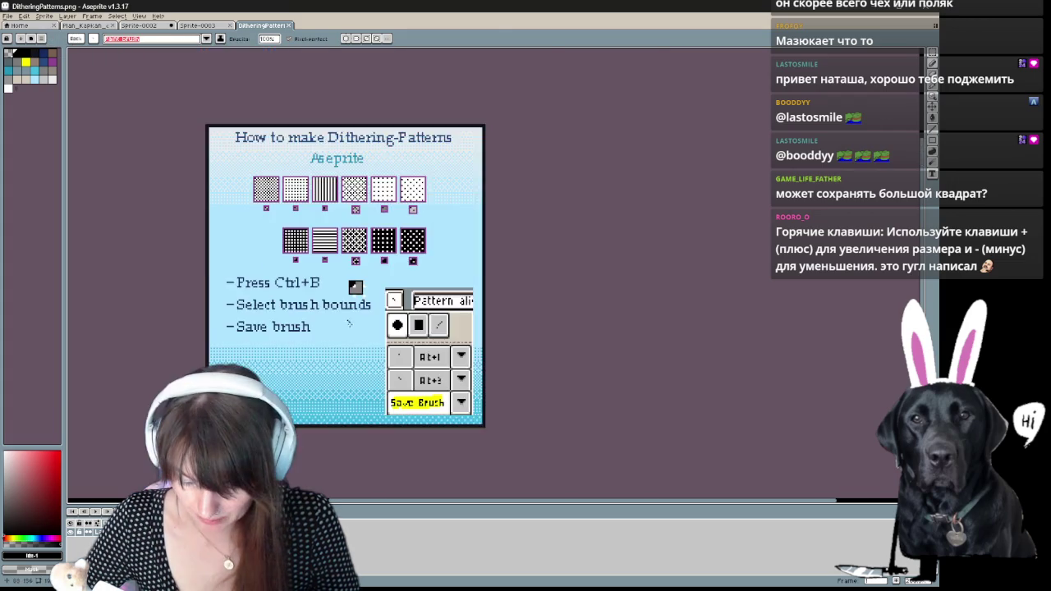
pyautogui.press('-')
pyautogui.press('+')
pyautogui.click(96, 39)
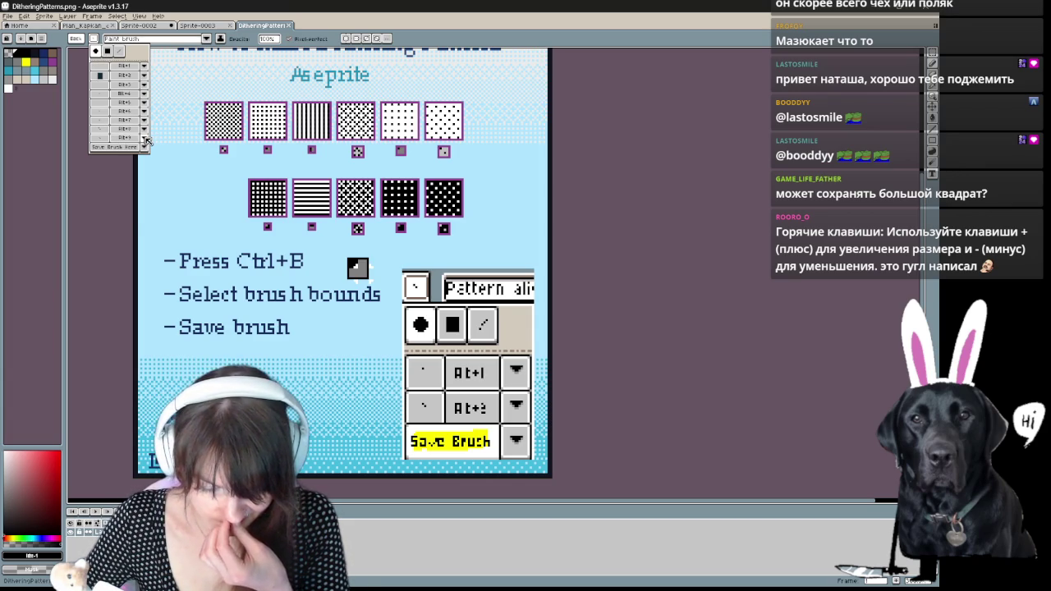
# - Switch to the round brush type and paint, then undo, a zigzag test stroke
pyautogui.click(146, 141)
pyautogui.click(144, 142)
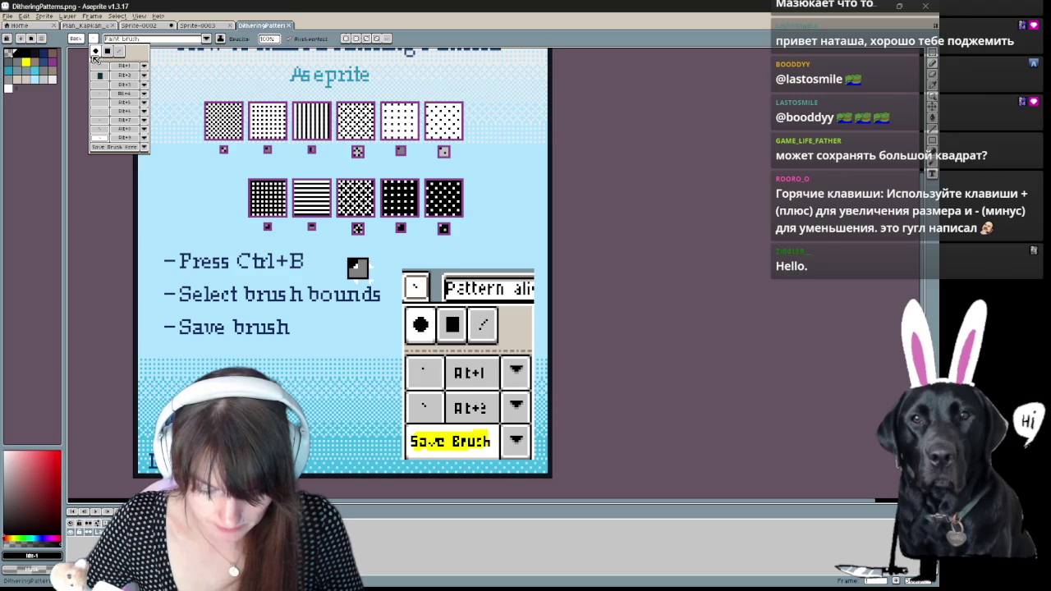
pyautogui.click(97, 51)
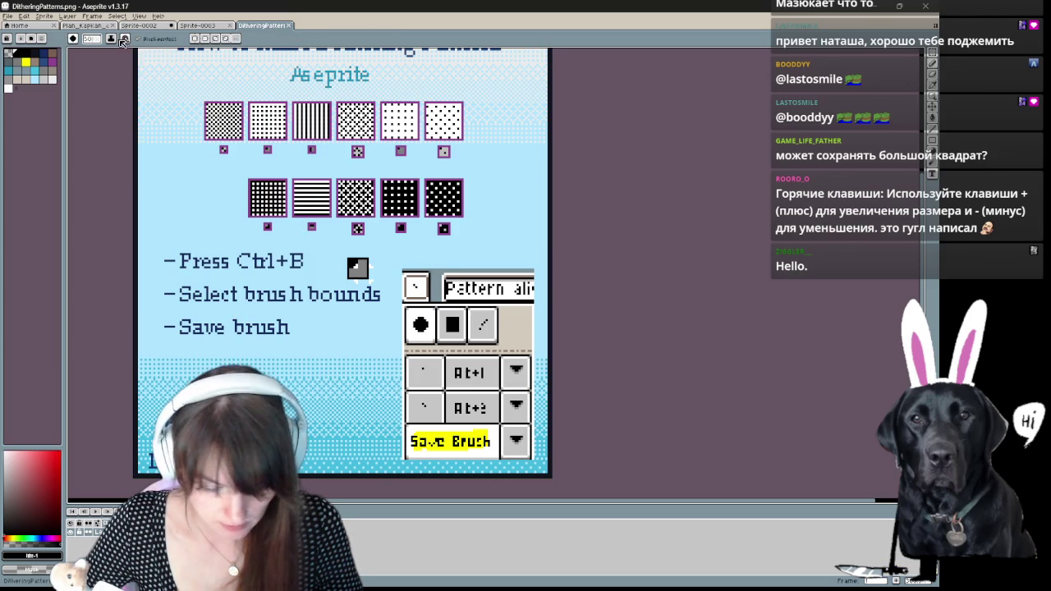
pyautogui.click(74, 39)
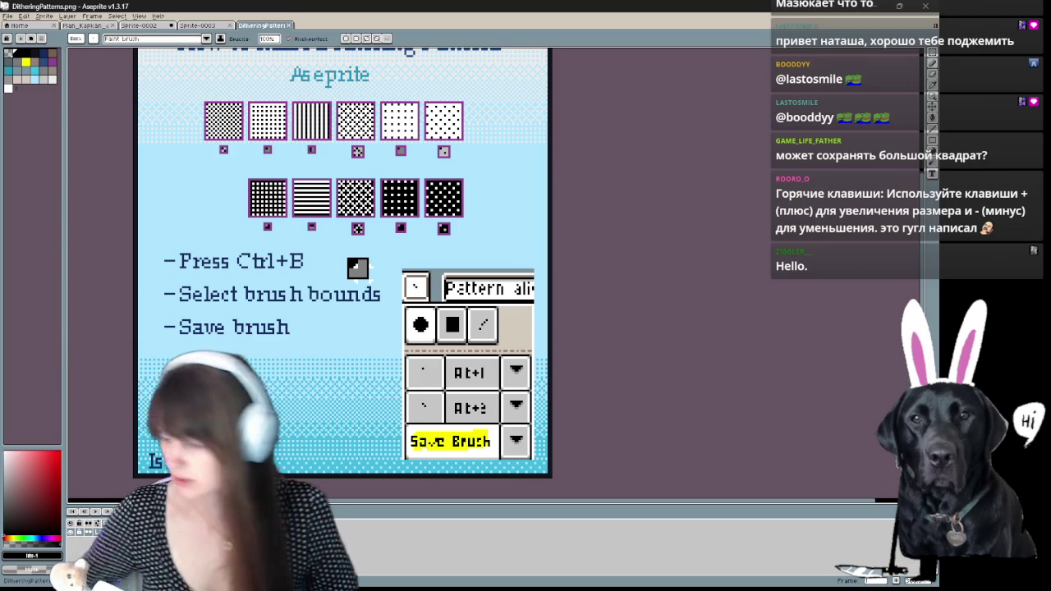
pyautogui.moveTo(219, 161)
pyautogui.mouseDown()
pyautogui.moveTo(197, 234)
pyautogui.moveTo(261, 261)
pyautogui.mouseUp()
pyautogui.hotkey('ctrl', 'z')
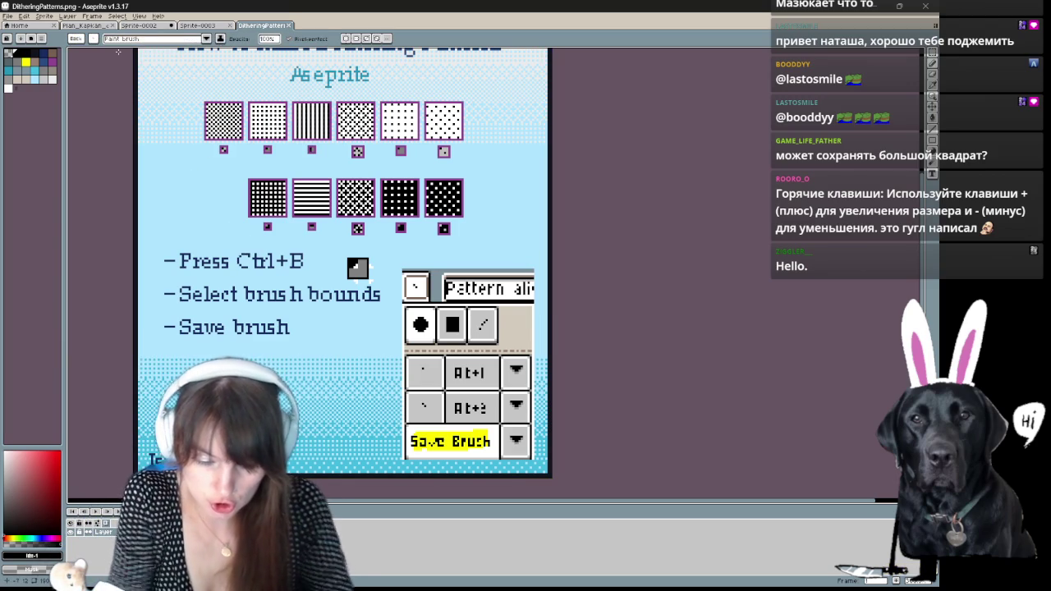
# - Inspect a saved brush slot's options menu, then close the brush list
pyautogui.click(94, 38)
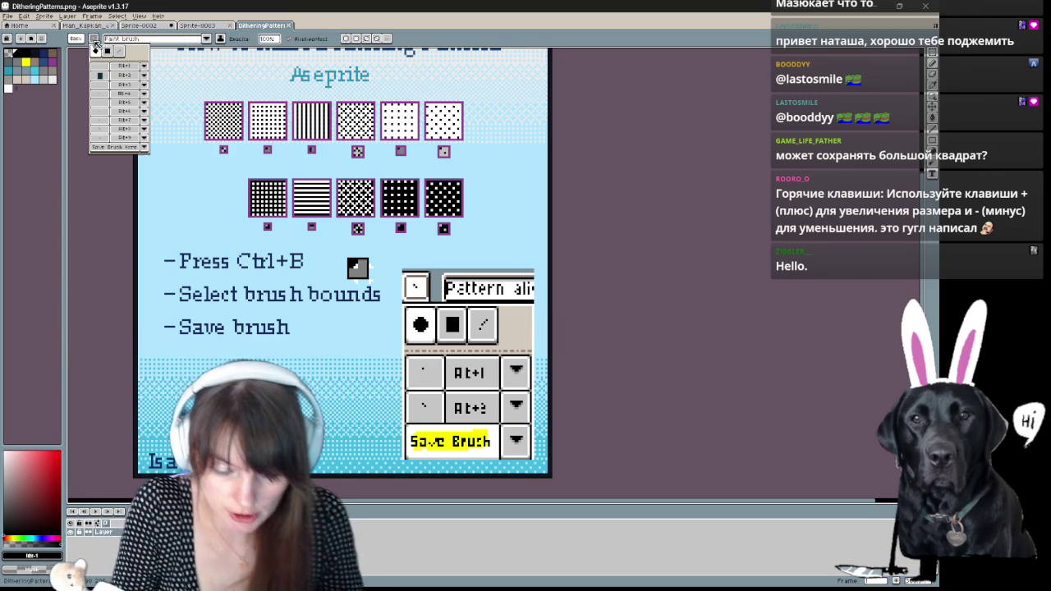
pyautogui.click(145, 146)
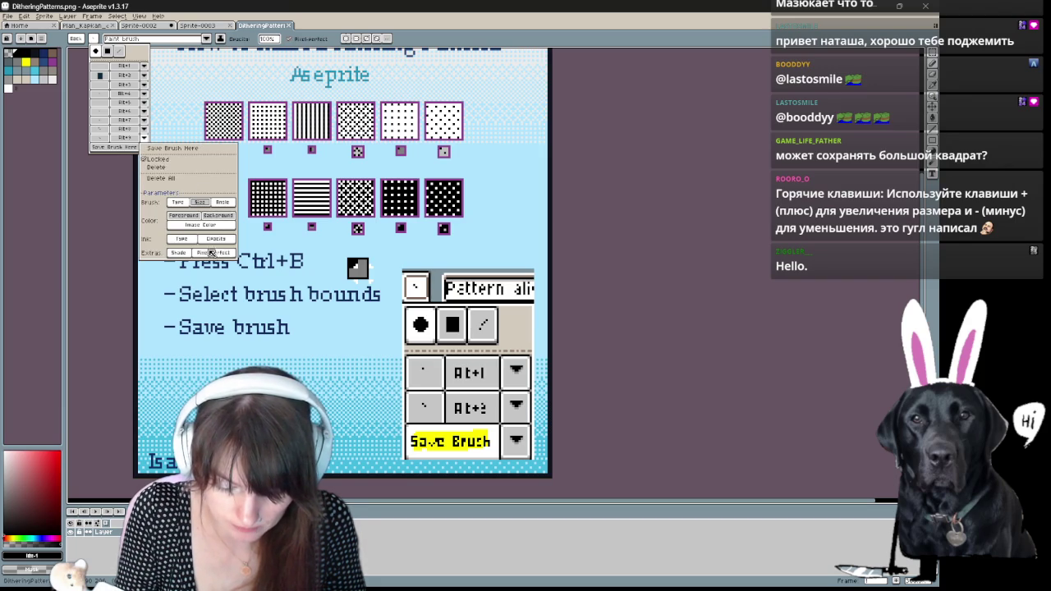
pyautogui.click(144, 137)
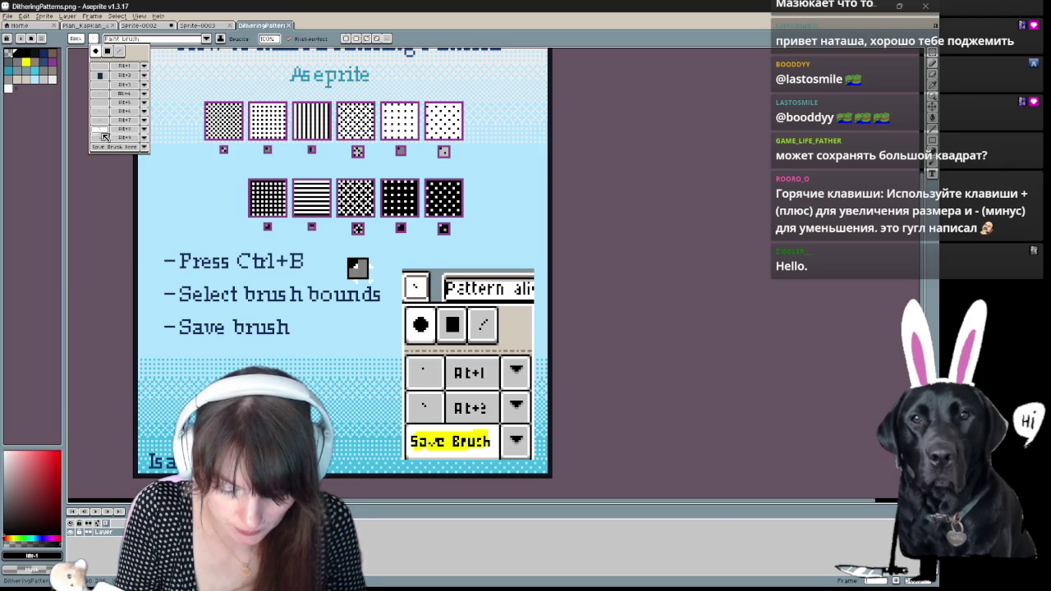
pyautogui.click(146, 141)
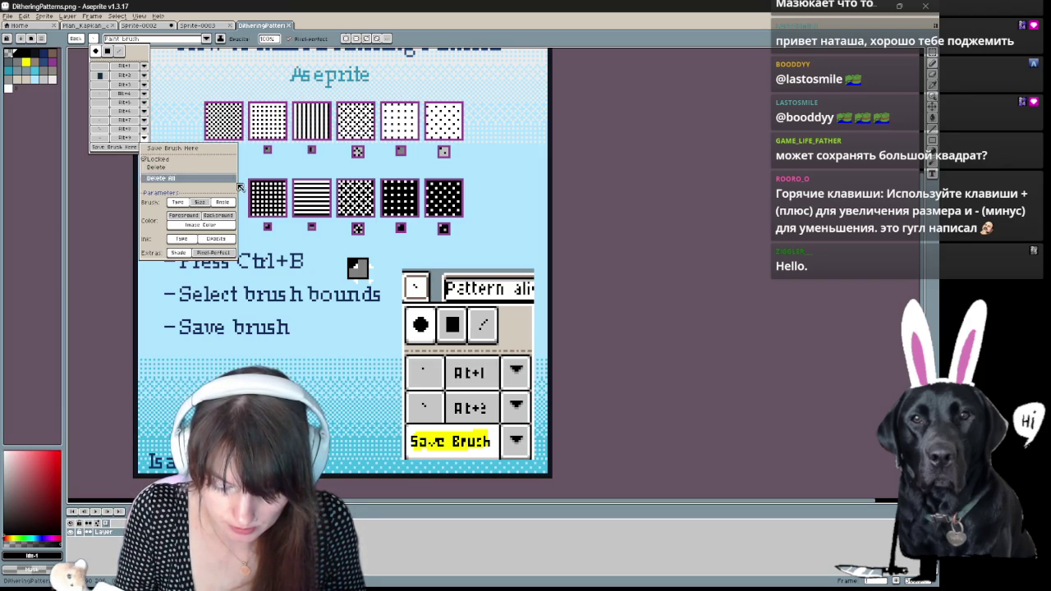
pyautogui.press('Escape')
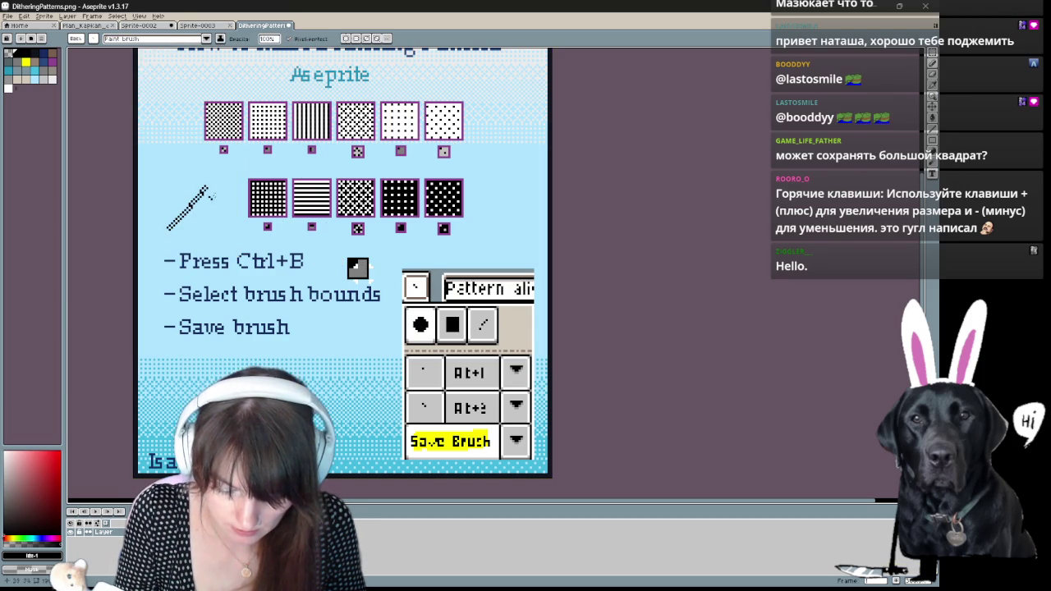
# - Try the round, square and line brush types and view slot 2's options
pyautogui.click(93, 39)
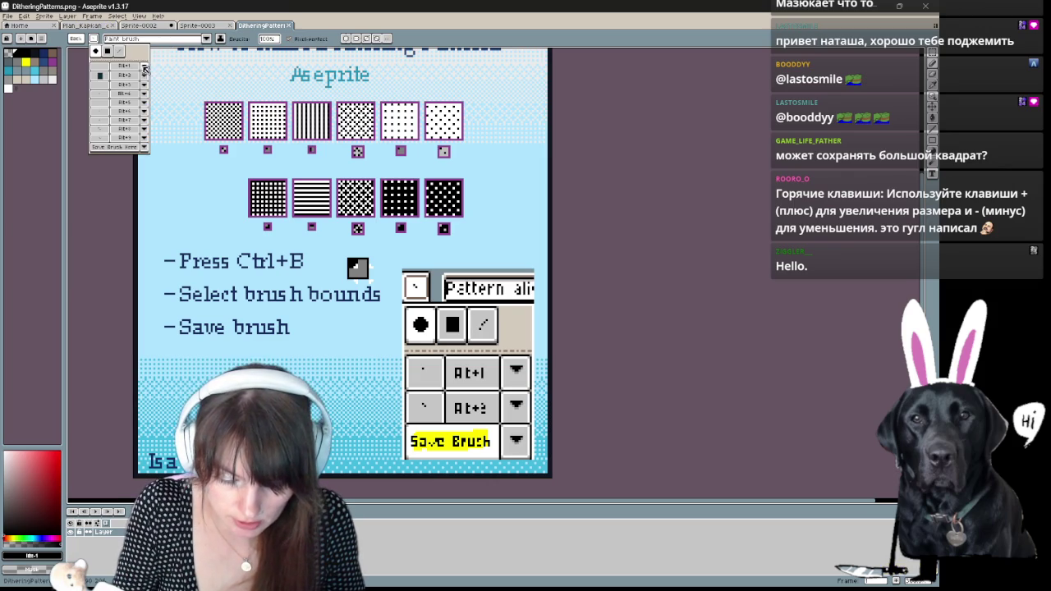
pyautogui.click(96, 51)
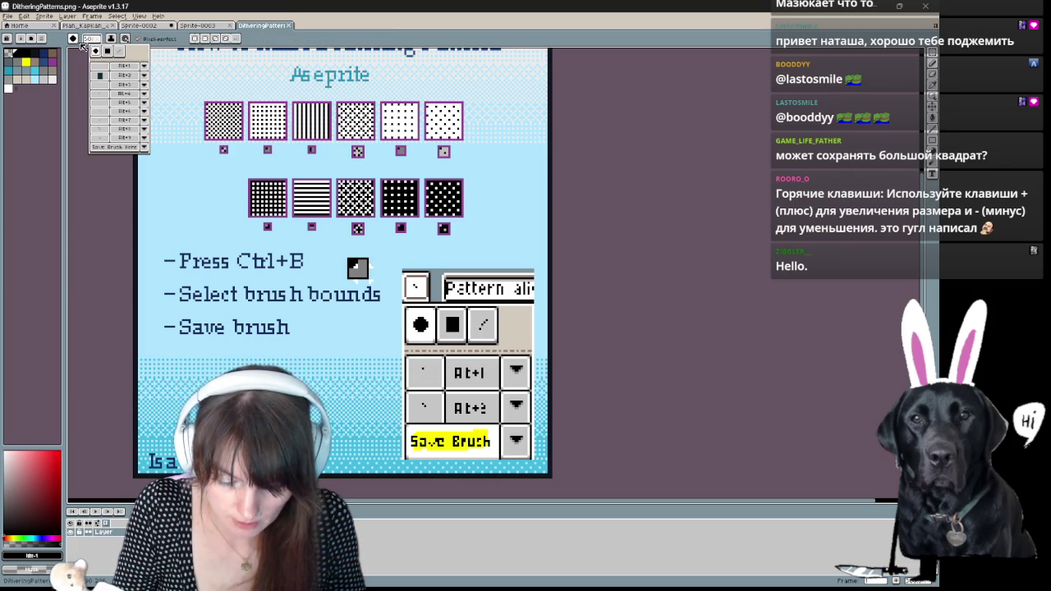
pyautogui.click(106, 51)
pyautogui.click(99, 53)
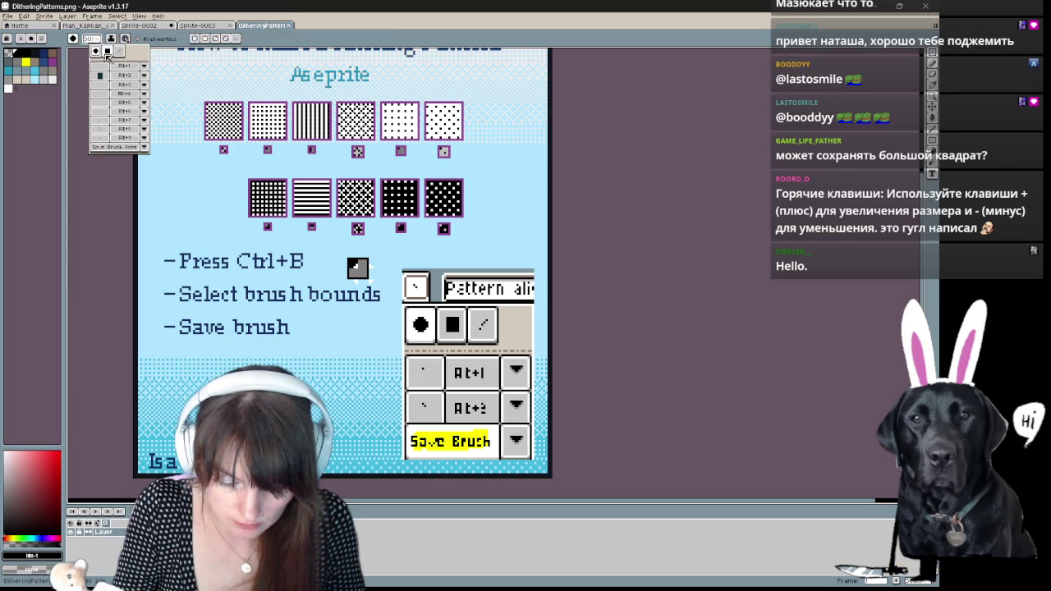
pyautogui.click(145, 76)
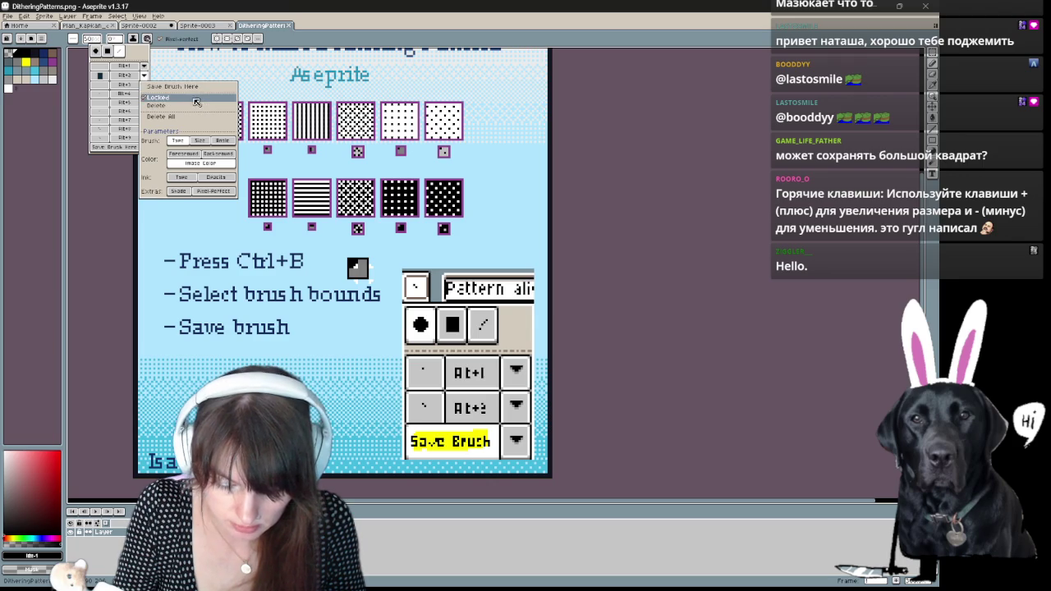
pyautogui.click(145, 76)
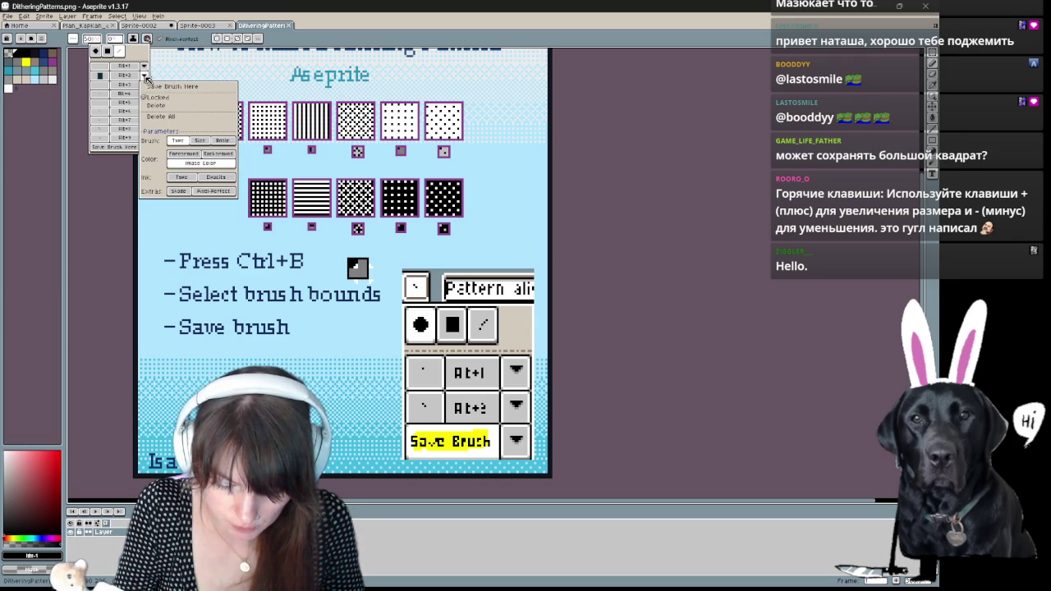
# - Make the bottom slot remember background colour and shade, then select saved slot 2
pyautogui.click(161, 87)
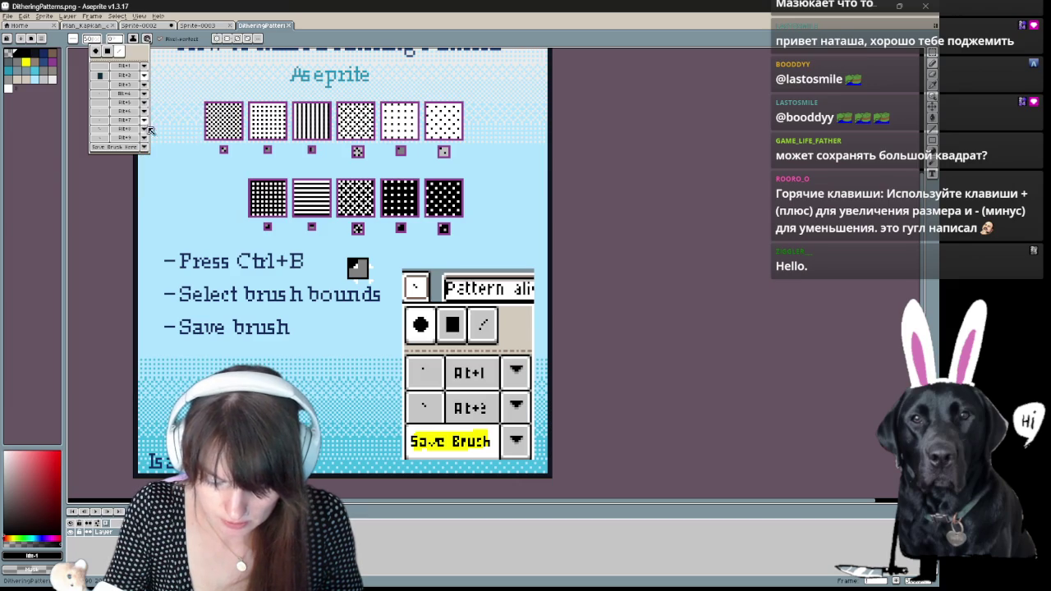
pyautogui.click(144, 137)
pyautogui.click(205, 217)
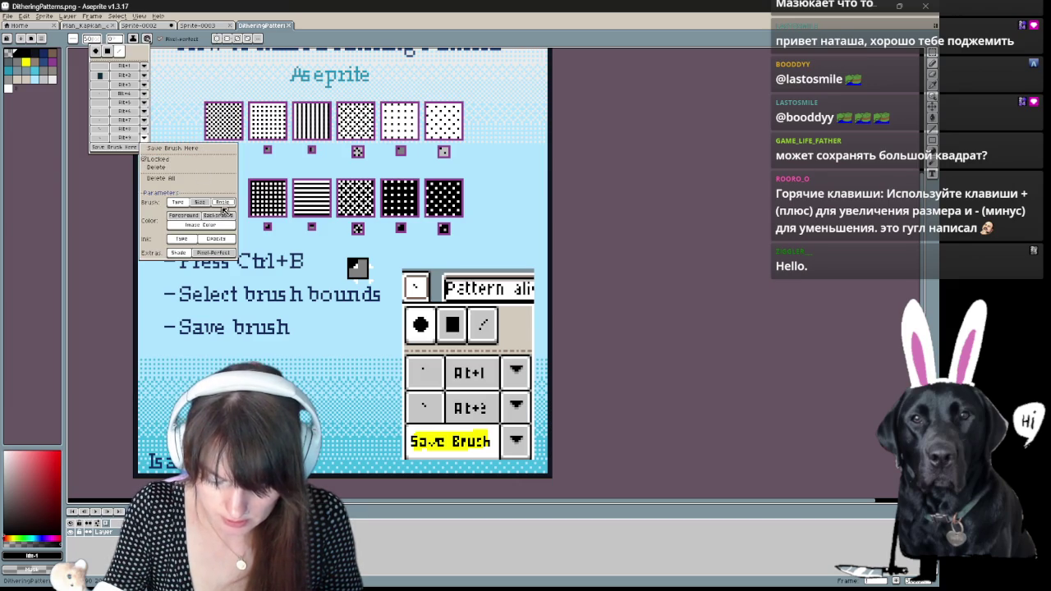
pyautogui.click(177, 253)
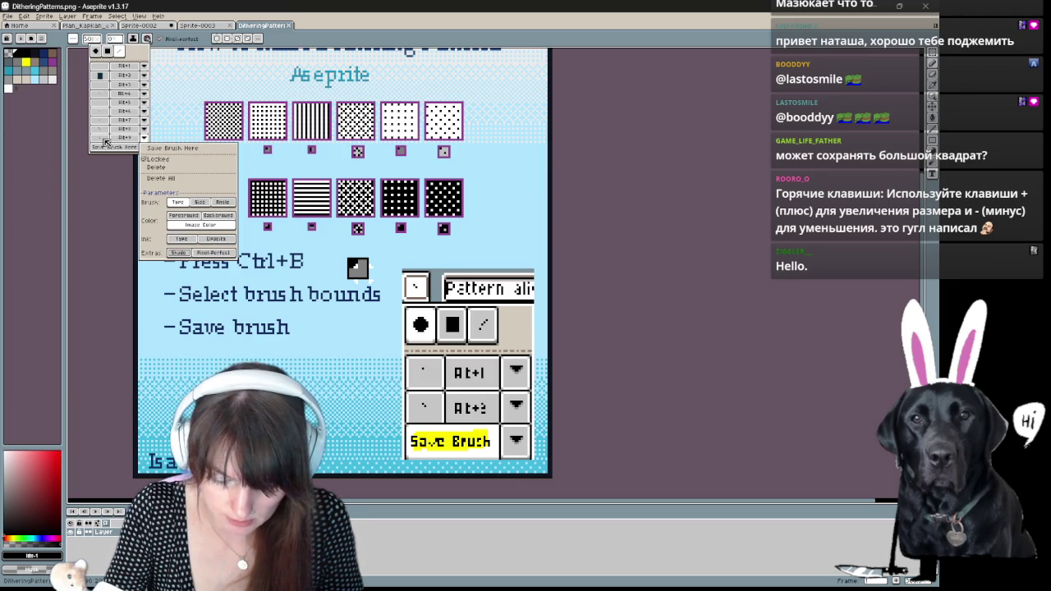
pyautogui.click(102, 74)
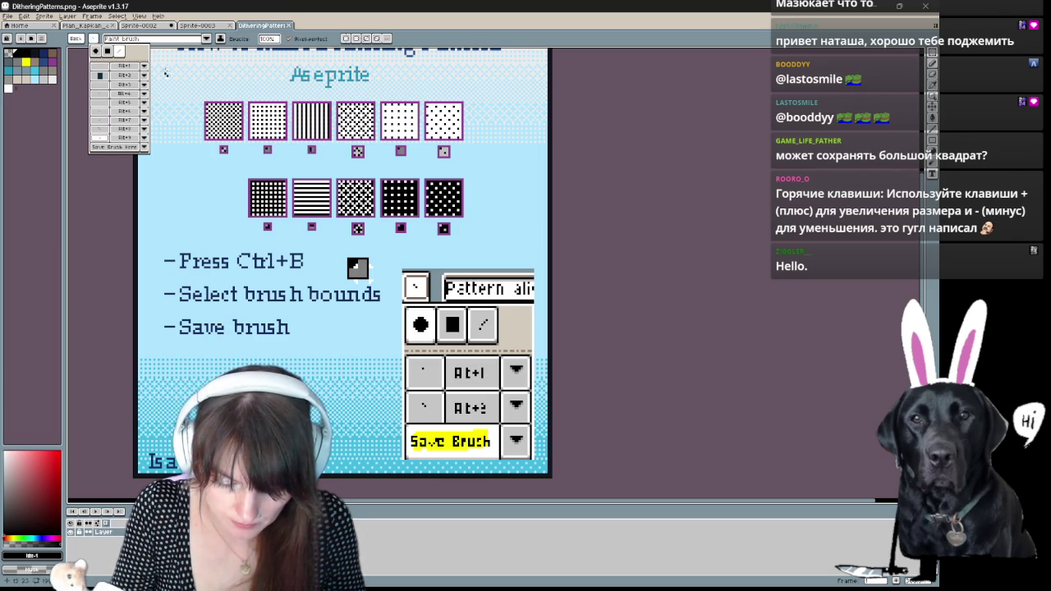
pyautogui.click(206, 38)
# - Set the custom brush's pattern mode to 'Pattern aligned to destination'
pyautogui.click(182, 56)
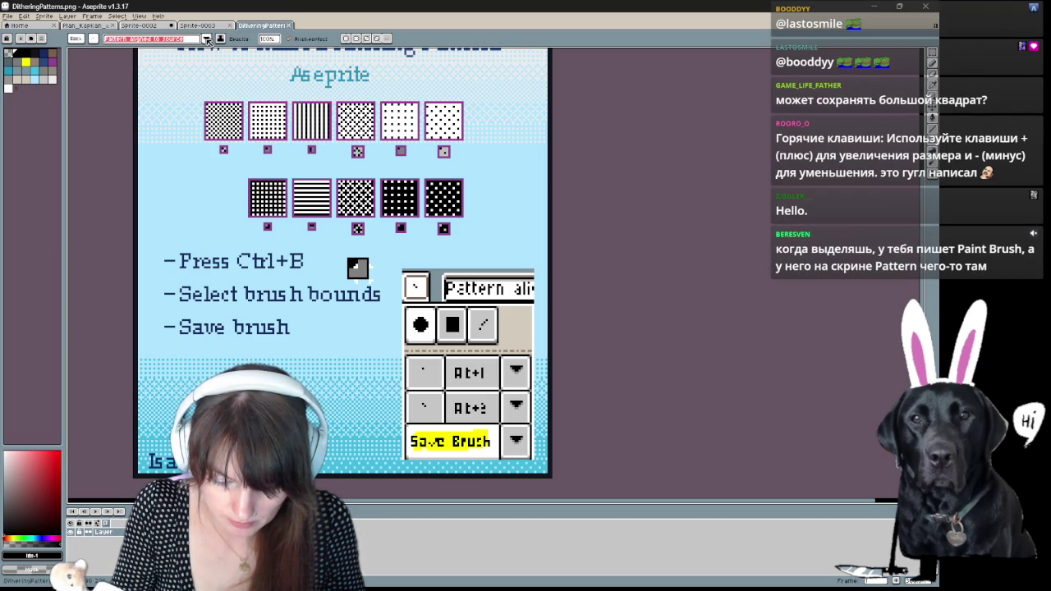
pyautogui.click(98, 40)
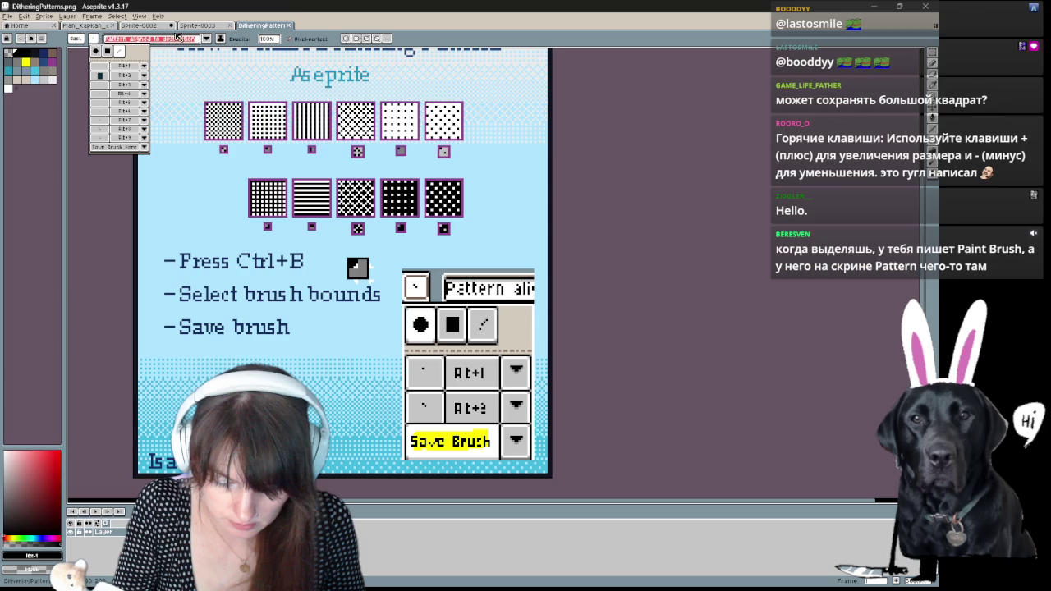
pyautogui.click(93, 41)
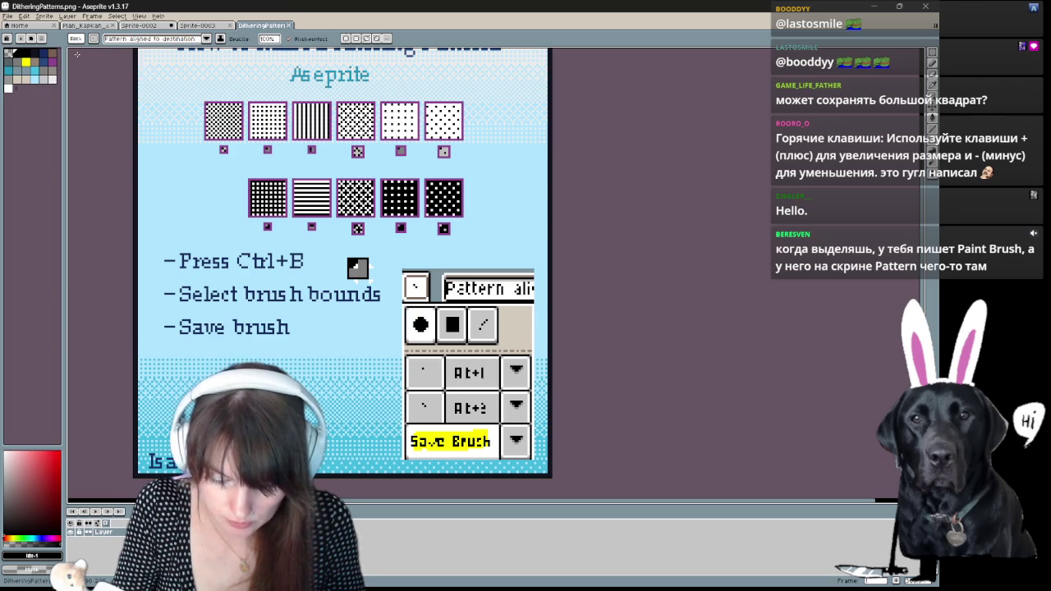
pyautogui.click(94, 38)
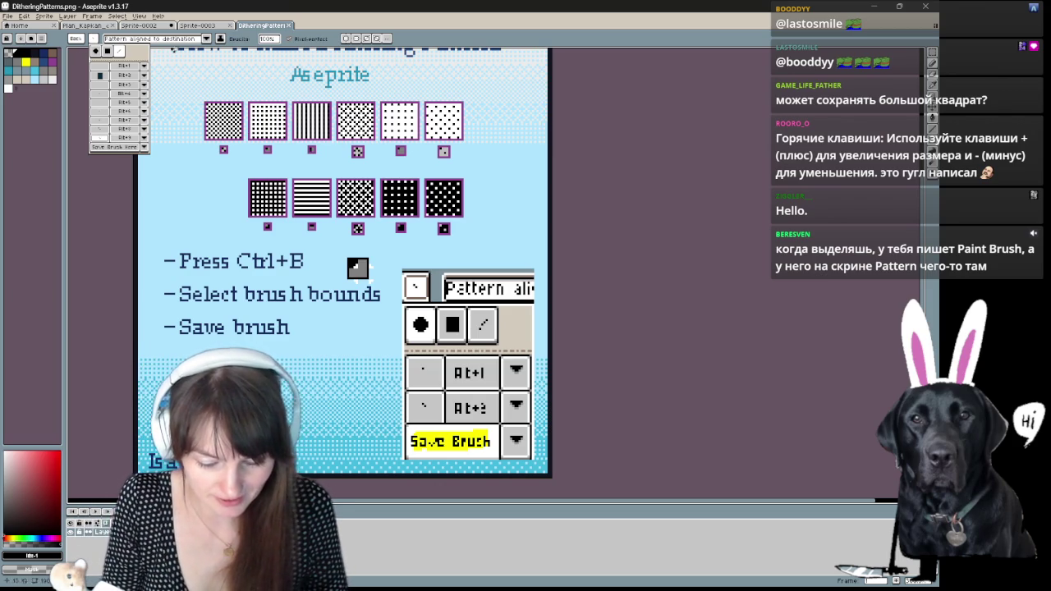
pyautogui.moveTo(320, 185); pyautogui.dragTo(349, 455)
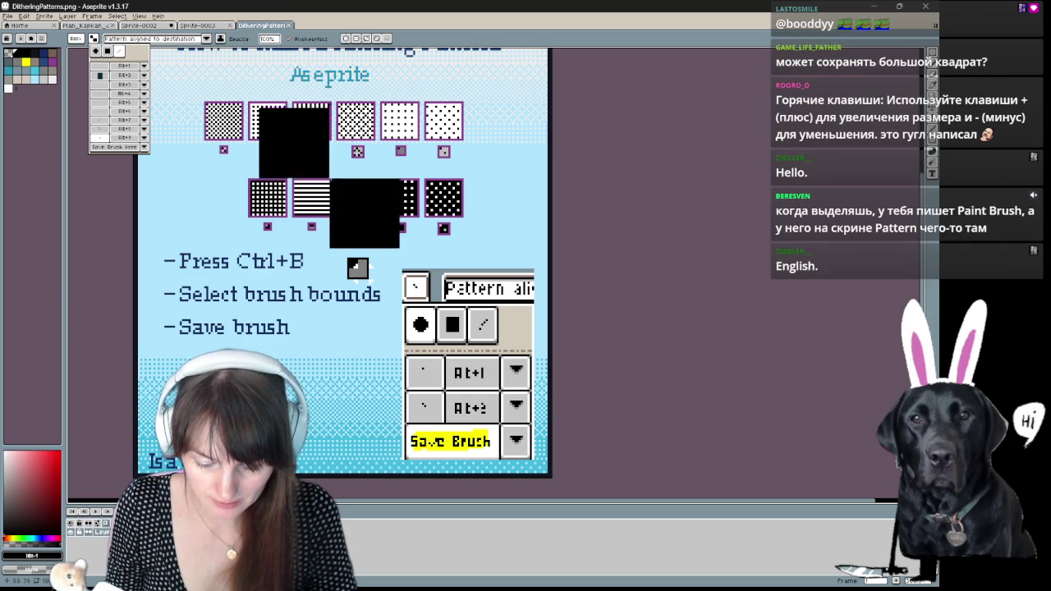
pyautogui.moveTo(280, 394); pyautogui.dragTo(492, 447)
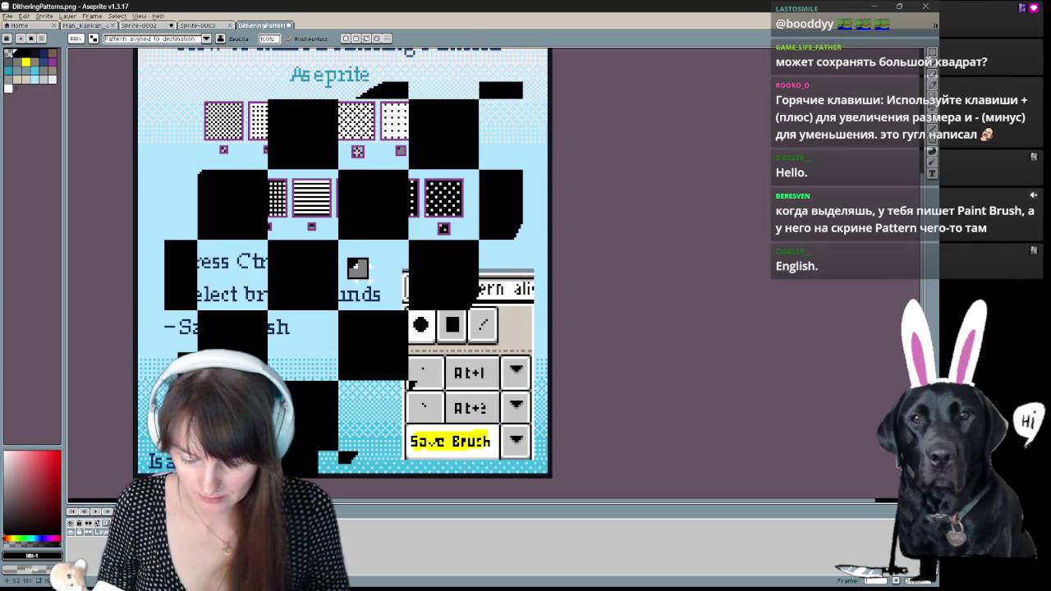
pyautogui.moveTo(361, 296); pyautogui.dragTo(189, 312)
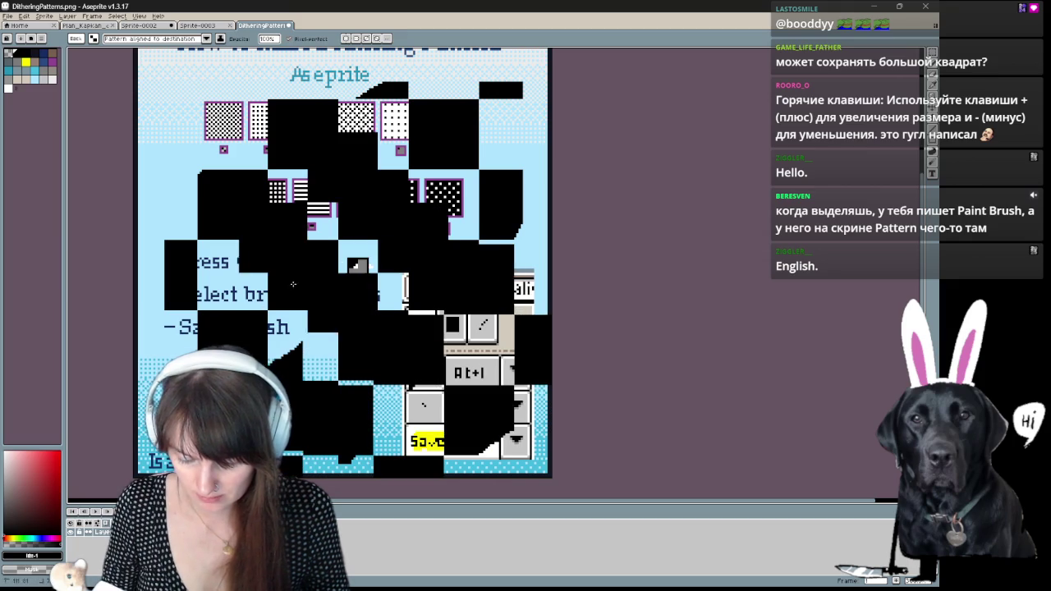
pyautogui.hotkey('ctrl', 'z')
pyautogui.hotkey('ctrl', 'z')
pyautogui.hotkey('ctrl', 'z')
pyautogui.moveTo(377, 139); pyautogui.dragTo(238, 328)
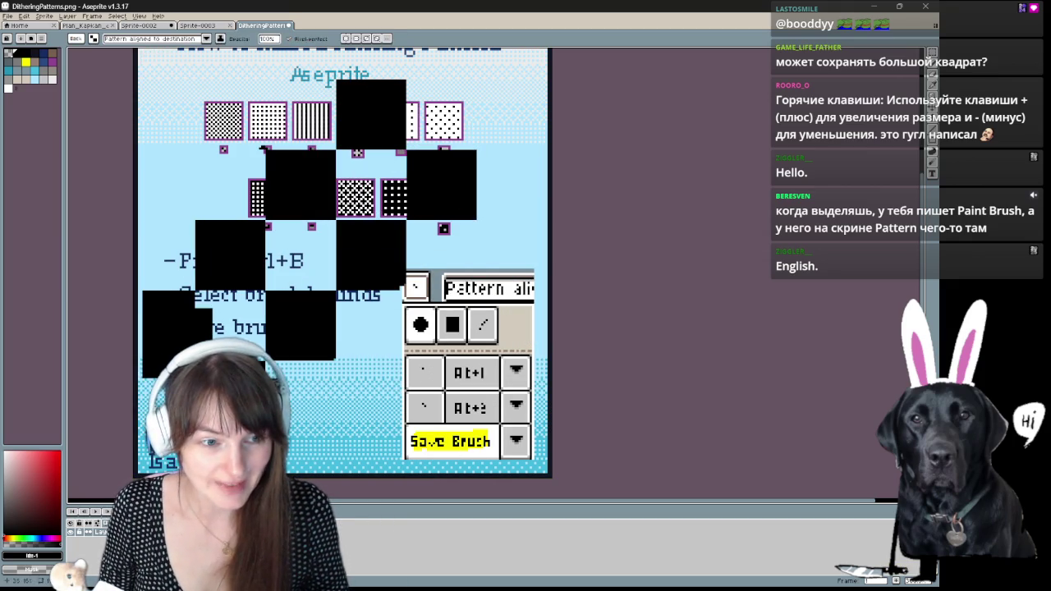
pyautogui.hotkey('ctrl', 'z')
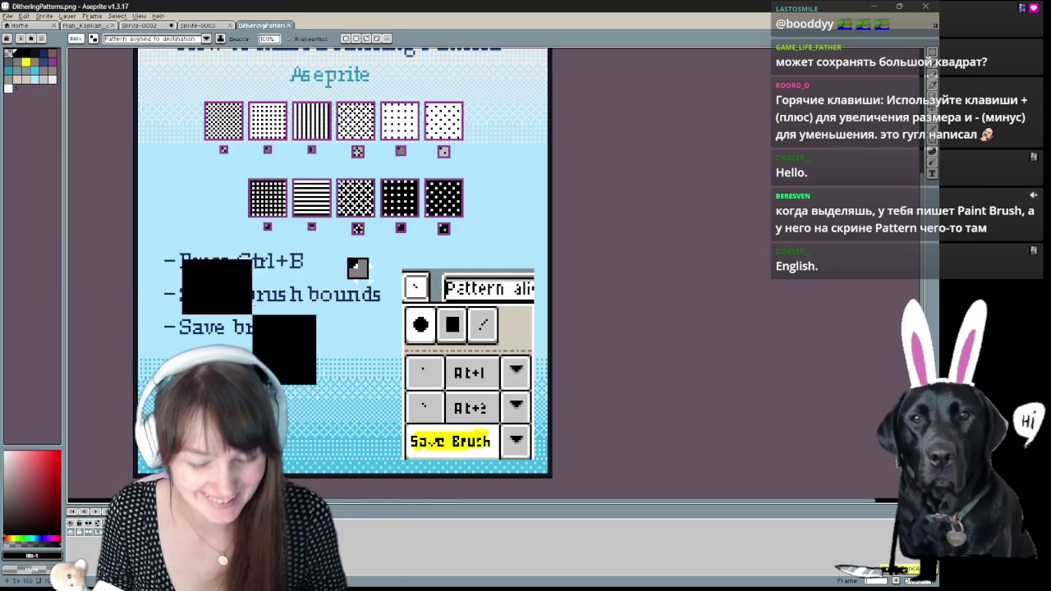
pyautogui.click(94, 38)
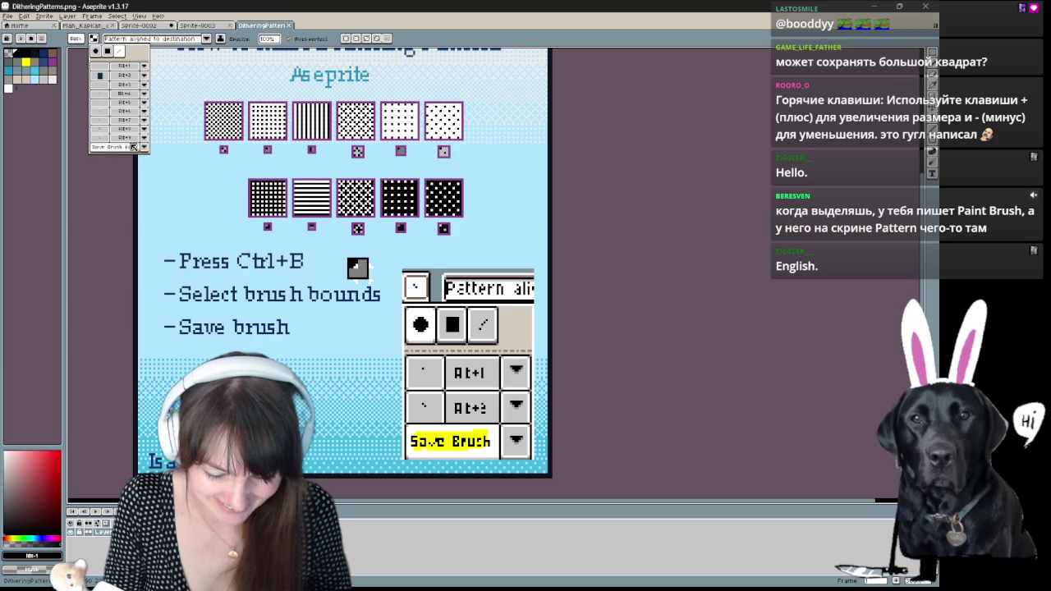
pyautogui.click(253, 123)
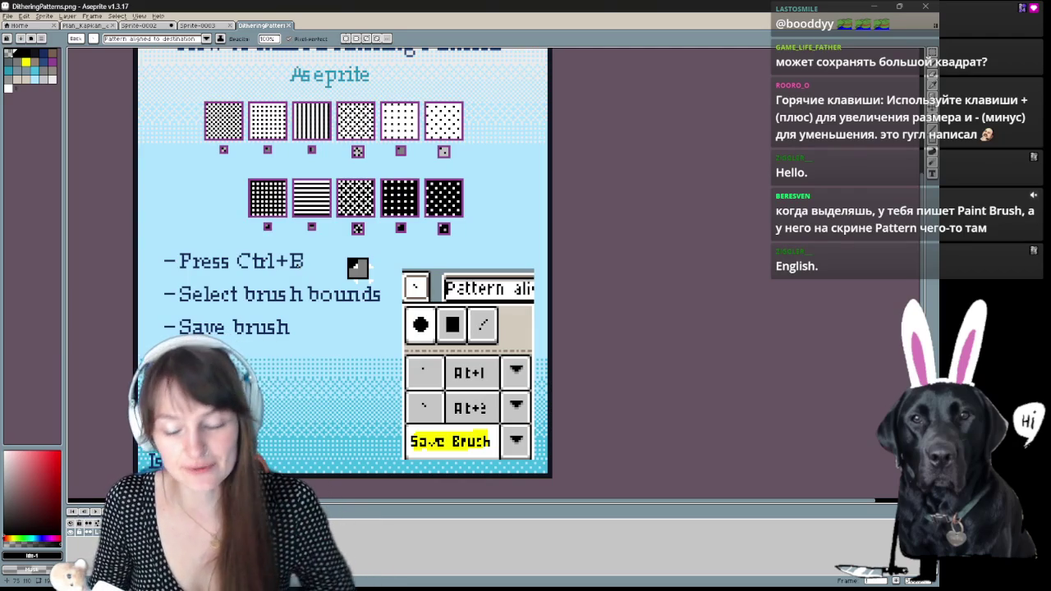
pyautogui.click(137, 24)
# - Undo an accidental stroke and fit the whole Sprite-0002 canvas in view
pyautogui.moveTo(453, 147); pyautogui.dragTo(452, 271)
pyautogui.hotkey('ctrl', 'z')
pyautogui.hscroll(2, 507, 347)
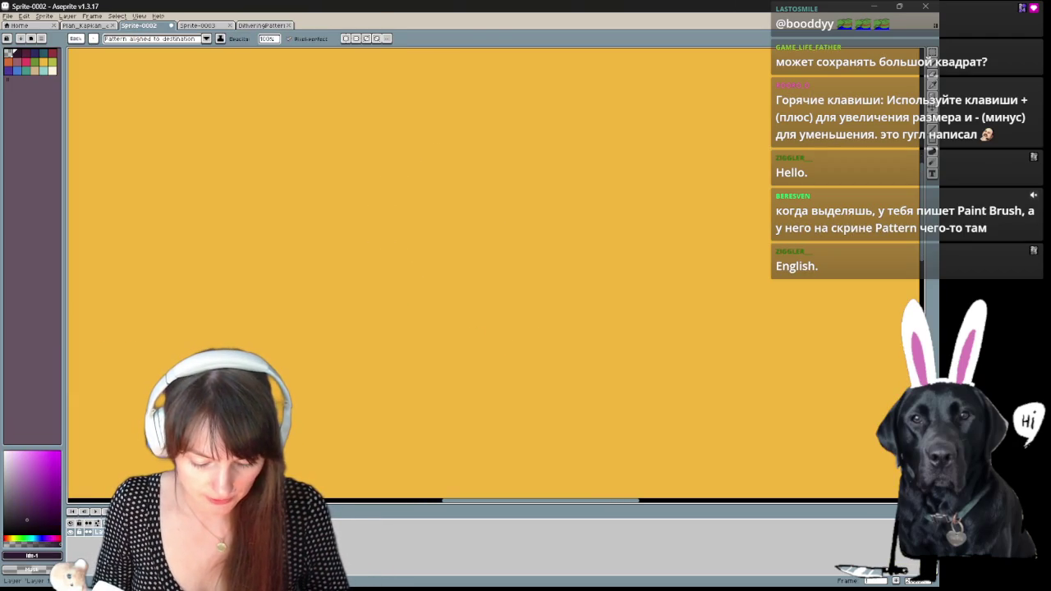
pyautogui.press('h')
pyautogui.moveTo(559, 339)
pyautogui.mouseDown()
pyautogui.moveTo(447, 340)
pyautogui.moveTo(628, 175)
pyautogui.mouseUp()
pyautogui.press('-')
pyautogui.hotkey('ctrl', '0')
pyautogui.press('b')
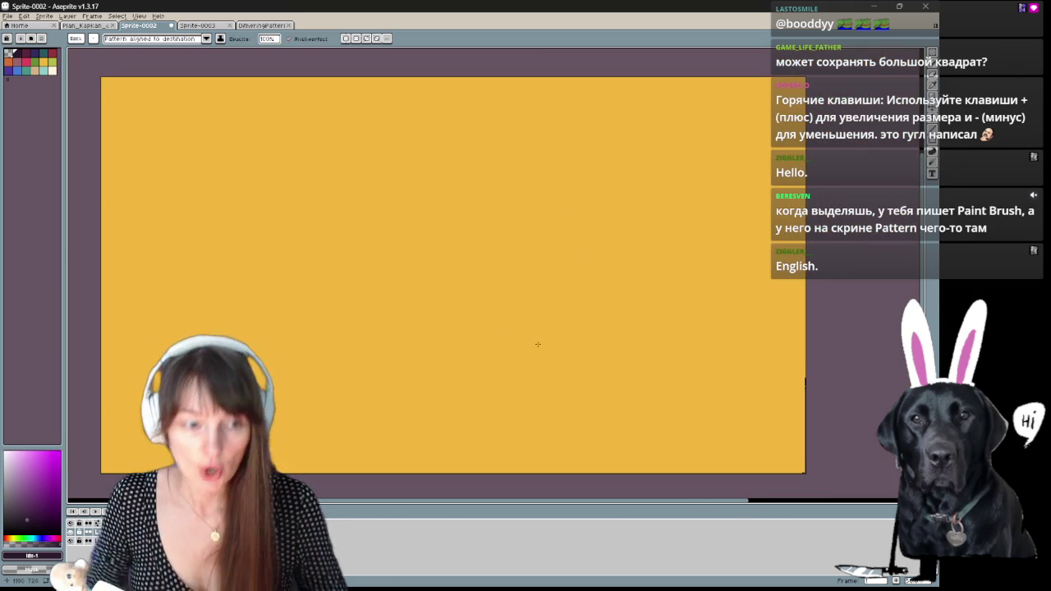
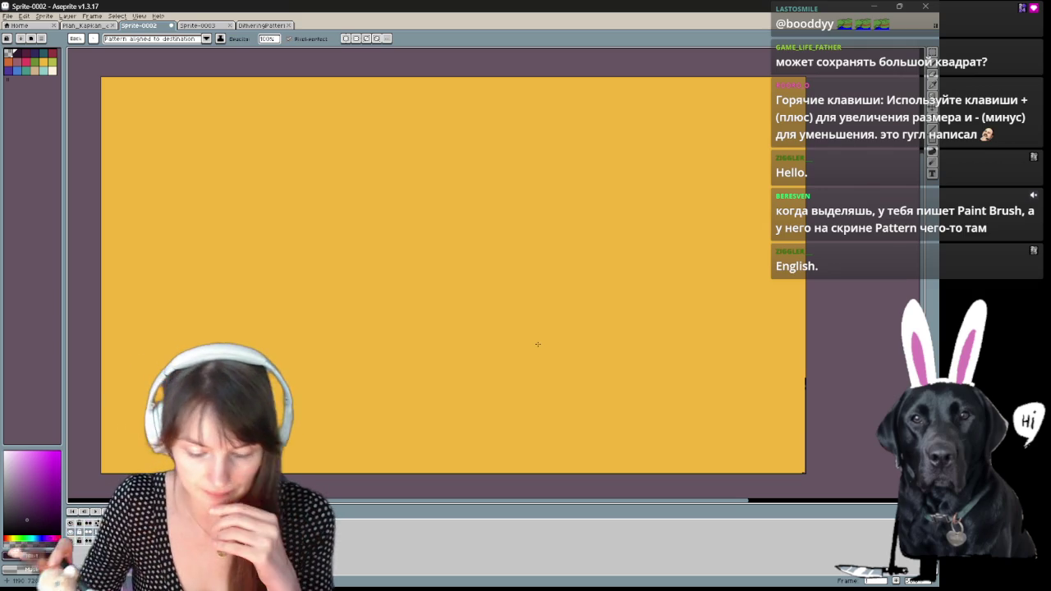
# - Bring up the DitheringPatterns reference sheet and scroll to its title
pyautogui.hotkey('ctrl', 'shift', 'Tab')
pyautogui.hotkey('ctrl', 'Tab')
pyautogui.hotkey('ctrl', 'Tab')
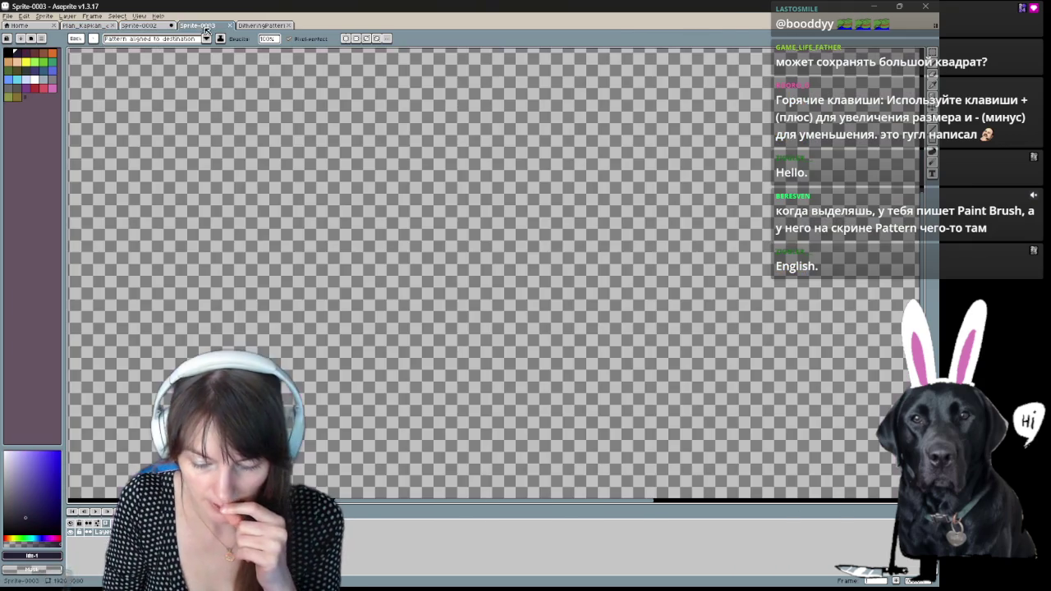
pyautogui.click(264, 27)
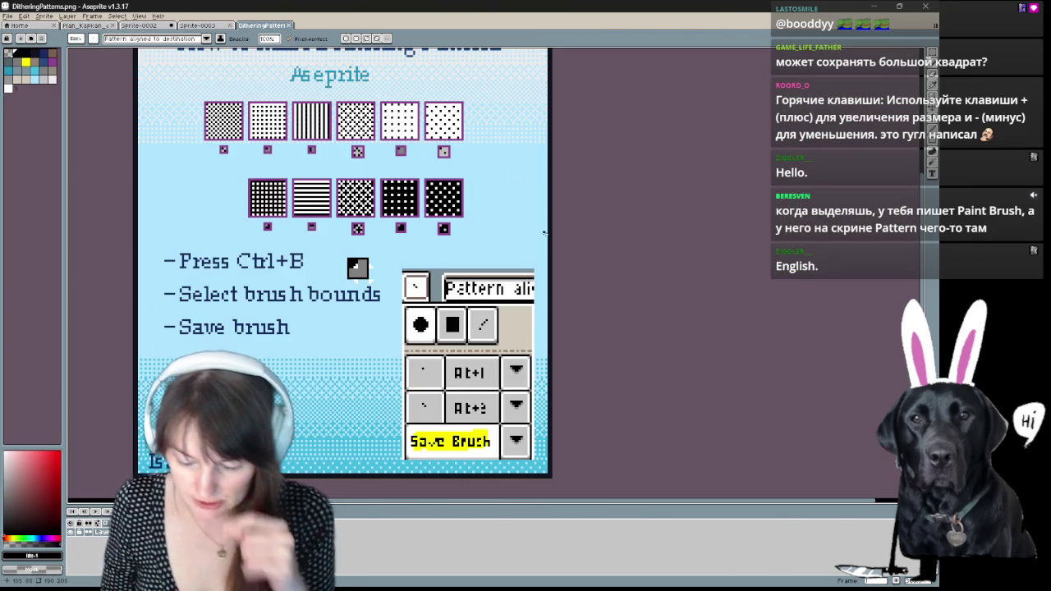
pyautogui.moveTo(513, 334); pyautogui.dragTo(500, 345)
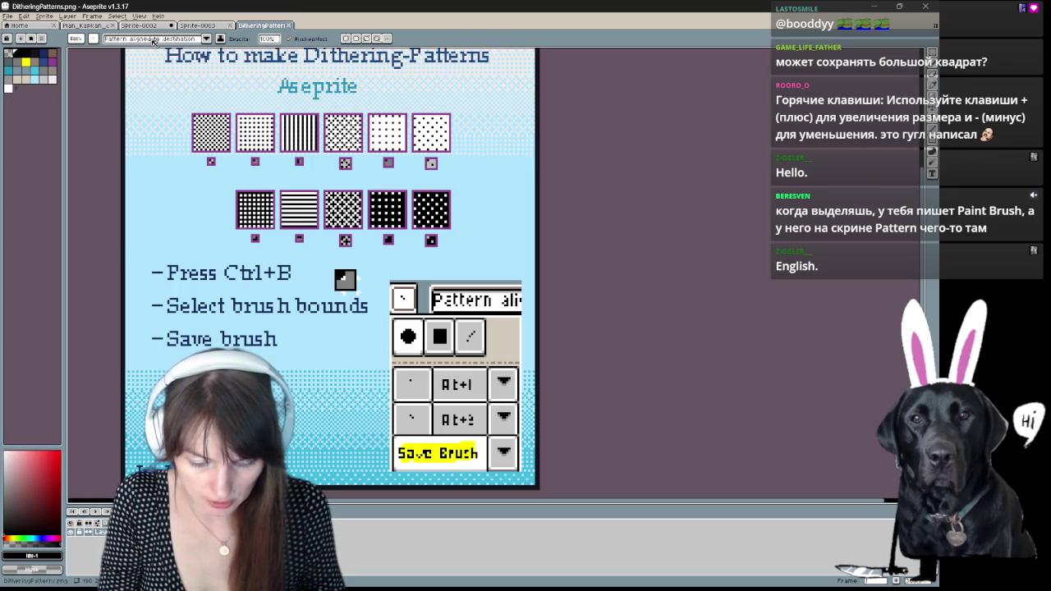
# - Set Pattern to 'Pattern aligned to source', test and undo a stroke, then return to Sprite-0002
pyautogui.click(207, 39)
pyautogui.click(195, 51)
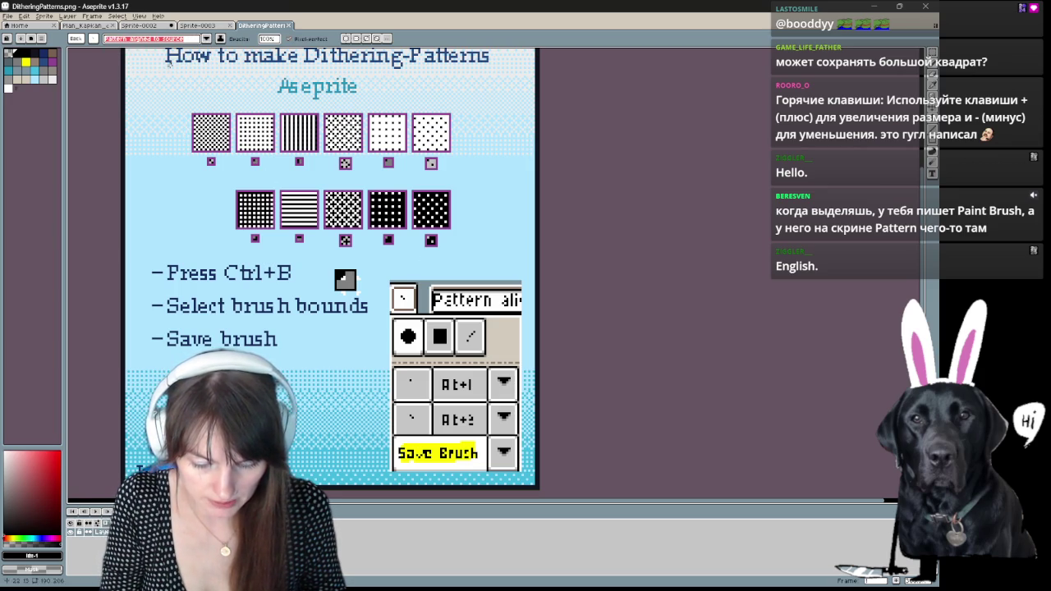
pyautogui.click(93, 38)
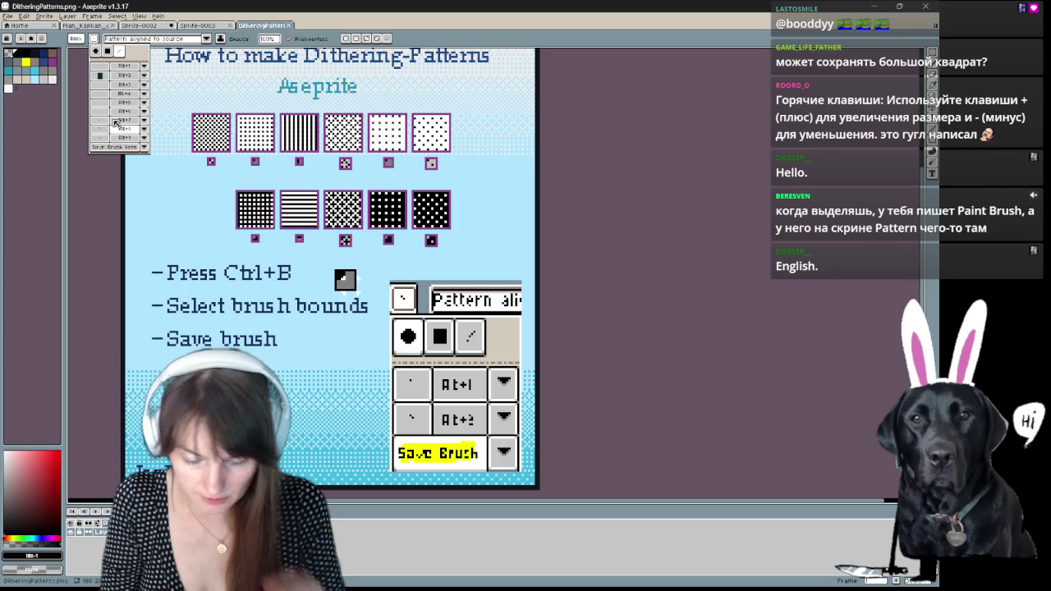
pyautogui.moveTo(181, 182)
pyautogui.mouseDown()
pyautogui.moveTo(242, 246)
pyautogui.moveTo(285, 257)
pyautogui.moveTo(400, 402)
pyautogui.mouseUp()
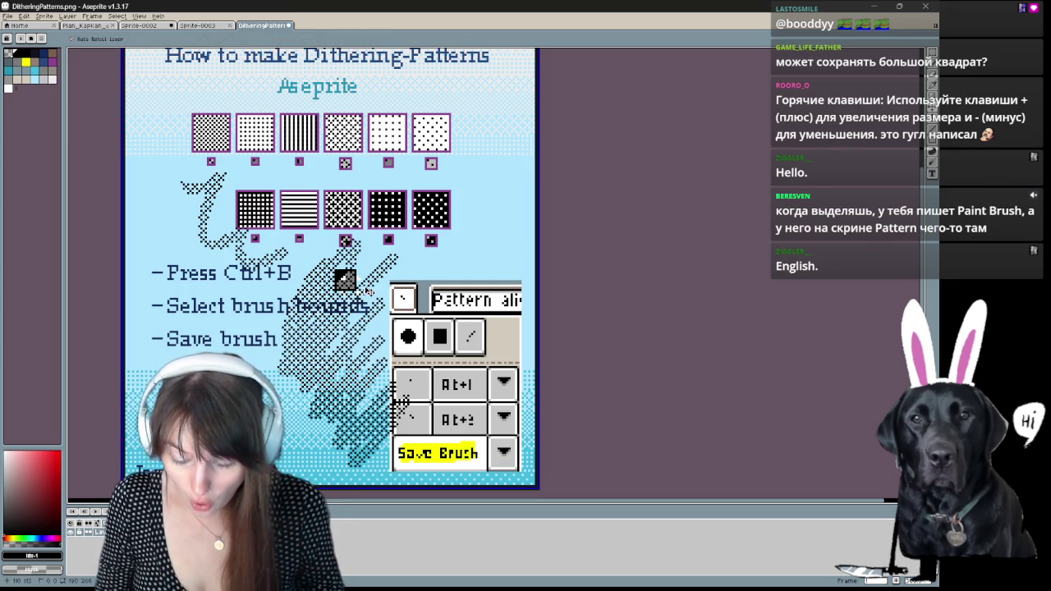
pyautogui.hotkey('ctrl', 'z')
pyautogui.hotkey('ctrl', 'z')
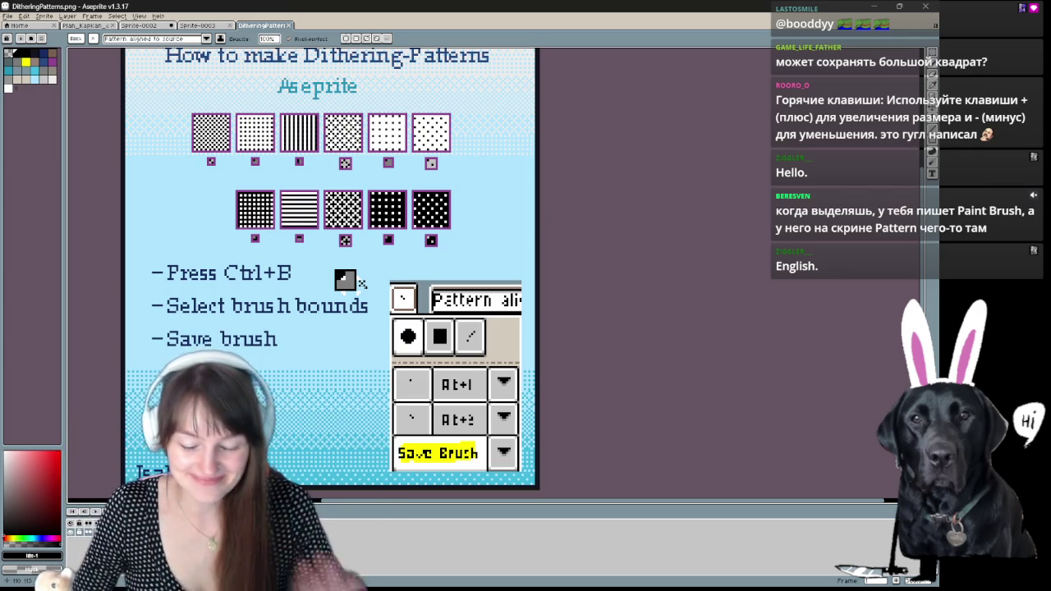
pyautogui.click(94, 38)
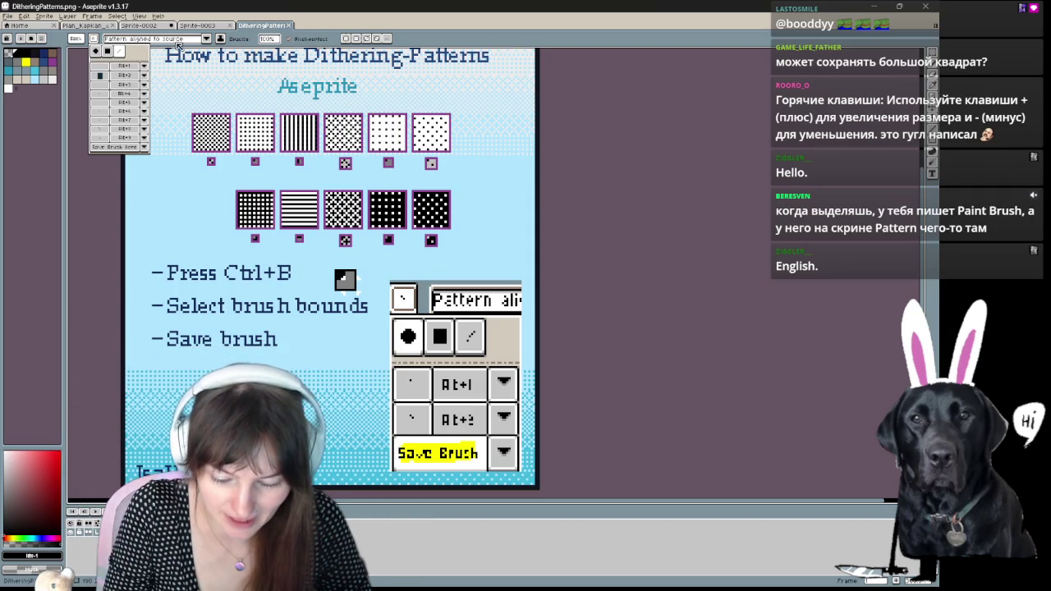
pyautogui.click(138, 25)
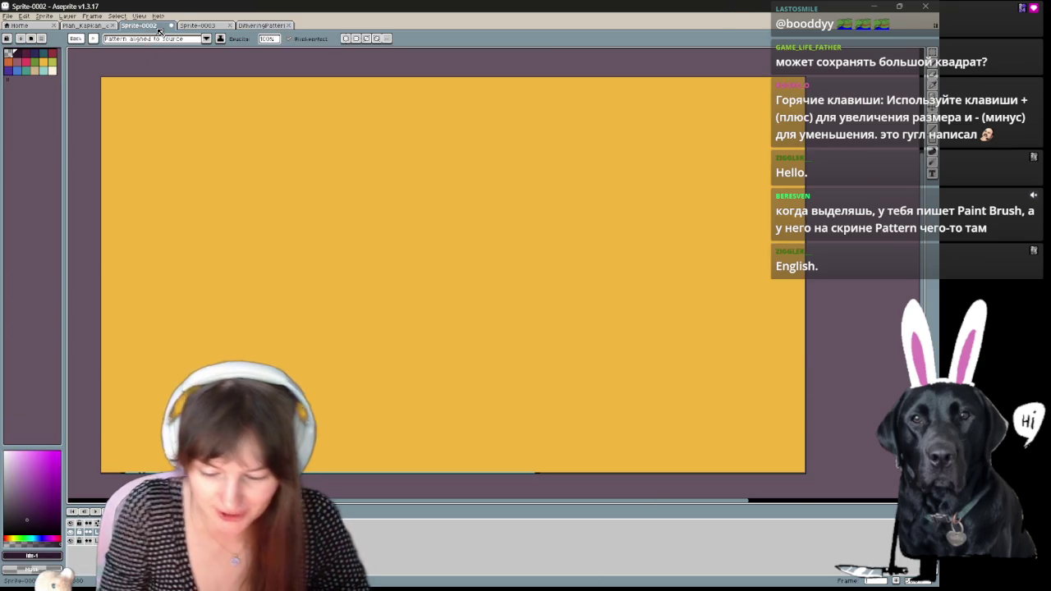
# - Switch to a plain brush without pattern, discarding the loop-shaped brush and a test arc
pyautogui.click(95, 39)
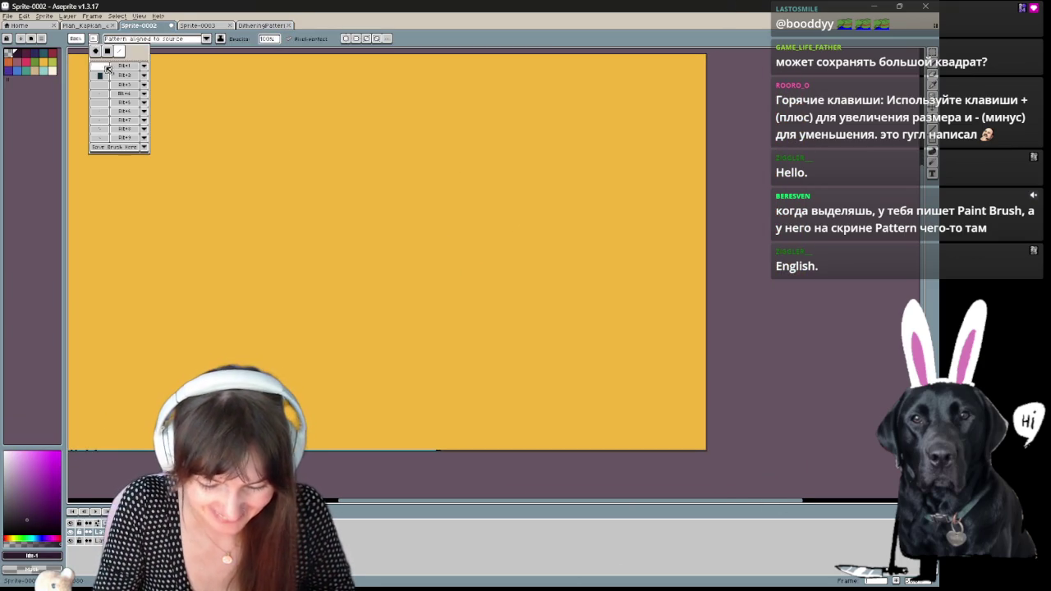
pyautogui.click(97, 52)
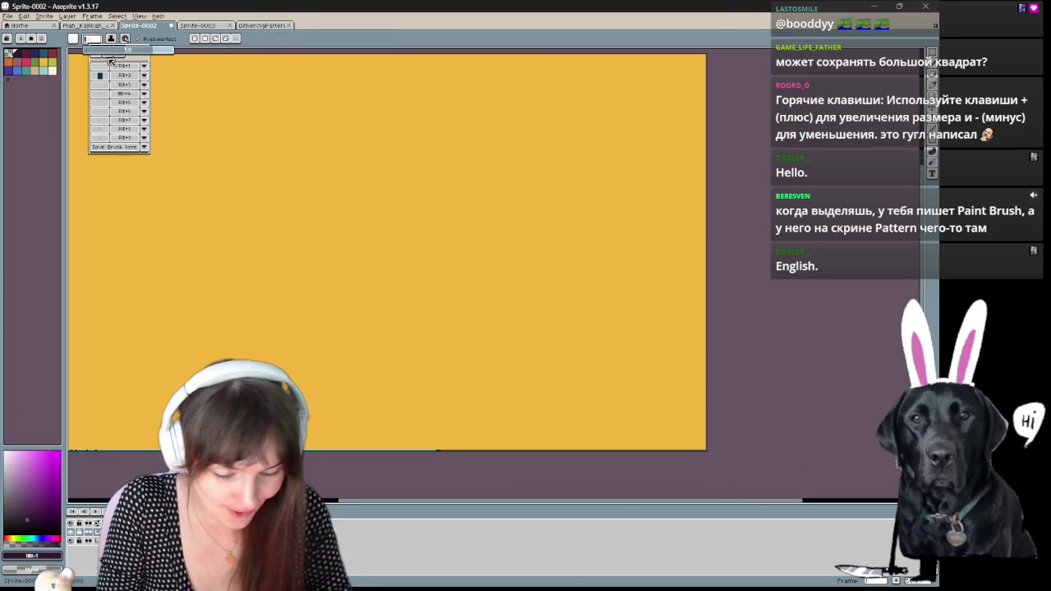
pyautogui.click(117, 66)
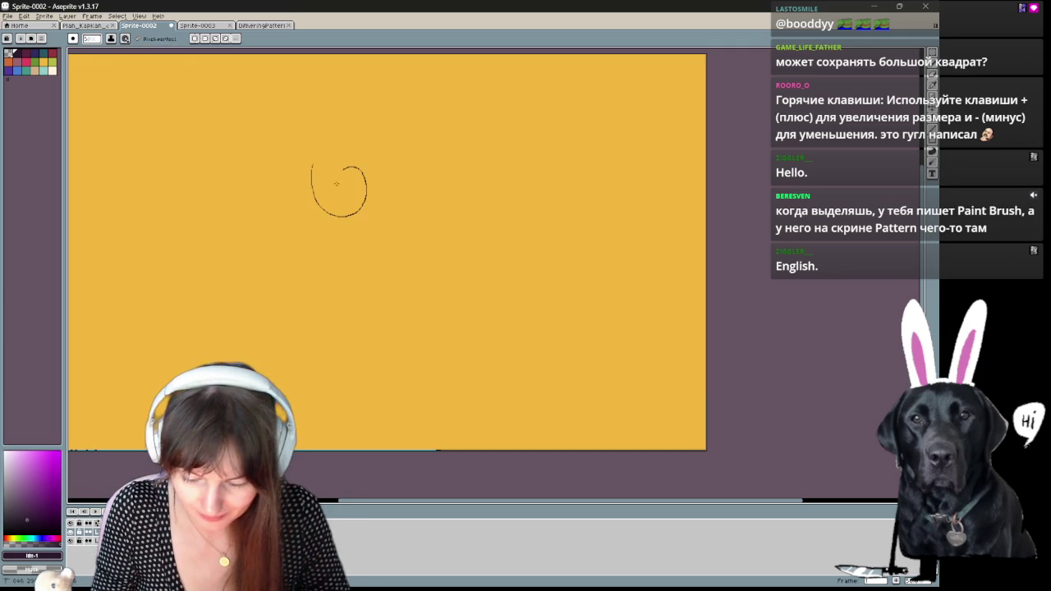
pyautogui.hotkey('ctrl', 'z')
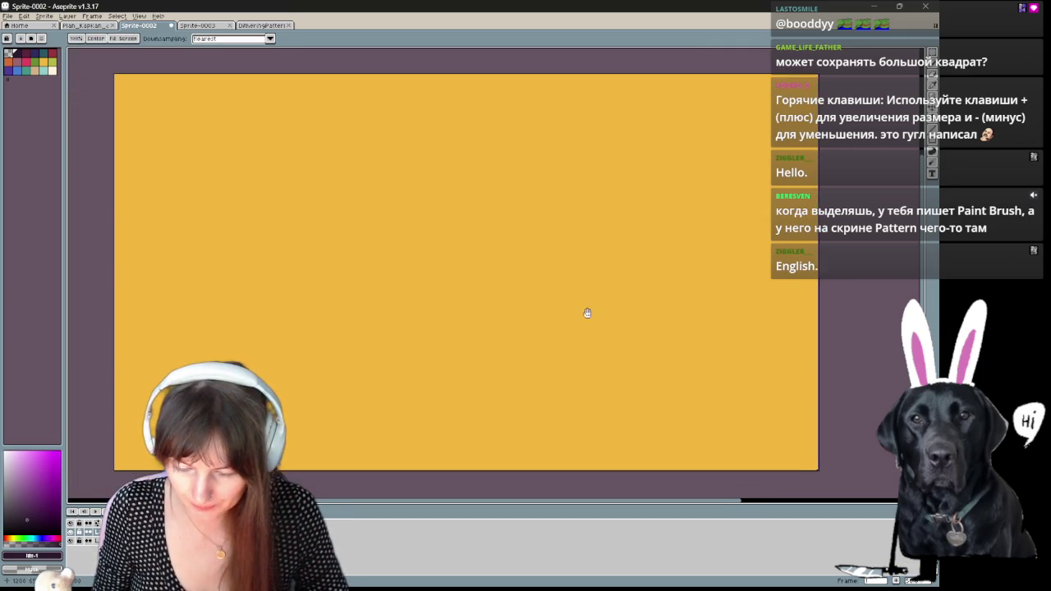
pyautogui.scroll(1, 558, 297)
pyautogui.moveTo(376, 213); pyautogui.dragTo(419, 216)
pyautogui.hotkey('ctrl', 'z')
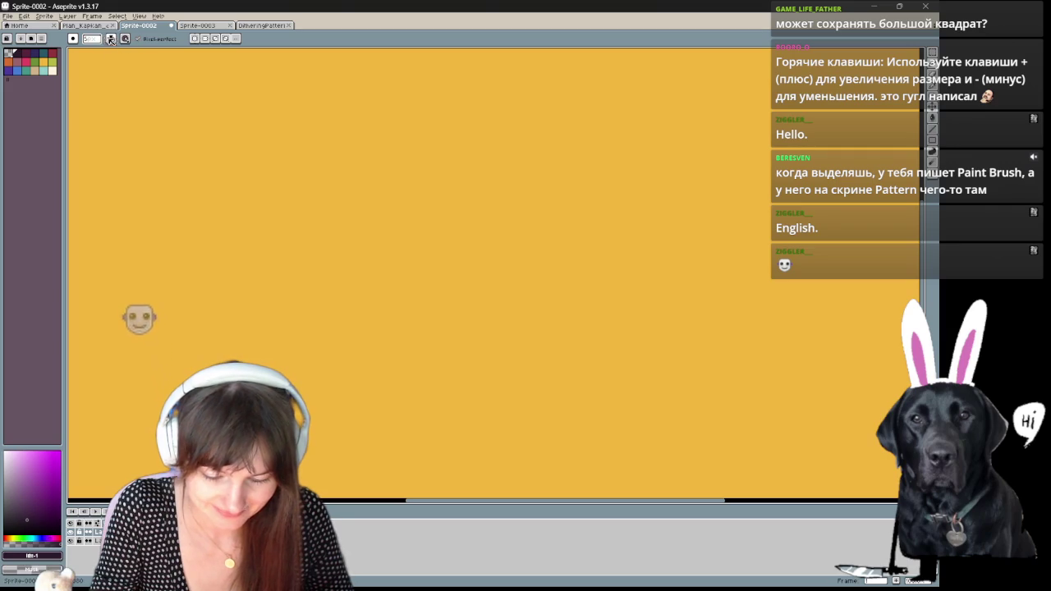
# - Recheck the brush options, undo a drawn ellipse, and bring up Plan_Kapkan_day01.png
pyautogui.click(81, 38)
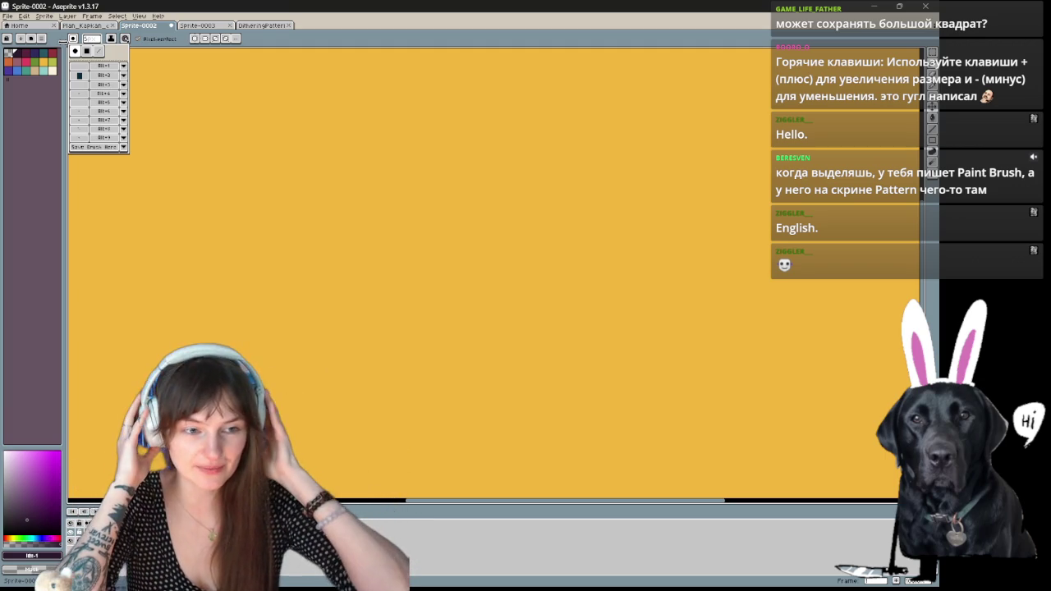
pyautogui.click(430, 150)
pyautogui.hotkey('ctrl', 'z')
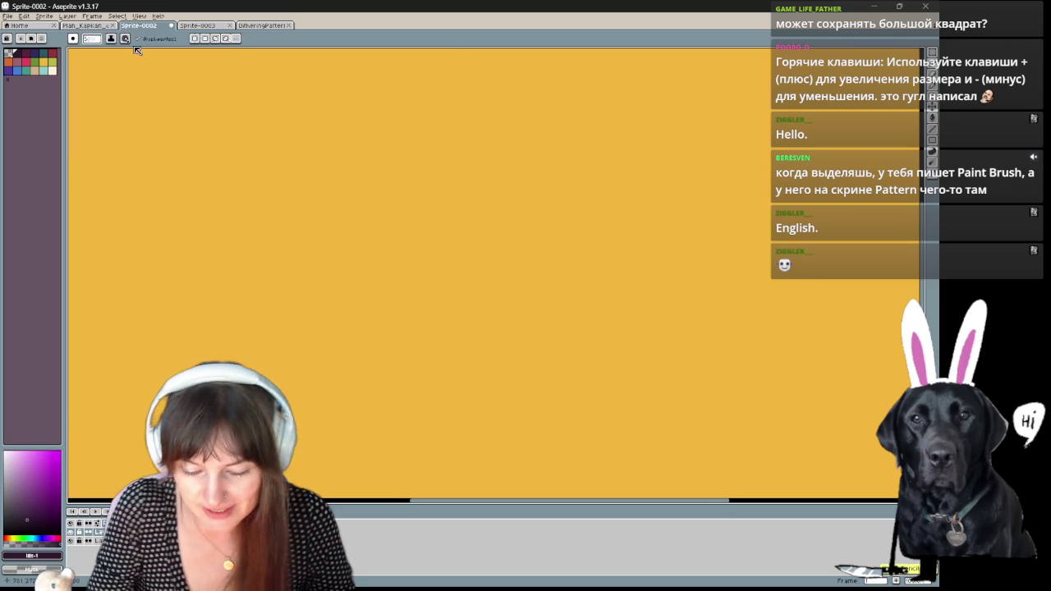
pyautogui.click(91, 41)
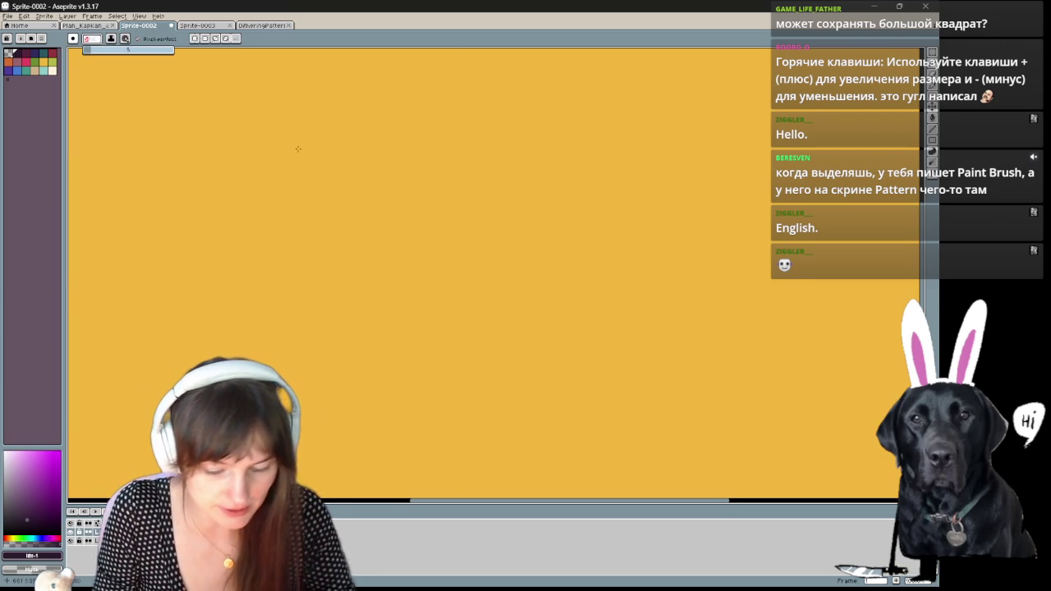
pyautogui.click(447, 168)
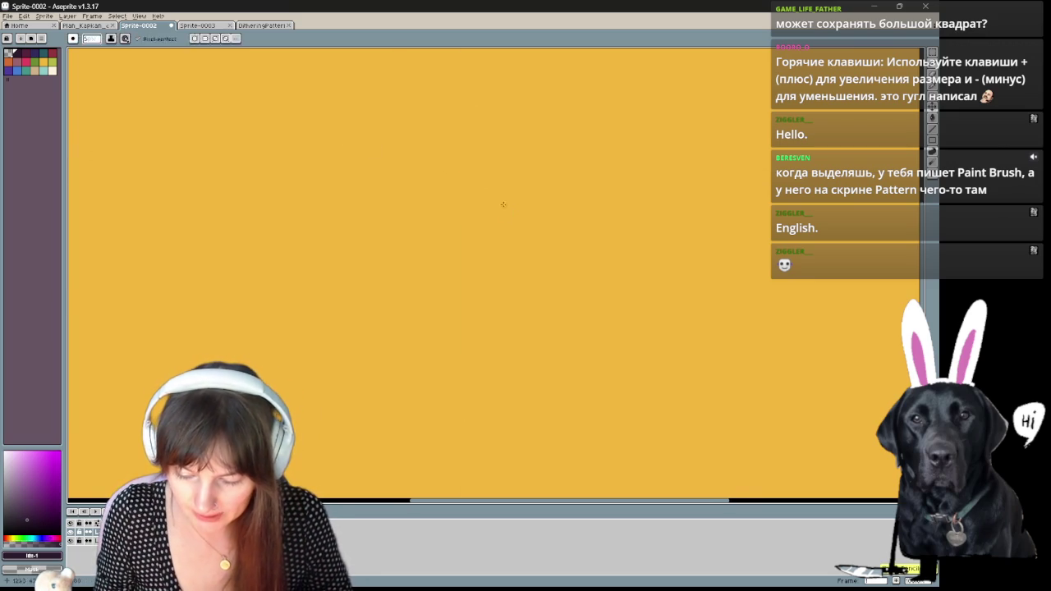
pyautogui.click(96, 25)
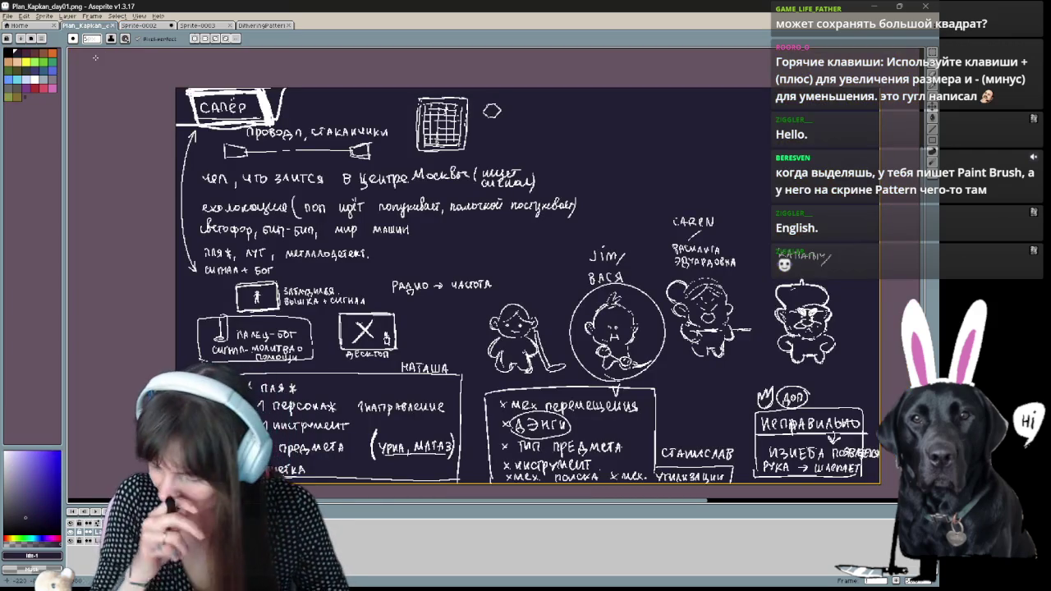
# - Pan and zoom onto the Вася character sketch, then return to Sprite-0002
pyautogui.moveTo(565, 331); pyautogui.dragTo(373, 283)
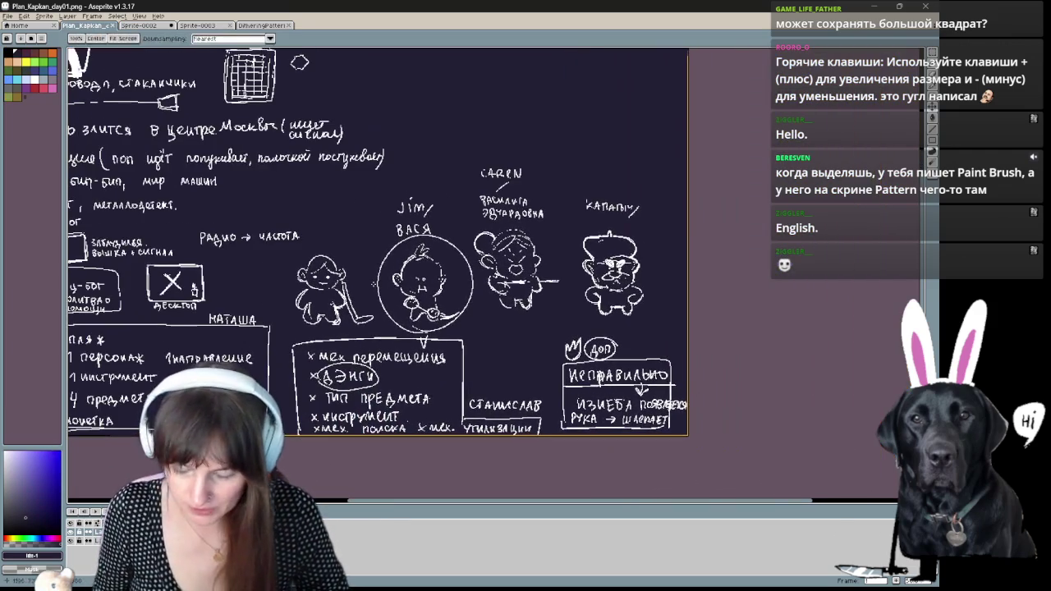
pyautogui.scroll(1, 373, 284)
pyautogui.scroll(1, 374, 283)
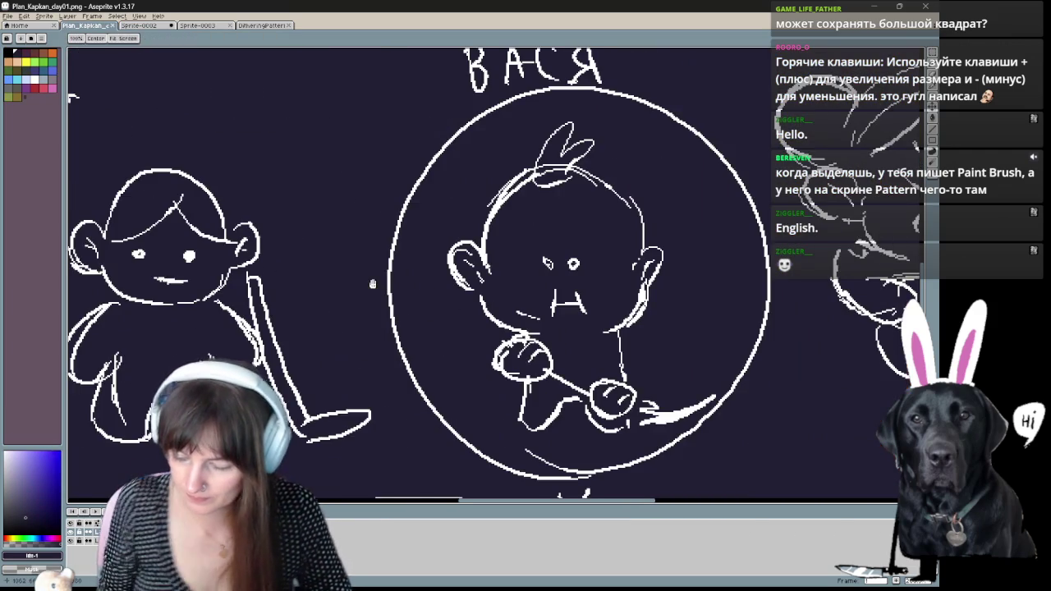
pyautogui.moveTo(372, 283); pyautogui.dragTo(210, 276)
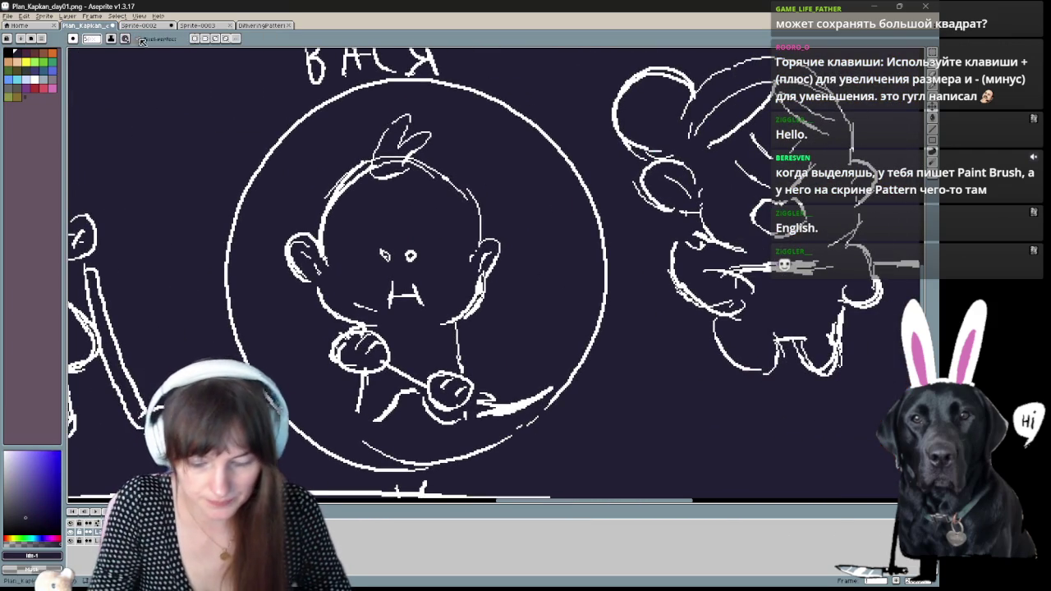
pyautogui.hotkey('ctrl', 'Tab')
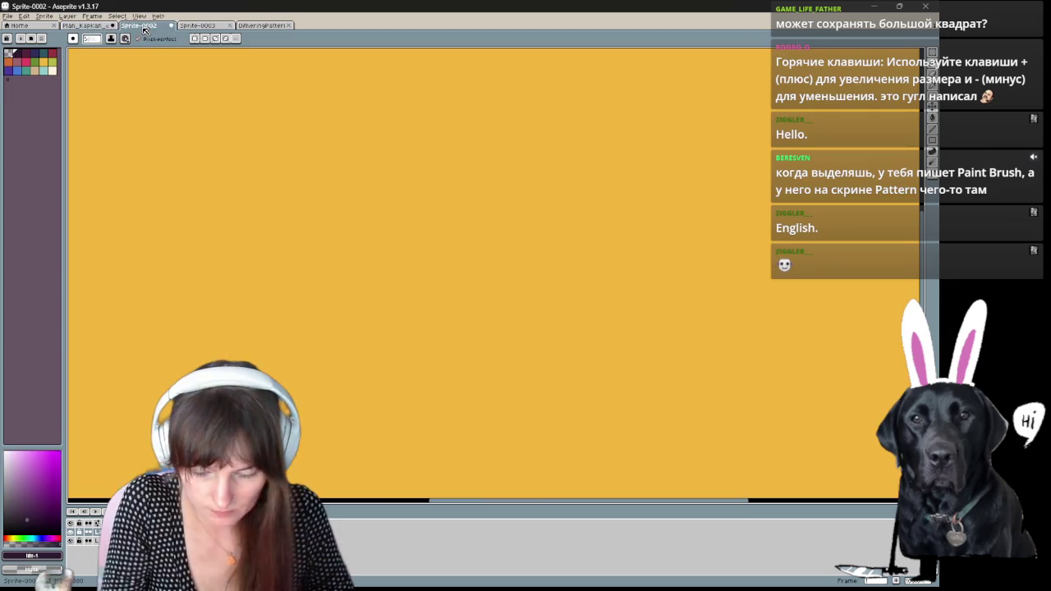
# - Rough out the head circle, undoing stray arcs and spikes around it
pyautogui.hotkey('ctrl', 'z')
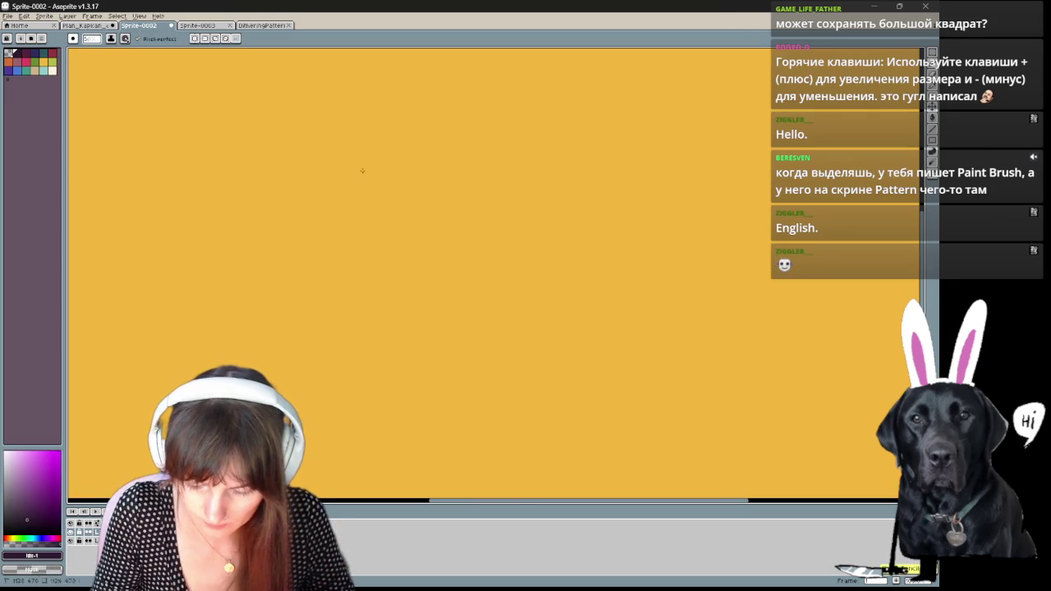
pyautogui.moveTo(364, 215)
pyautogui.mouseDown()
pyautogui.moveTo(361, 164)
pyautogui.moveTo(358, 217)
pyautogui.mouseUp()
pyautogui.hotkey('ctrl', 'z')
pyautogui.hotkey('ctrl', 'z')
pyautogui.moveTo(385, 164)
pyautogui.mouseDown()
pyautogui.moveTo(342, 164)
pyautogui.moveTo(410, 207)
pyautogui.mouseUp()
pyautogui.hotkey('ctrl', 'z')
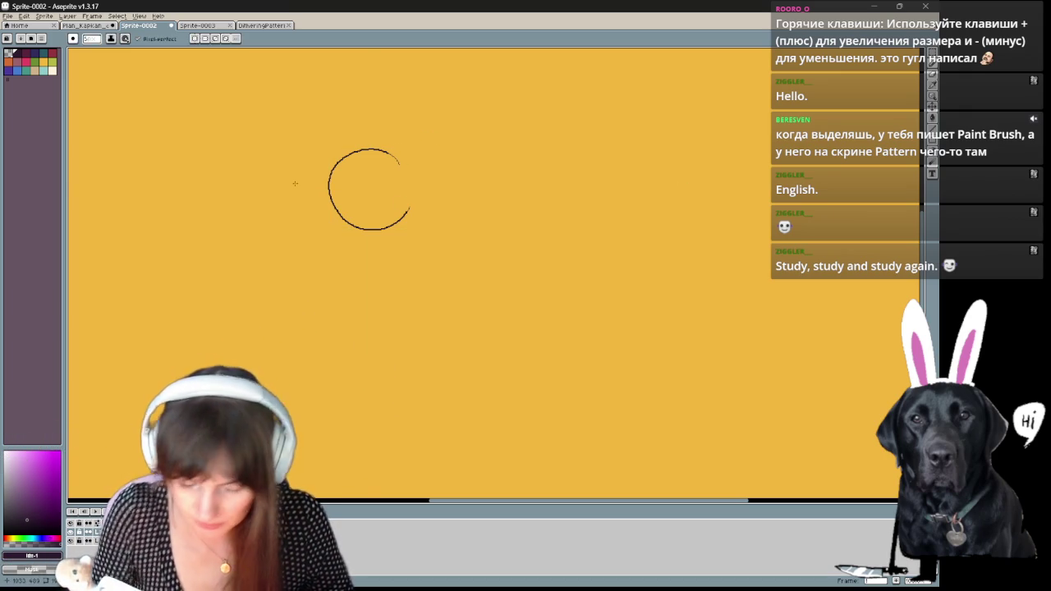
pyautogui.scroll(2, 295, 183)
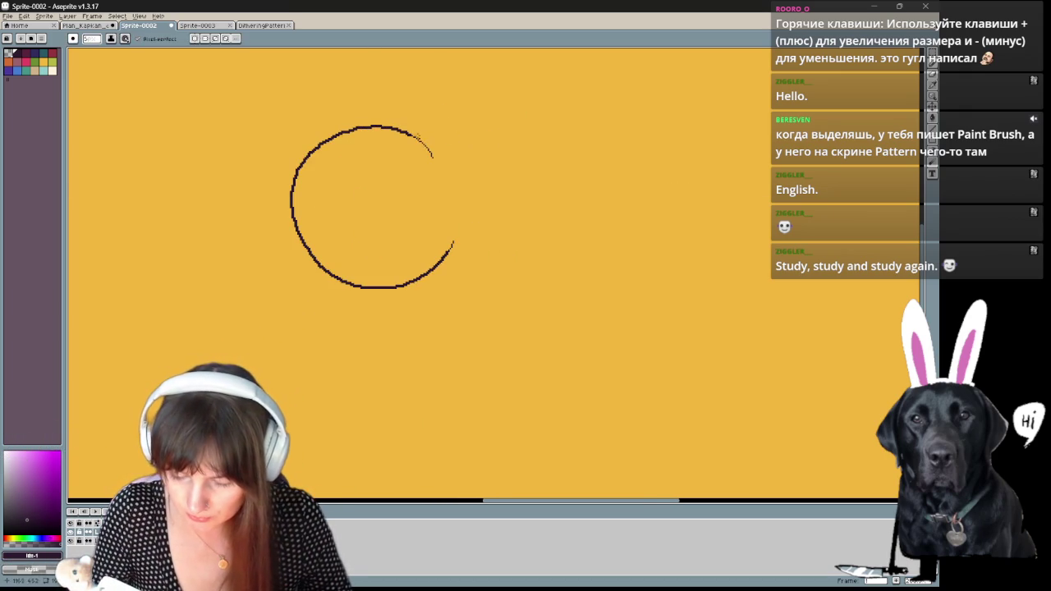
pyautogui.moveTo(297, 238); pyautogui.dragTo(384, 285)
pyautogui.hotkey('ctrl', 'z')
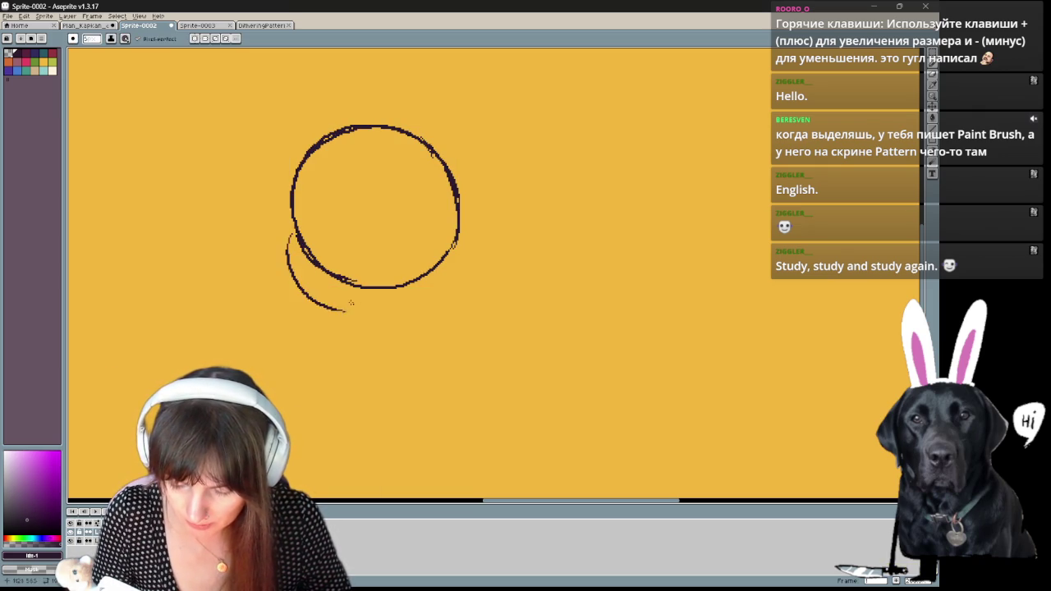
pyautogui.hotkey('ctrl', 'z')
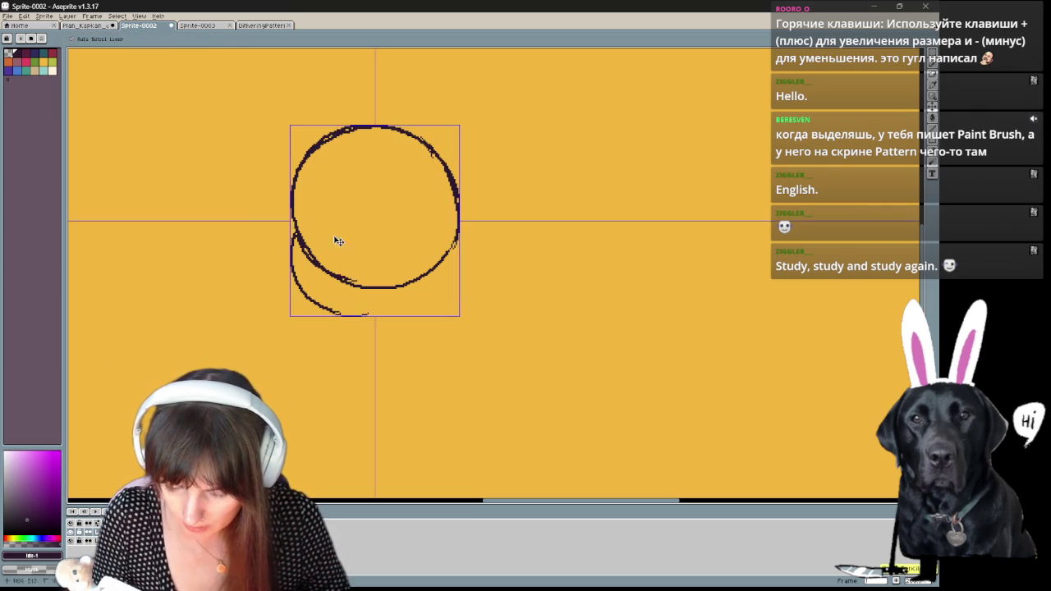
pyautogui.hotkey('ctrl', 'z')
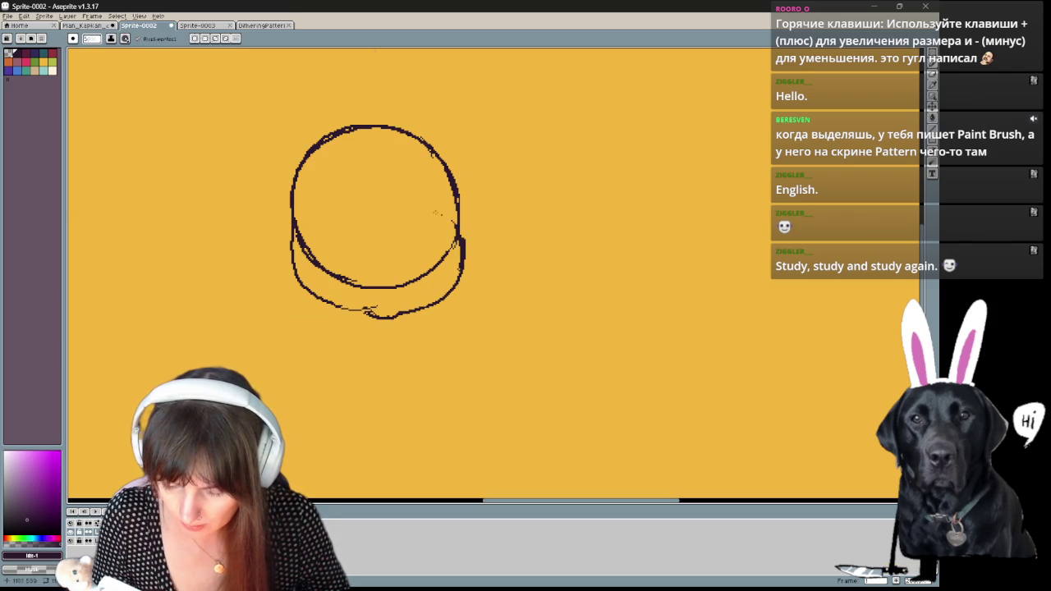
pyautogui.hotkey('ctrl', 'z')
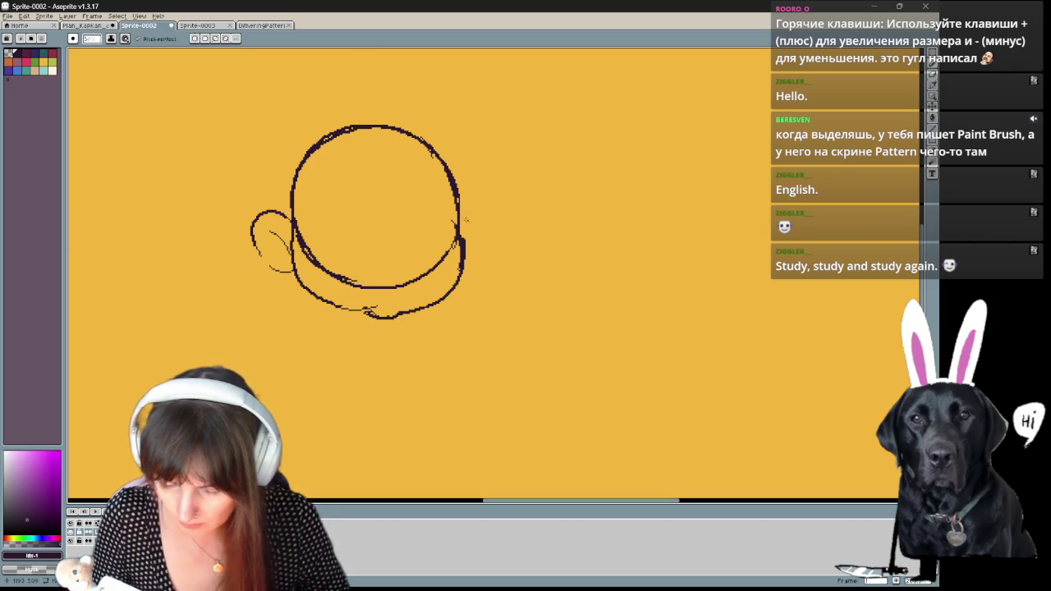
# - Extend the right ear's outline downward and curve the left ear's inner line
pyautogui.moveTo(495, 234); pyautogui.dragTo(464, 266)
pyautogui.moveTo(294, 240); pyautogui.dragTo(296, 259)
pyautogui.hotkey('ctrl', 'z')
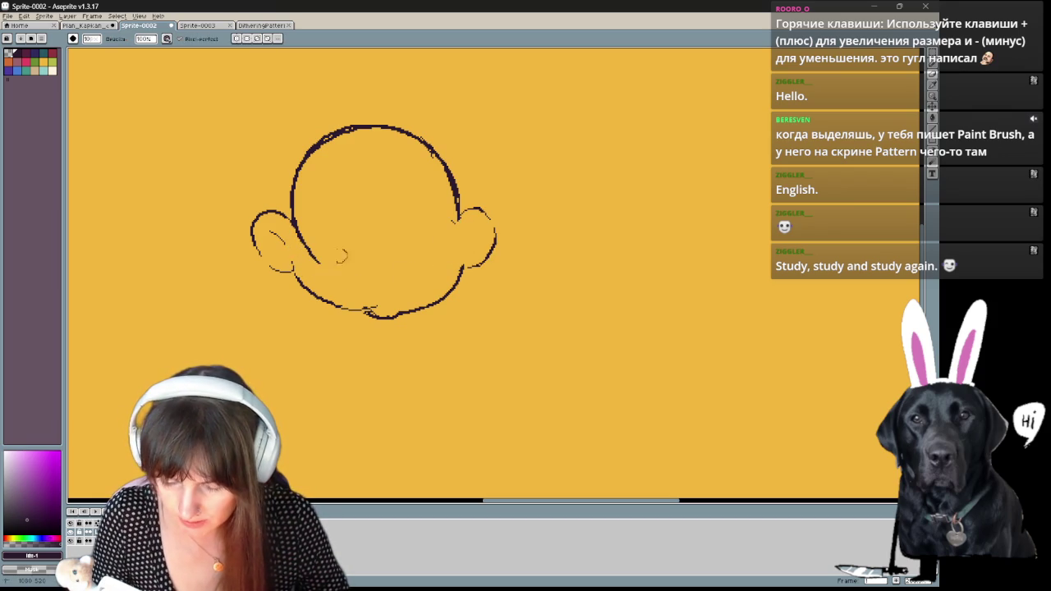
pyautogui.press('b')
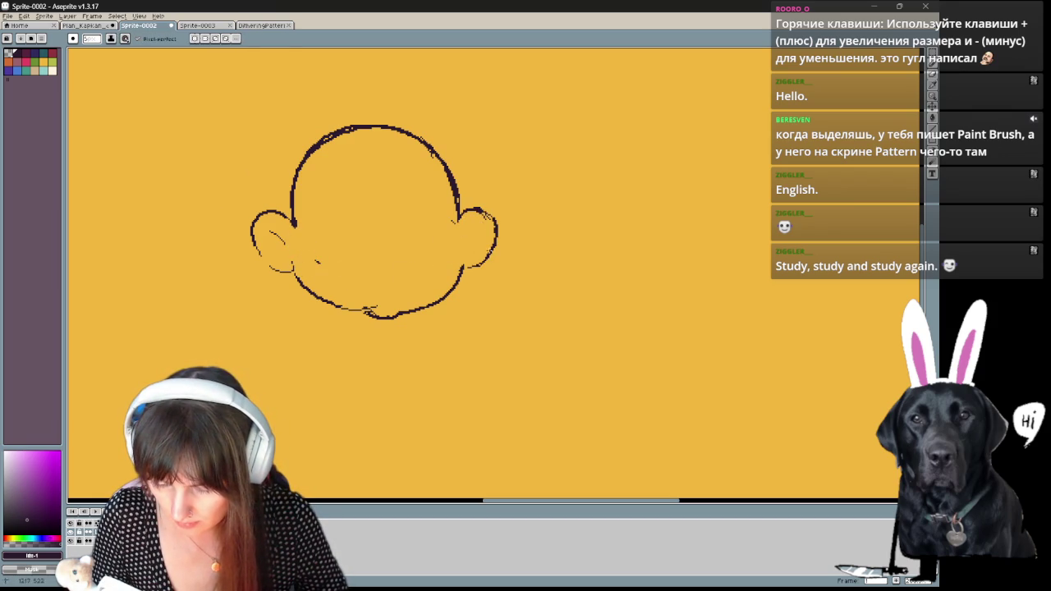
pyautogui.press('e')
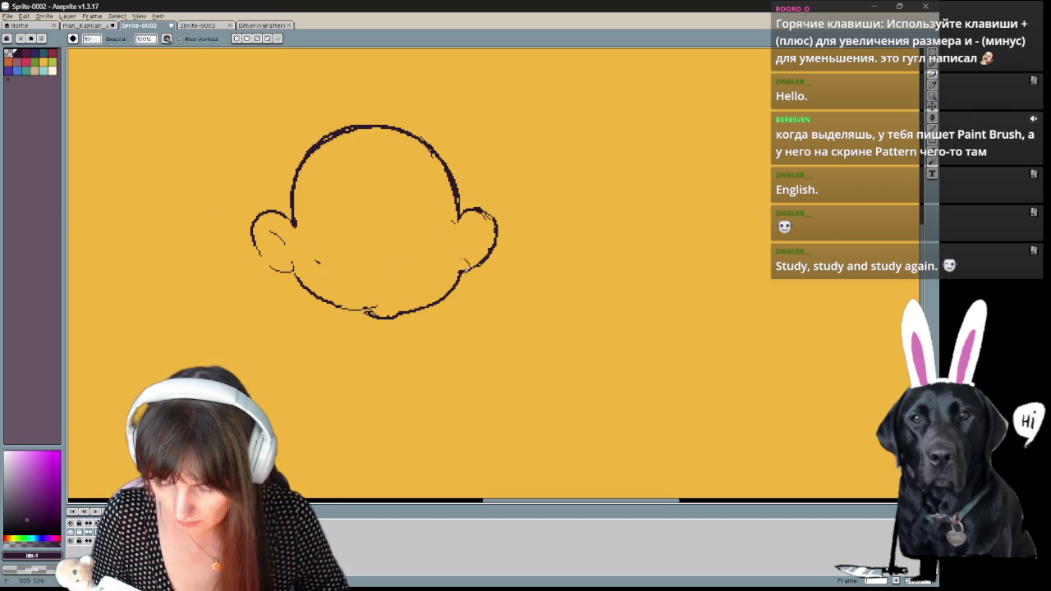
pyautogui.press('b')
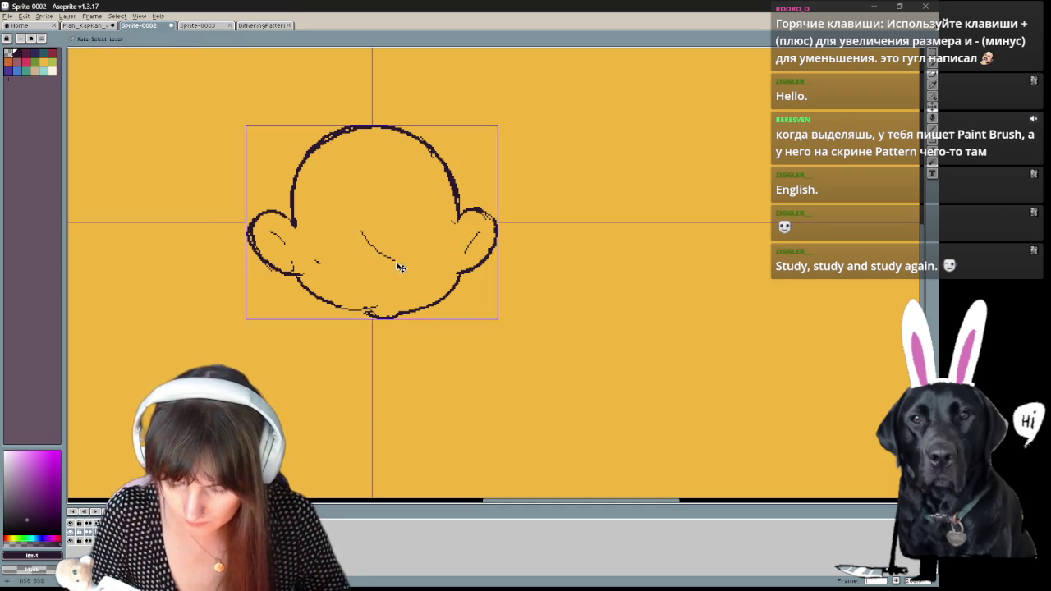
pyautogui.press('e')
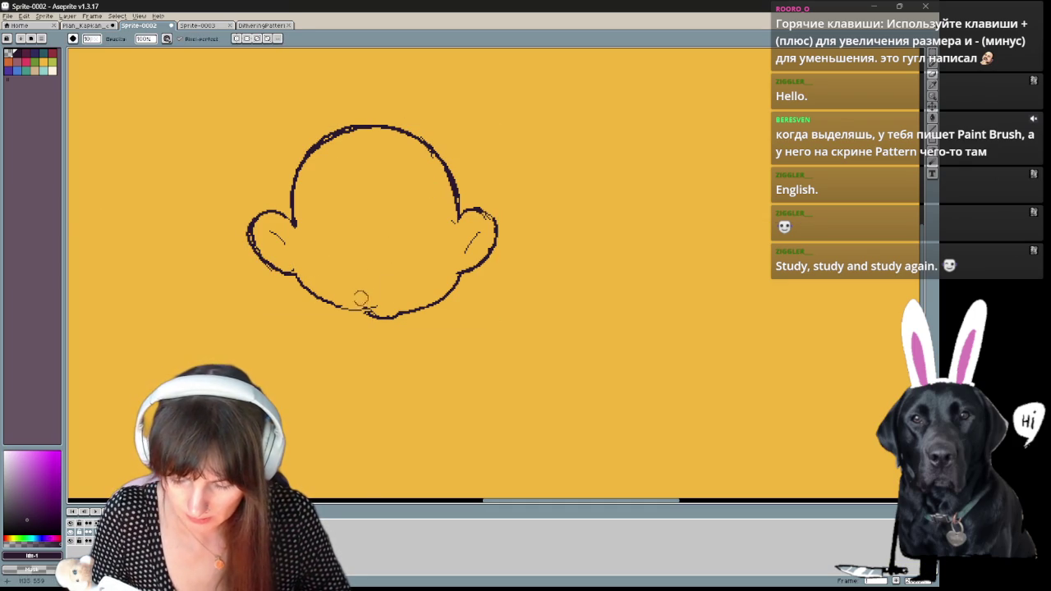
pyautogui.press('b')
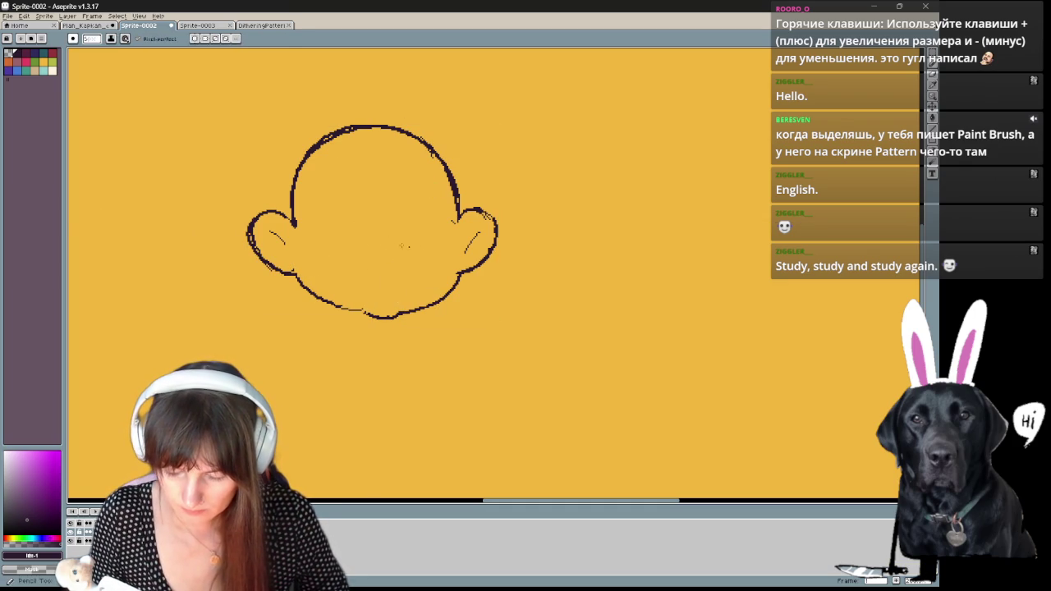
# - Draw a U-shaped mouth, thicken the round glasses lenses, and erase faint nose sketch lines
pyautogui.moveTo(368, 269); pyautogui.dragTo(403, 271)
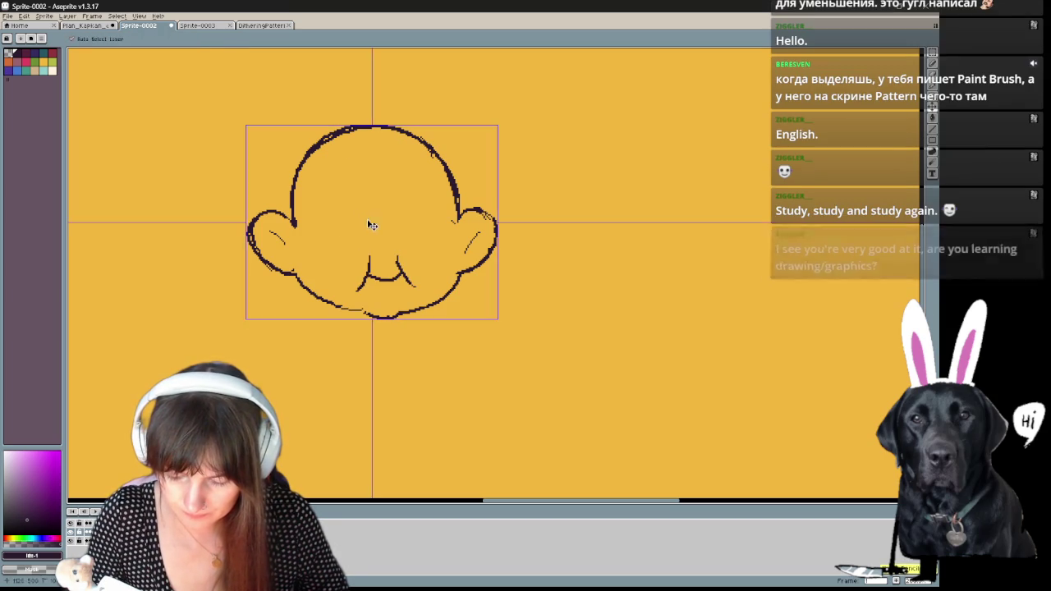
pyautogui.moveTo(308, 224); pyautogui.dragTo(367, 268)
pyautogui.hotkey('ctrl', 'z')
pyautogui.moveTo(361, 194); pyautogui.dragTo(379, 215)
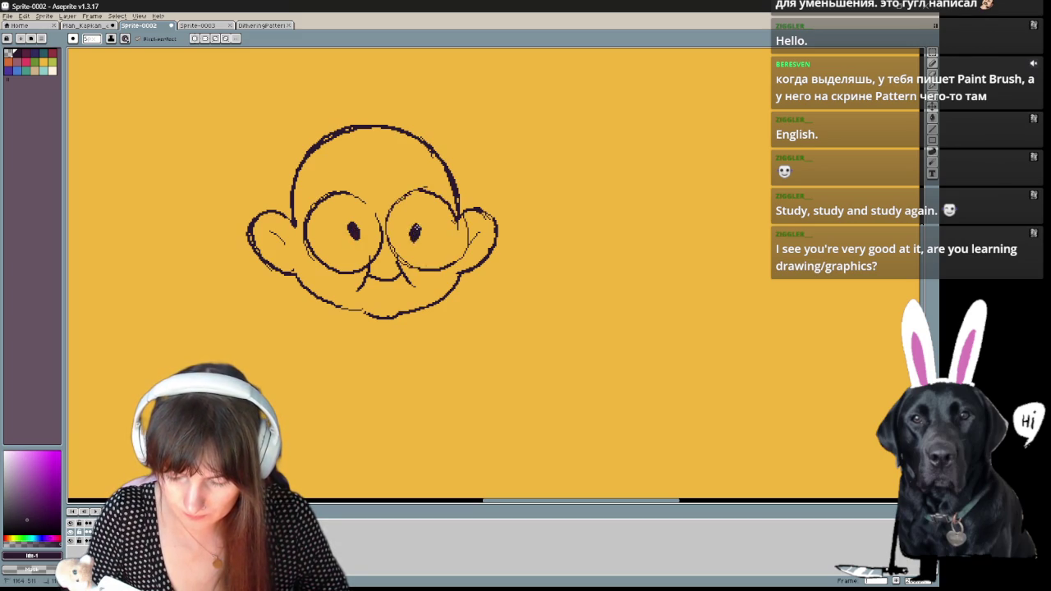
pyautogui.hotkey('ctrl', 'z')
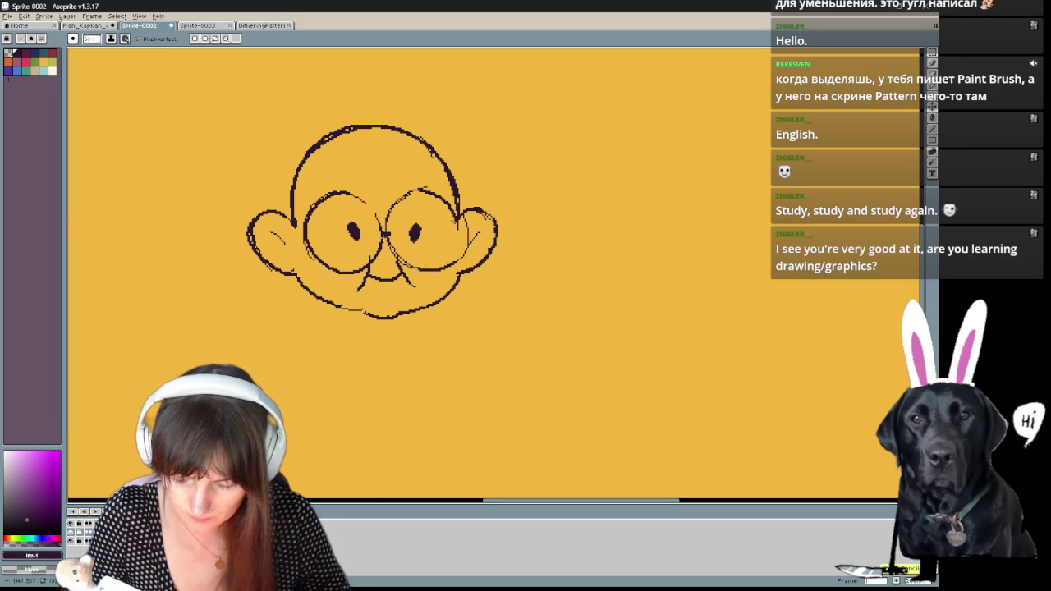
pyautogui.moveTo(305, 233); pyautogui.dragTo(383, 254)
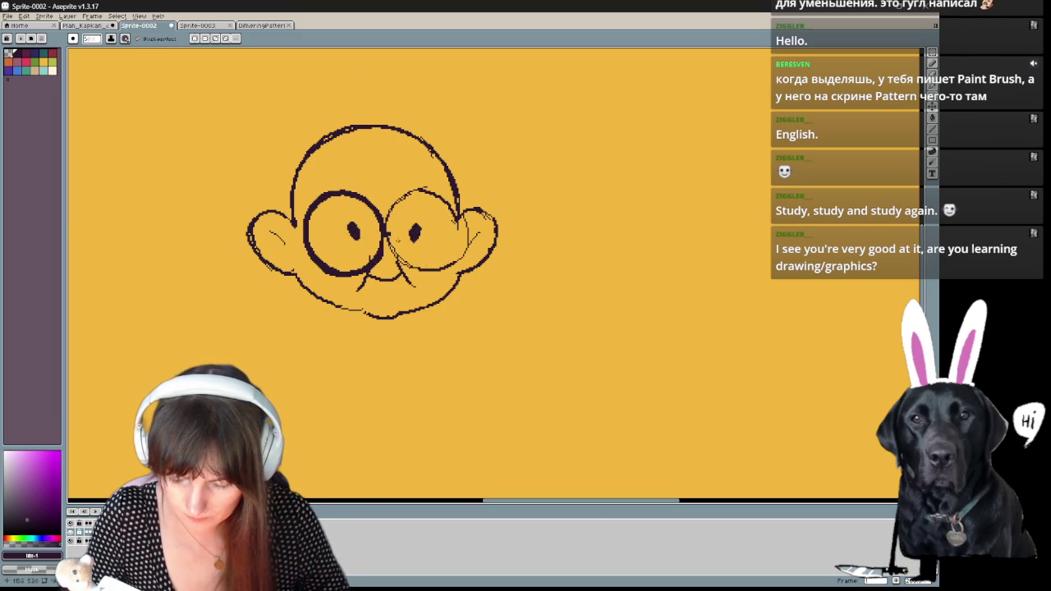
pyautogui.moveTo(458, 222); pyautogui.dragTo(384, 231)
pyautogui.press('e')
pyautogui.moveTo(355, 287)
pyautogui.mouseDown()
pyautogui.moveTo(410, 271)
pyautogui.moveTo(404, 294)
pyautogui.moveTo(368, 293)
pyautogui.mouseUp()
pyautogui.press('b')
# - Add curled hair wisps above both ears and a short inner line in the left ear
pyautogui.moveTo(284, 209)
pyautogui.mouseDown()
pyautogui.moveTo(250, 195)
pyautogui.moveTo(274, 182)
pyautogui.mouseUp()
pyautogui.moveTo(457, 210); pyautogui.dragTo(492, 181)
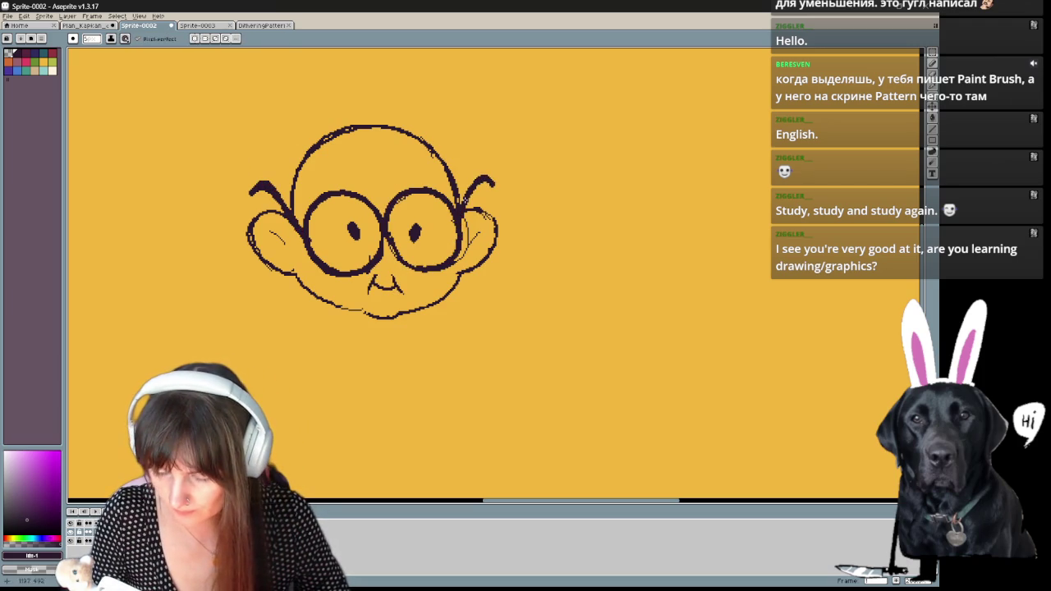
pyautogui.moveTo(561, 218)
pyautogui.mouseDown()
pyautogui.moveTo(537, 193)
pyautogui.moveTo(621, 237)
pyautogui.moveTo(663, 216)
pyautogui.moveTo(594, 271)
pyautogui.moveTo(584, 294)
pyautogui.mouseUp()
pyautogui.press('b')
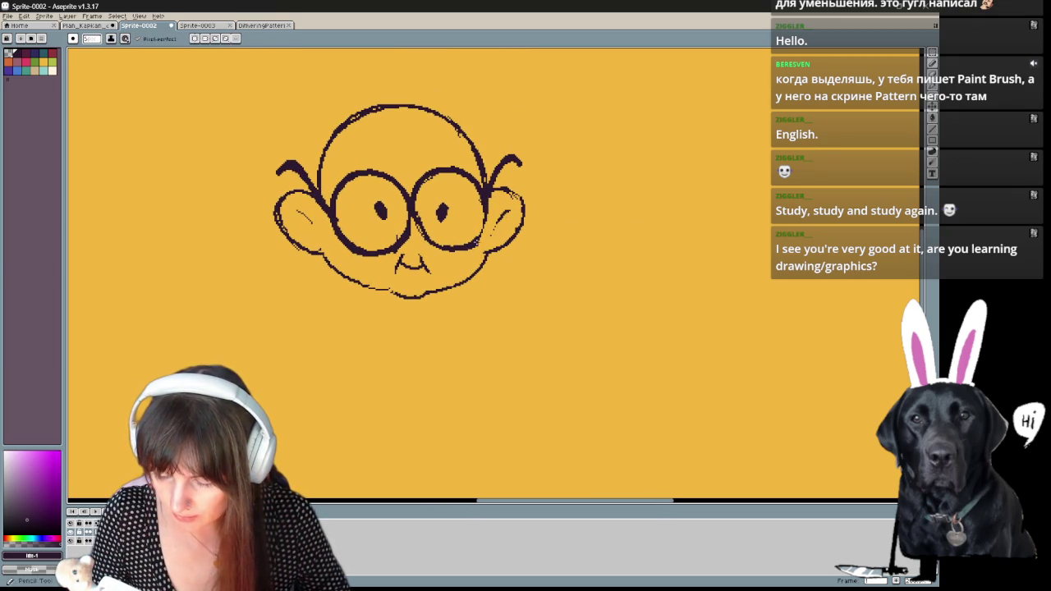
pyautogui.moveTo(297, 208); pyautogui.dragTo(316, 224)
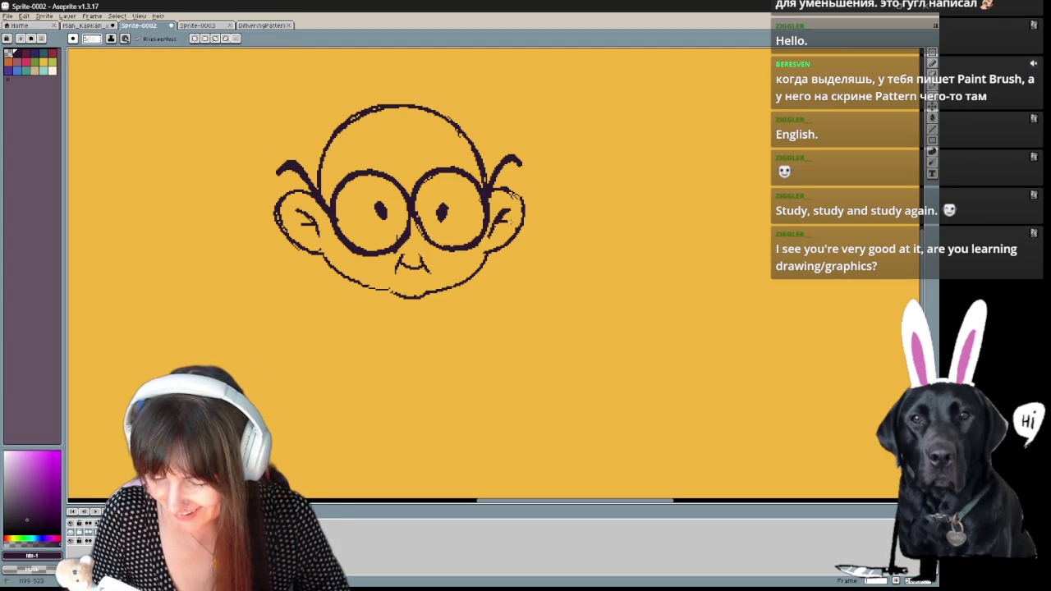
pyautogui.moveTo(510, 193); pyautogui.dragTo(521, 143)
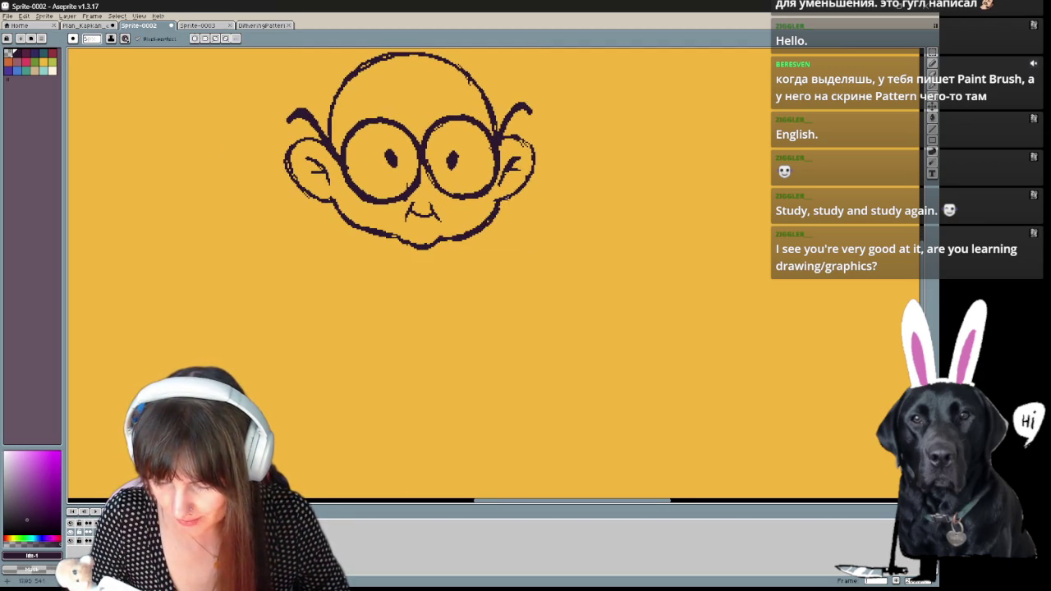
pyautogui.moveTo(508, 217); pyautogui.dragTo(485, 272)
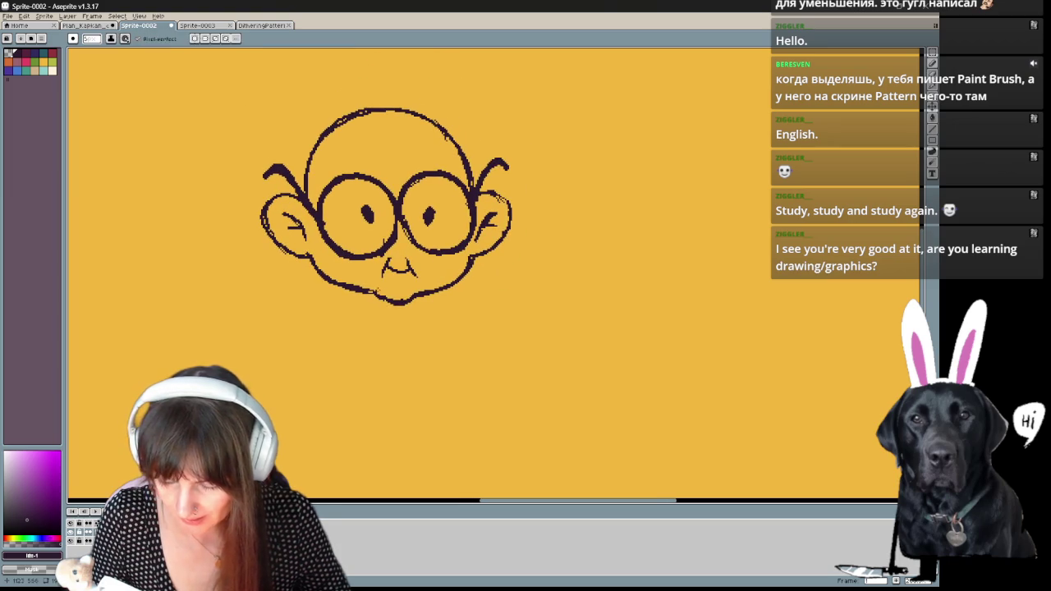
pyautogui.press('e')
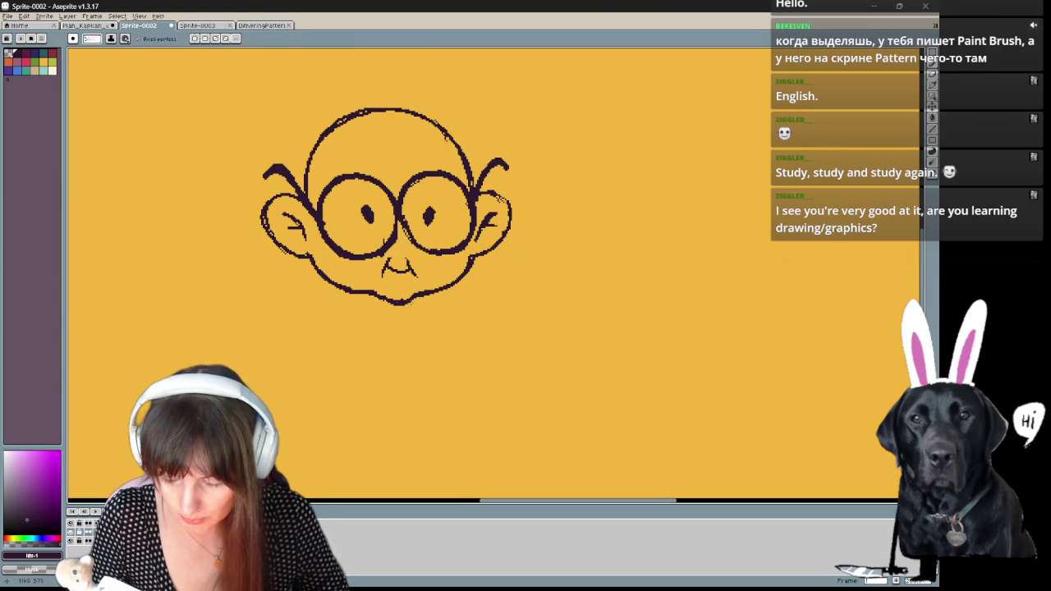
pyautogui.moveTo(474, 317); pyautogui.dragTo(484, 371)
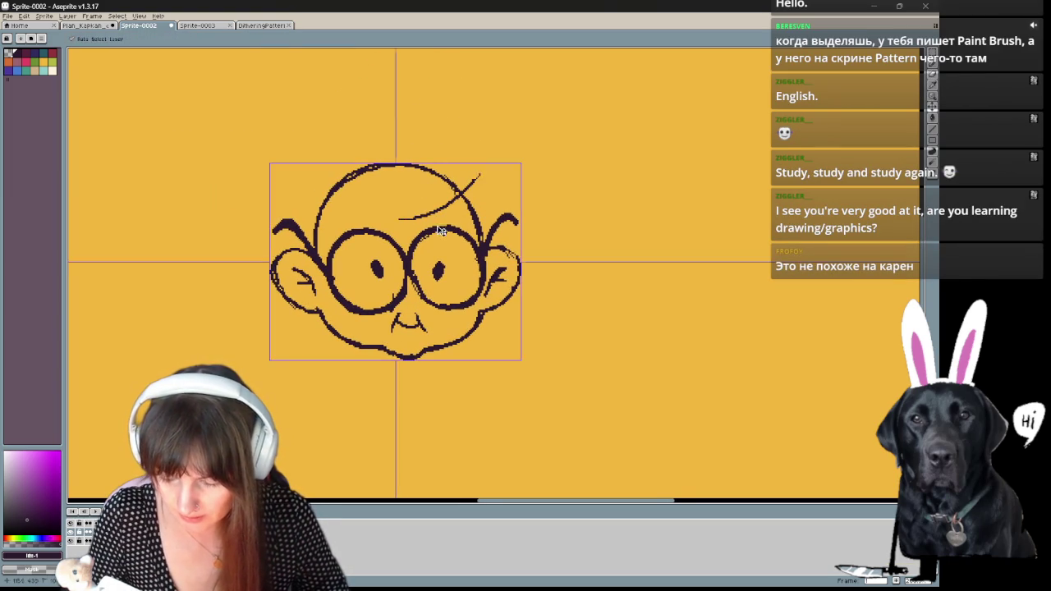
pyautogui.moveTo(401, 217); pyautogui.dragTo(470, 166)
pyautogui.moveTo(326, 193); pyautogui.dragTo(353, 148)
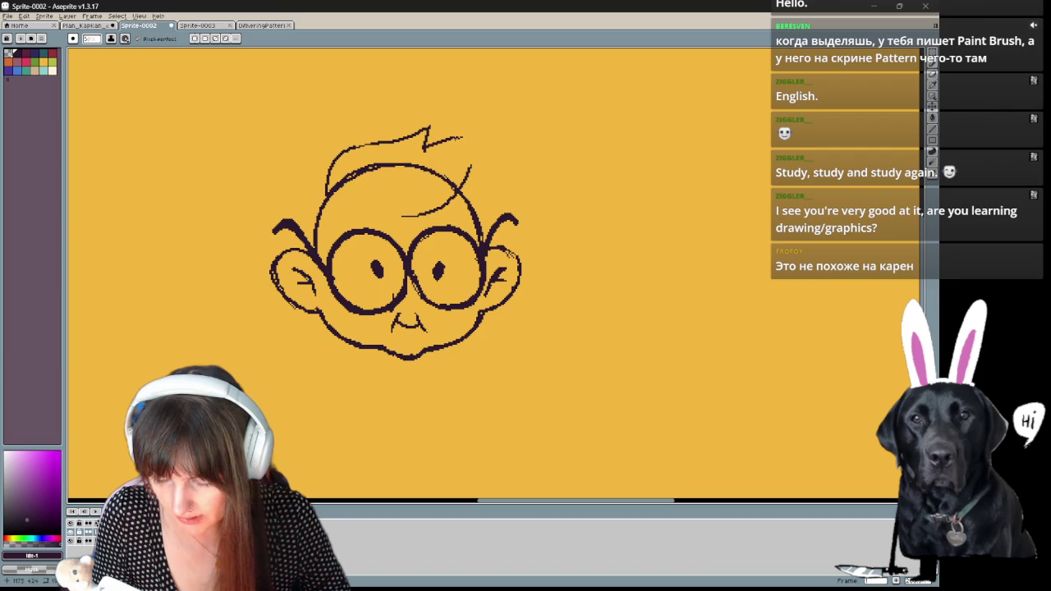
pyautogui.moveTo(464, 144); pyautogui.dragTo(423, 151)
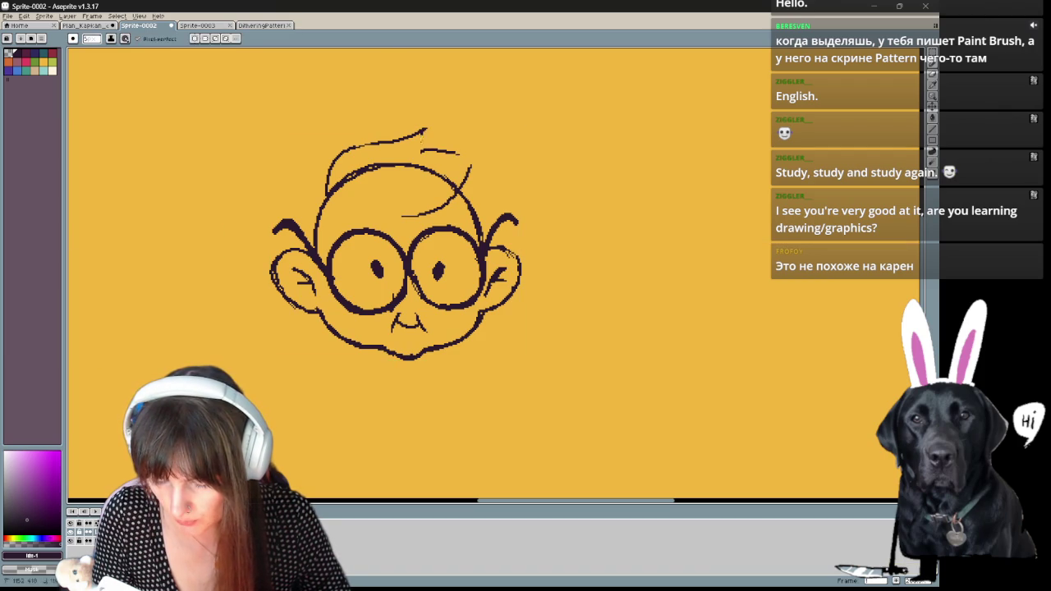
pyautogui.moveTo(343, 200); pyautogui.dragTo(419, 215)
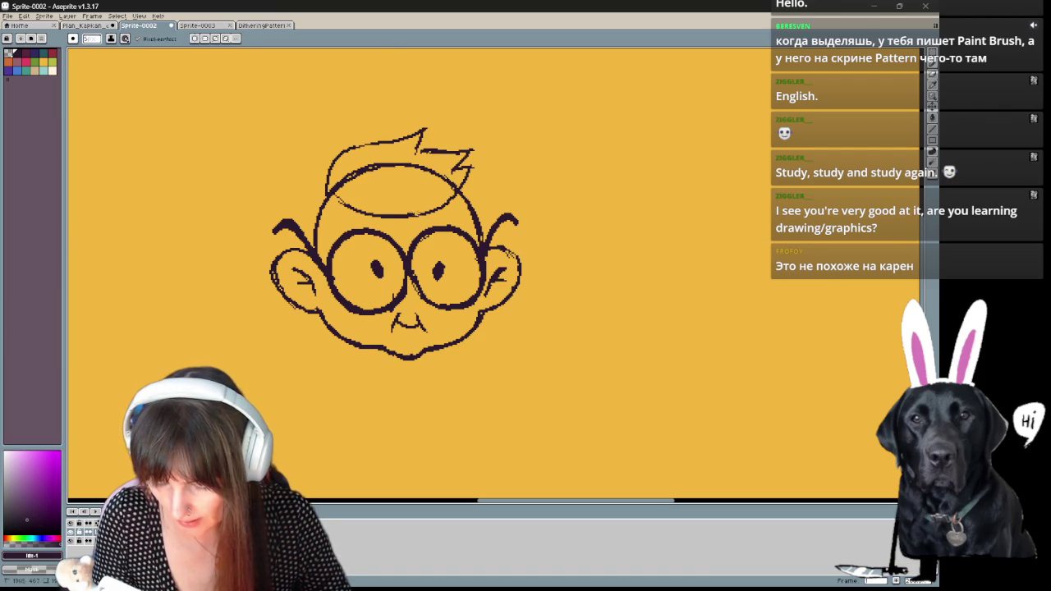
pyautogui.press('b')
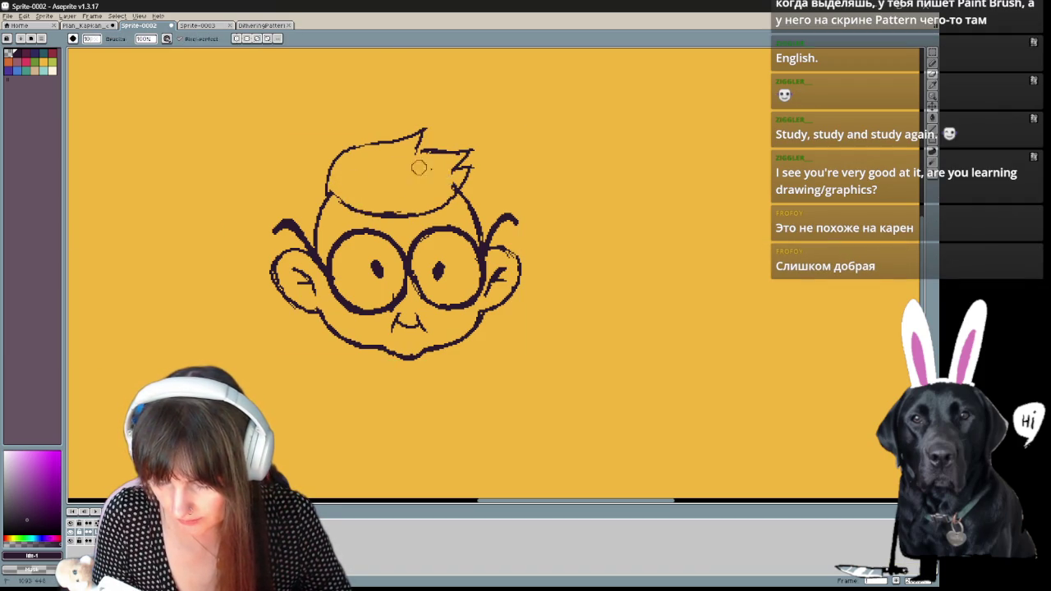
pyautogui.press('b')
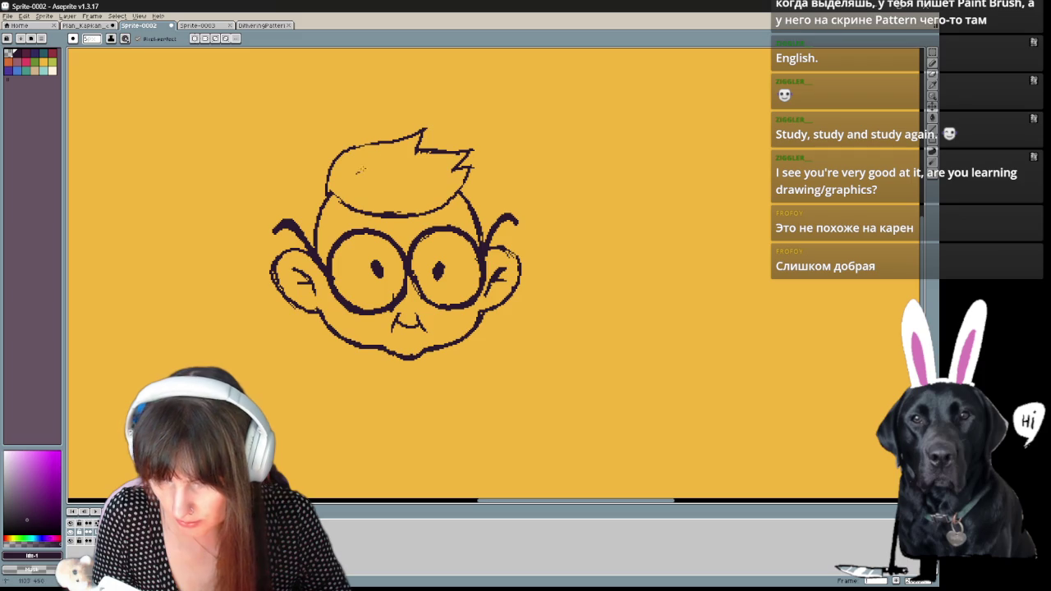
pyautogui.moveTo(526, 163)
pyautogui.mouseDown()
pyautogui.moveTo(662, 173)
pyautogui.moveTo(659, 158)
pyautogui.moveTo(606, 168)
pyautogui.mouseUp()
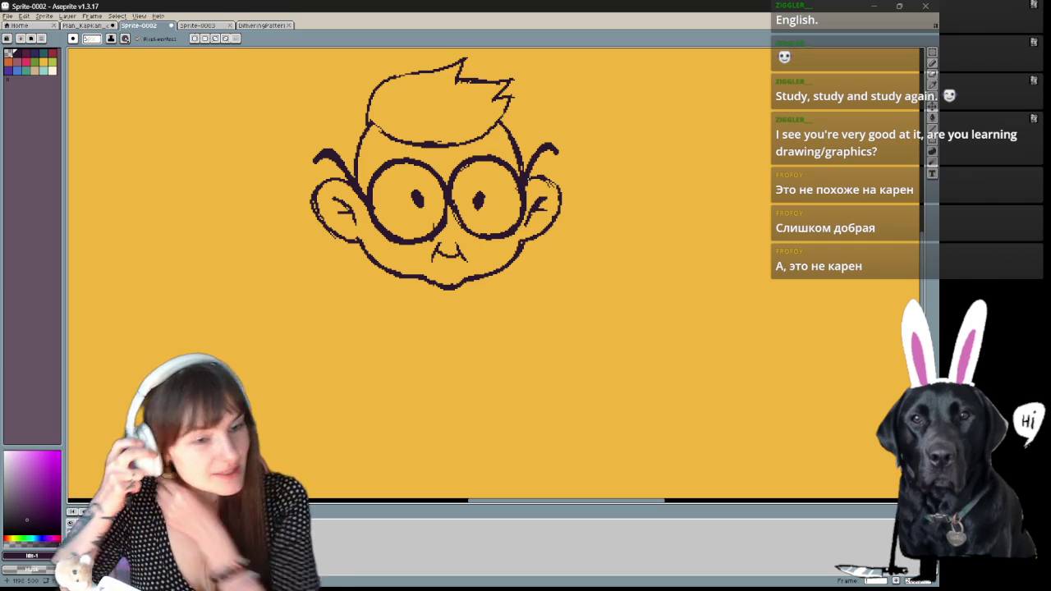
pyautogui.moveTo(531, 189); pyautogui.dragTo(456, 232)
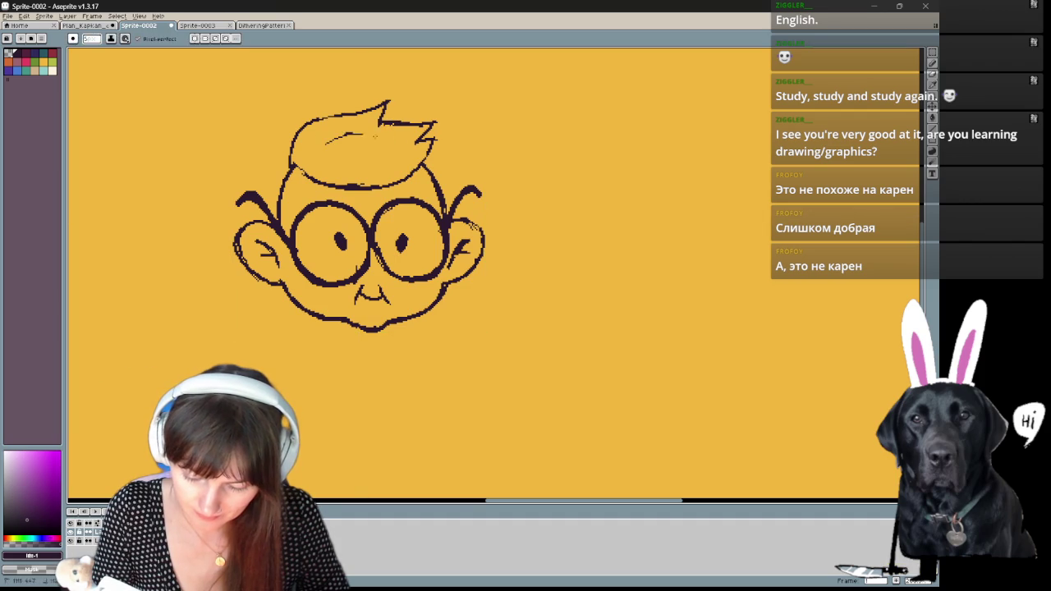
pyautogui.hotkey('ctrl', 'z')
pyautogui.hotkey('ctrl', 'z')
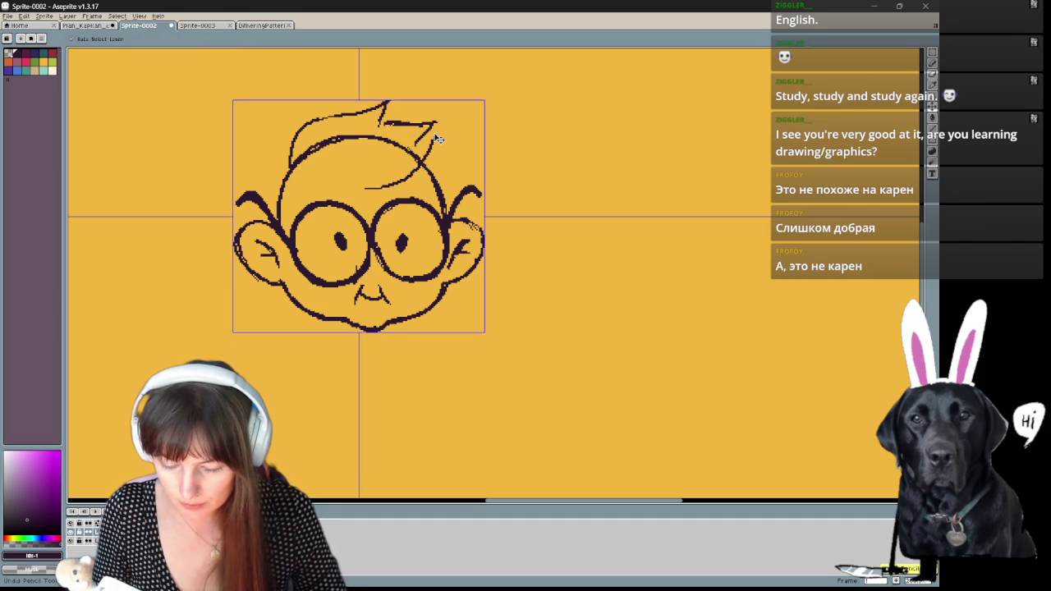
pyautogui.hotkey('ctrl', 'z')
pyautogui.hotkey('ctrl', 'z')
pyautogui.hotkey('ctrl', 'z')
pyautogui.hotkey('ctrl', 'z')
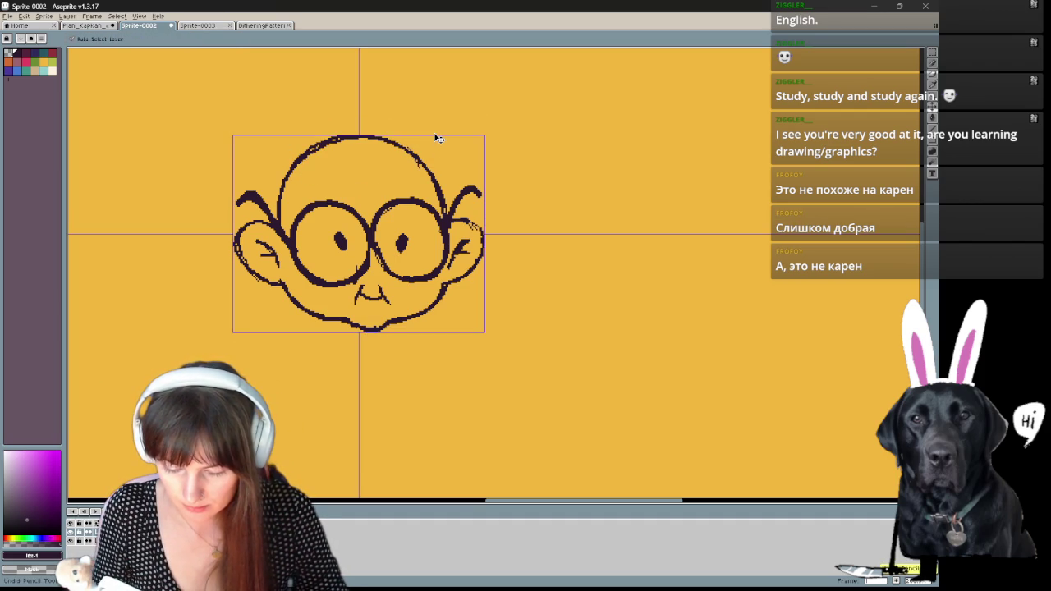
# - Replace the head's top outline with a spiky hair fringe, then zoom out
pyautogui.moveTo(438, 138)
pyautogui.mouseDown()
pyautogui.moveTo(452, 110)
pyautogui.moveTo(418, 135)
pyautogui.mouseUp()
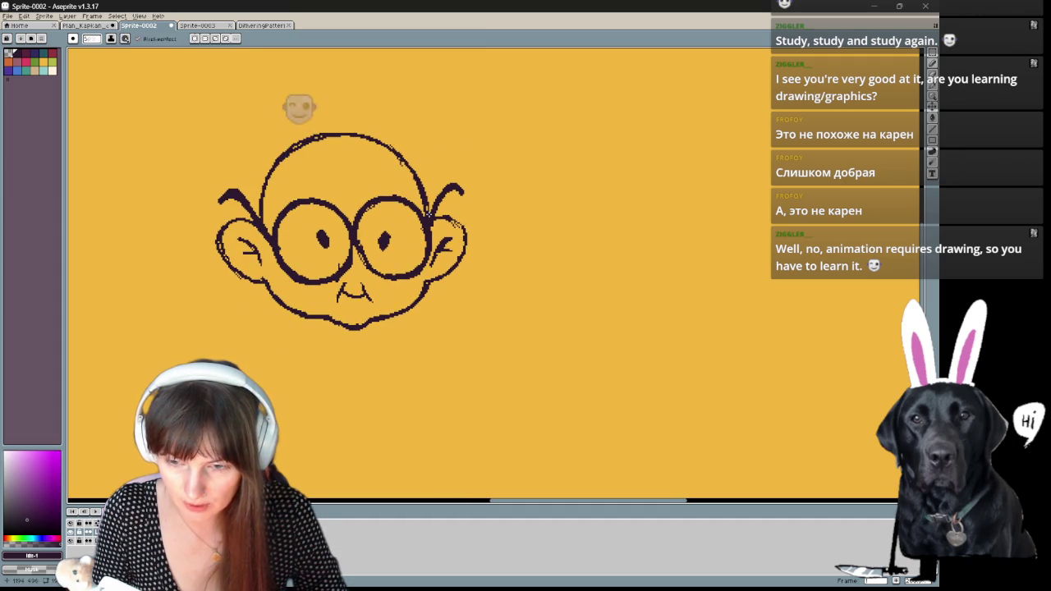
pyautogui.moveTo(502, 183); pyautogui.dragTo(492, 197)
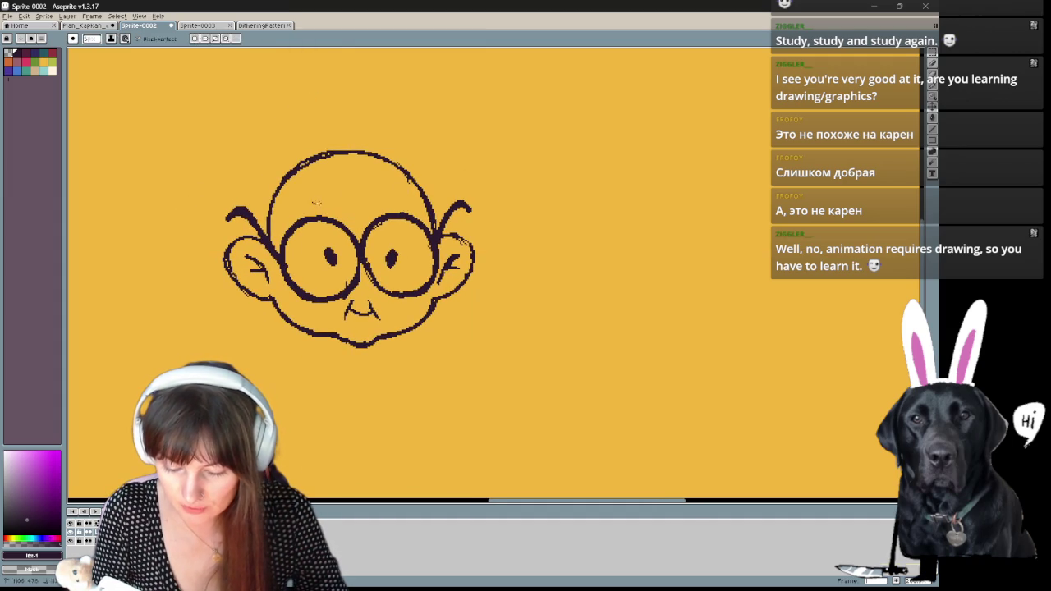
pyautogui.moveTo(300, 200); pyautogui.dragTo(349, 211)
pyautogui.hotkey('ctrl', 'z')
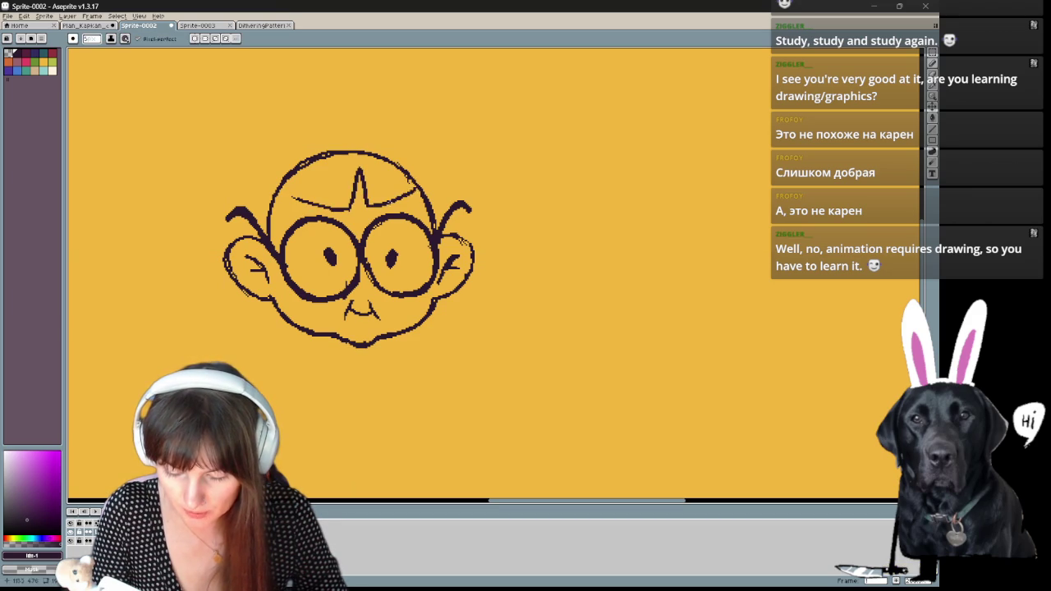
pyautogui.press('e')
pyautogui.moveTo(419, 185)
pyautogui.mouseDown()
pyautogui.moveTo(332, 154)
pyautogui.moveTo(282, 186)
pyautogui.moveTo(259, 172)
pyautogui.moveTo(303, 154)
pyautogui.mouseUp()
pyautogui.press('b')
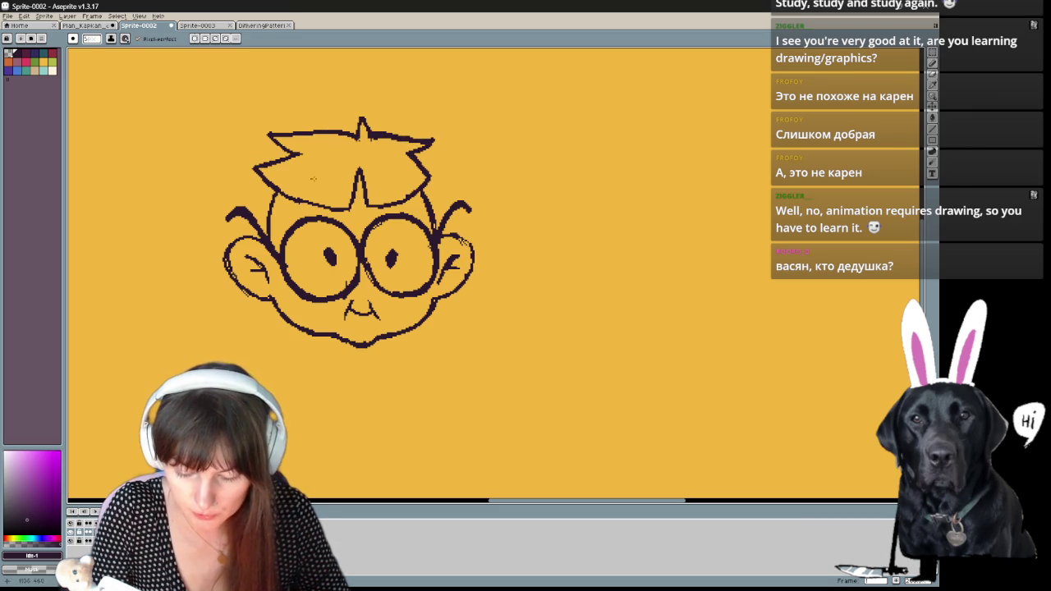
pyautogui.moveTo(462, 241); pyautogui.dragTo(560, 321)
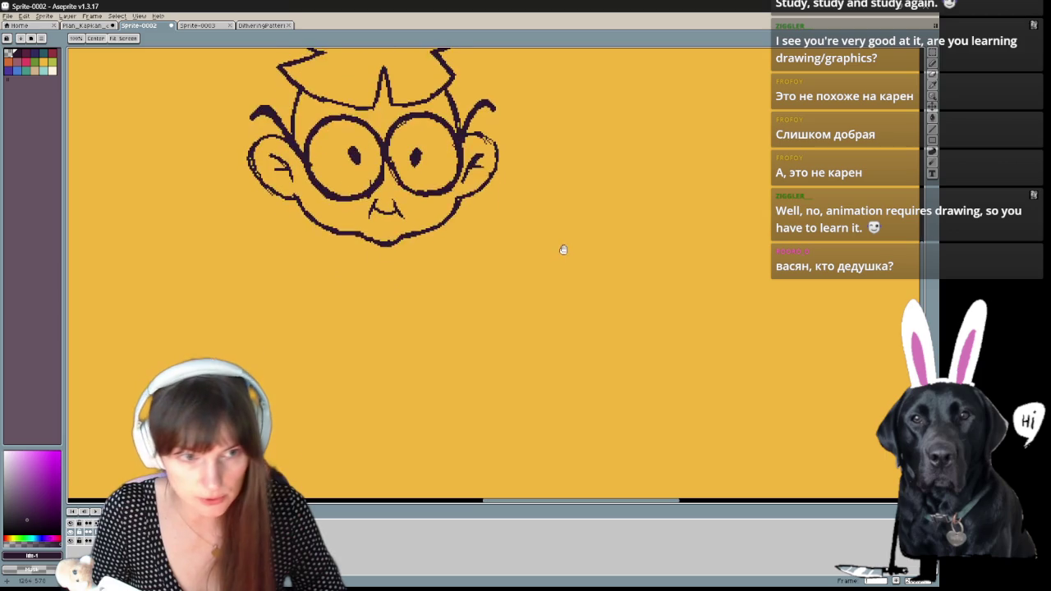
pyautogui.scroll(-3, 516, 176)
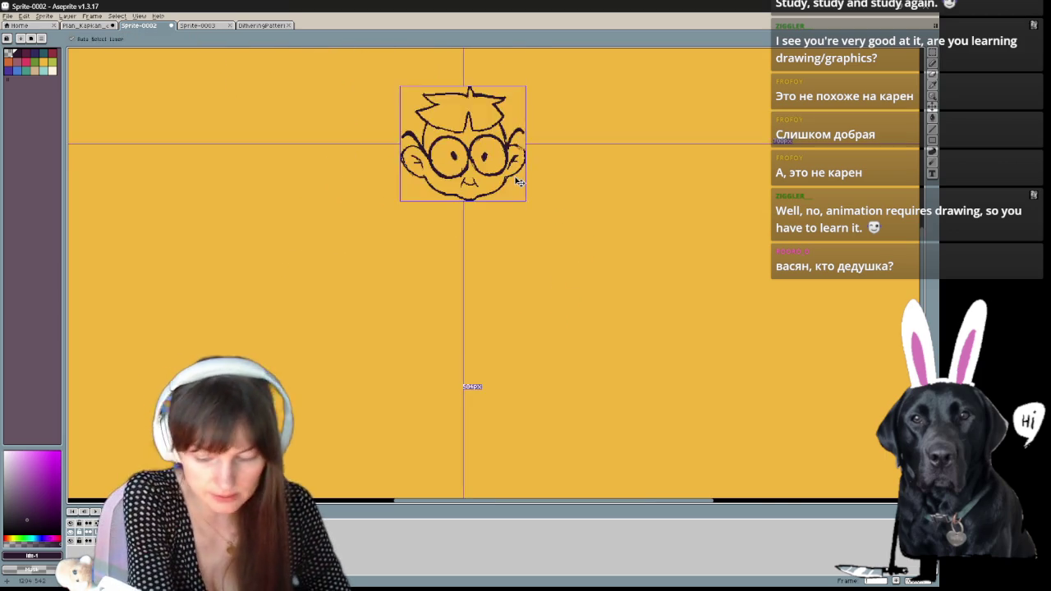
pyautogui.scroll(-2, 471, 382)
pyautogui.press('b')
pyautogui.scroll(1, 500, 286)
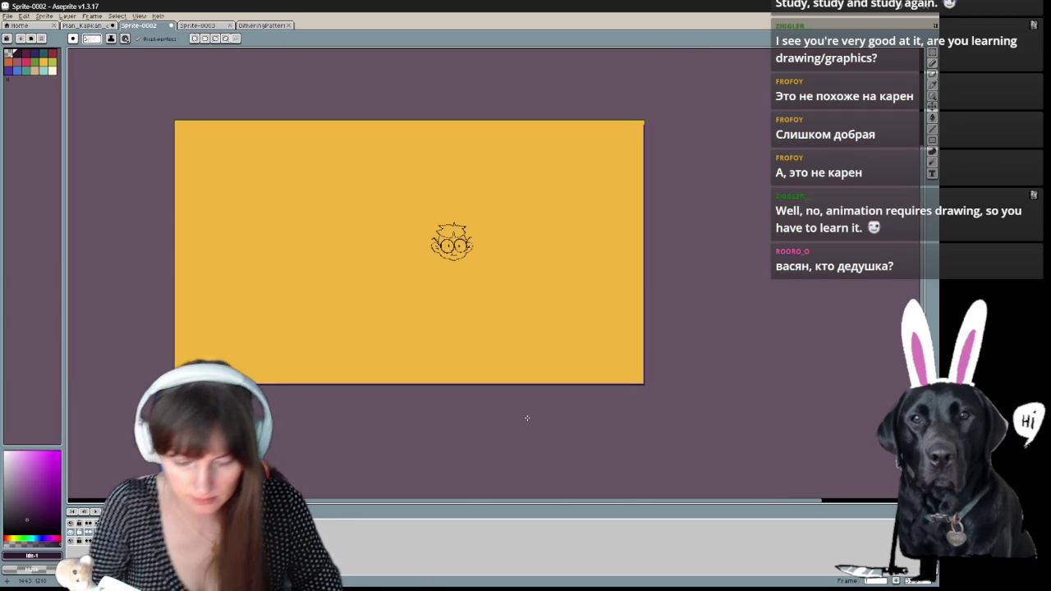
pyautogui.scroll(1, 527, 418)
pyautogui.moveTo(547, 293)
pyautogui.mouseDown()
pyautogui.moveTo(669, 407)
pyautogui.moveTo(666, 370)
pyautogui.mouseUp()
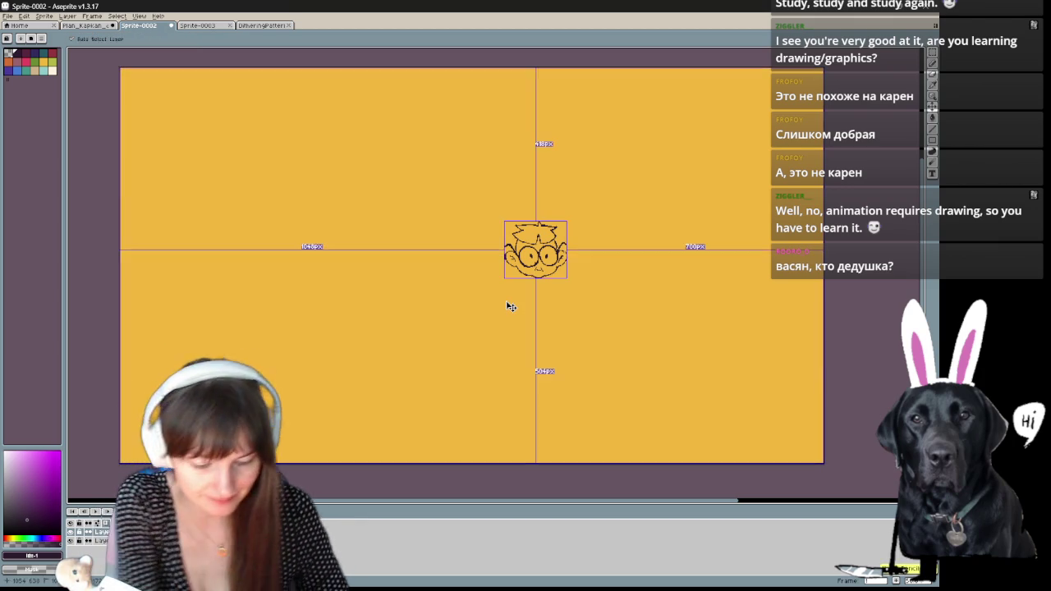
pyautogui.scroll(2, 509, 306)
pyautogui.scroll(2, 506, 306)
pyautogui.hscroll(3, 452, 356)
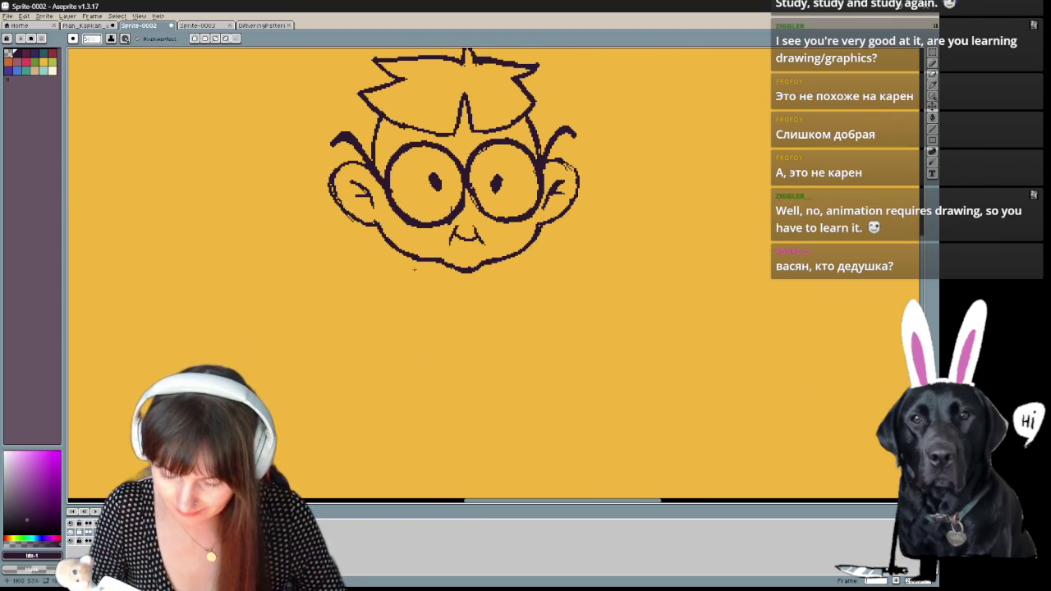
# - Draw both arm lines below the head with a round hand, undoing stray loops
pyautogui.moveTo(412, 259); pyautogui.dragTo(392, 320)
pyautogui.moveTo(513, 261); pyautogui.dragTo(529, 303)
pyautogui.press('b')
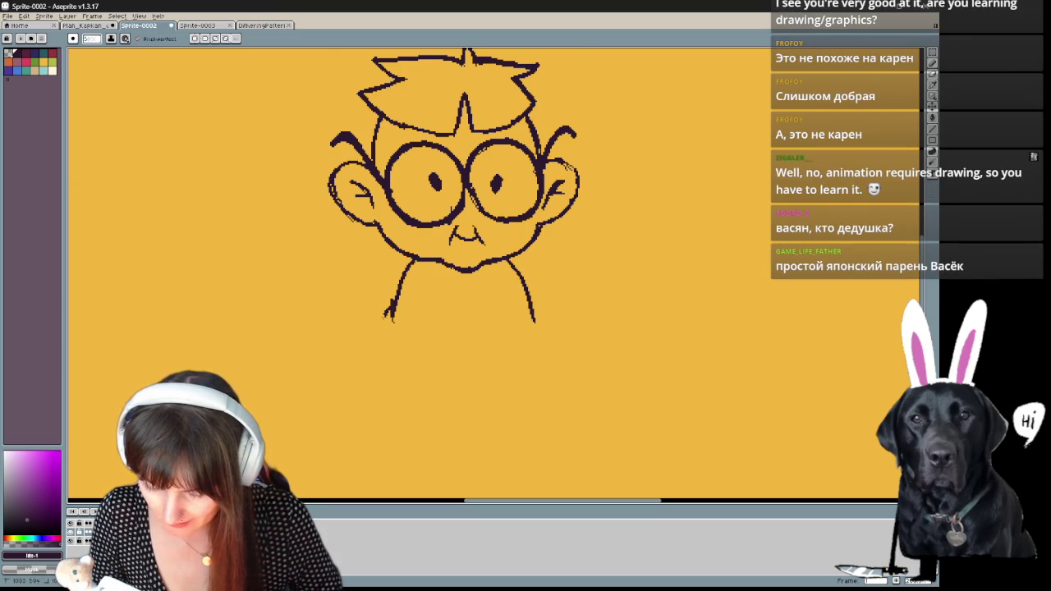
pyautogui.hotkey('ctrl', 'z')
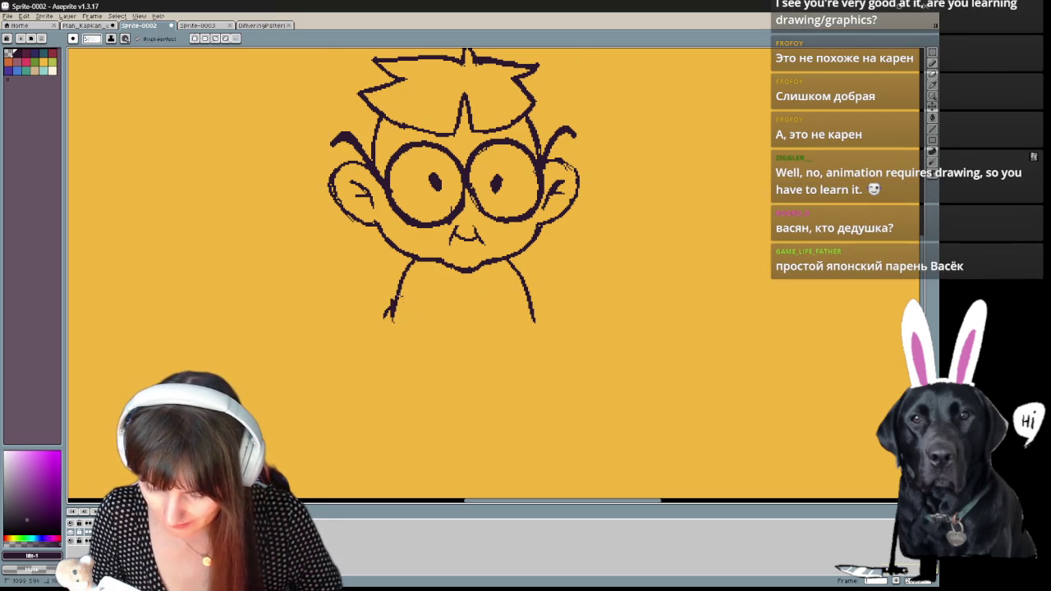
pyautogui.hotkey('ctrl', 'z')
pyautogui.moveTo(415, 298); pyautogui.dragTo(402, 292)
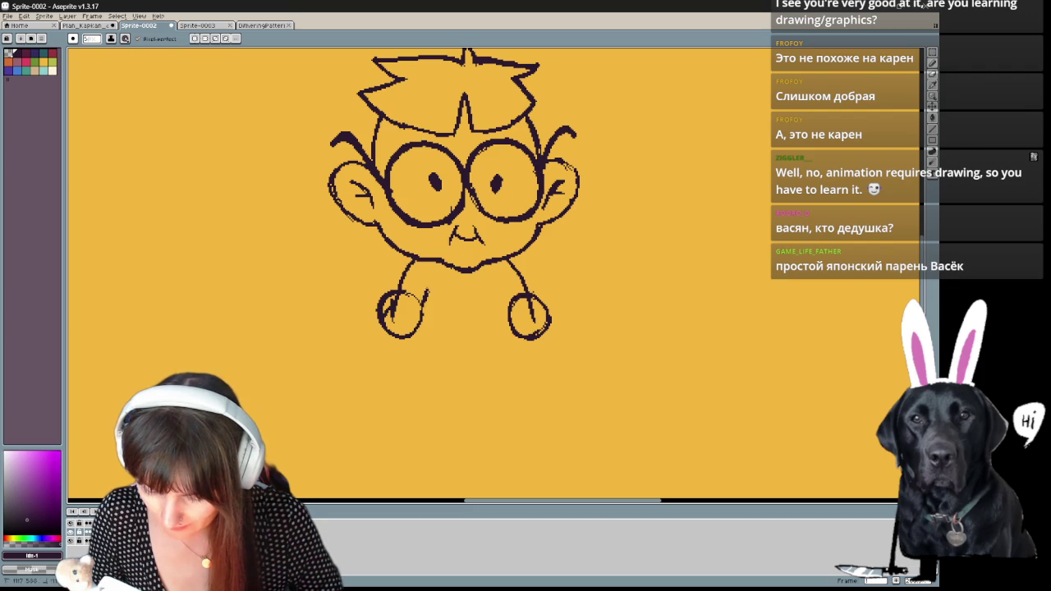
pyautogui.hotkey('ctrl', 'z')
pyautogui.hotkey('ctrl', 'z')
pyautogui.hotkey('ctrl', 'z')
pyautogui.moveTo(557, 298); pyautogui.dragTo(509, 300)
pyautogui.moveTo(402, 302); pyautogui.dragTo(424, 383)
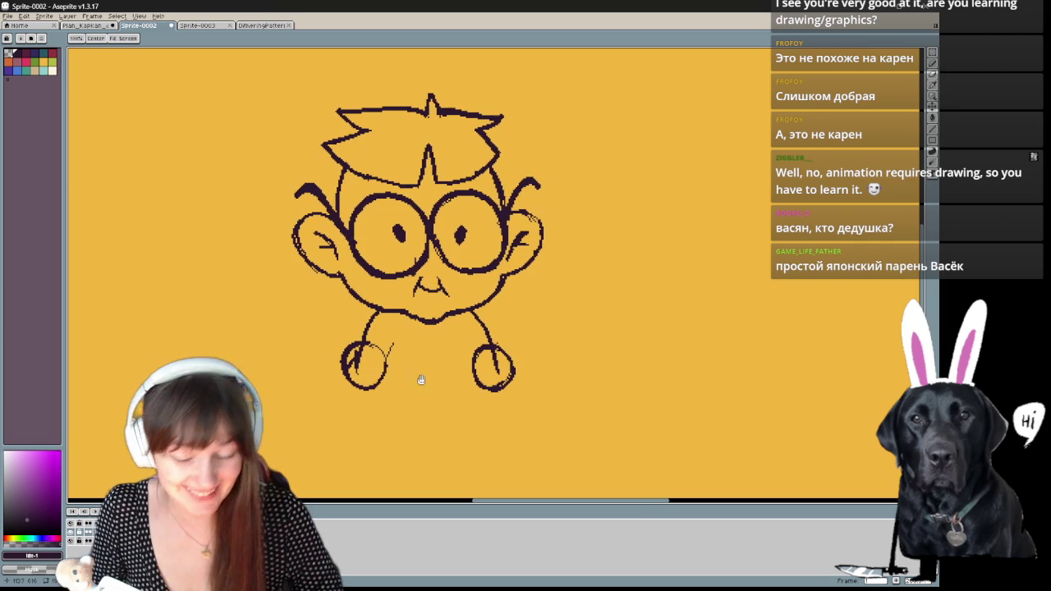
pyautogui.moveTo(449, 379); pyautogui.dragTo(447, 305)
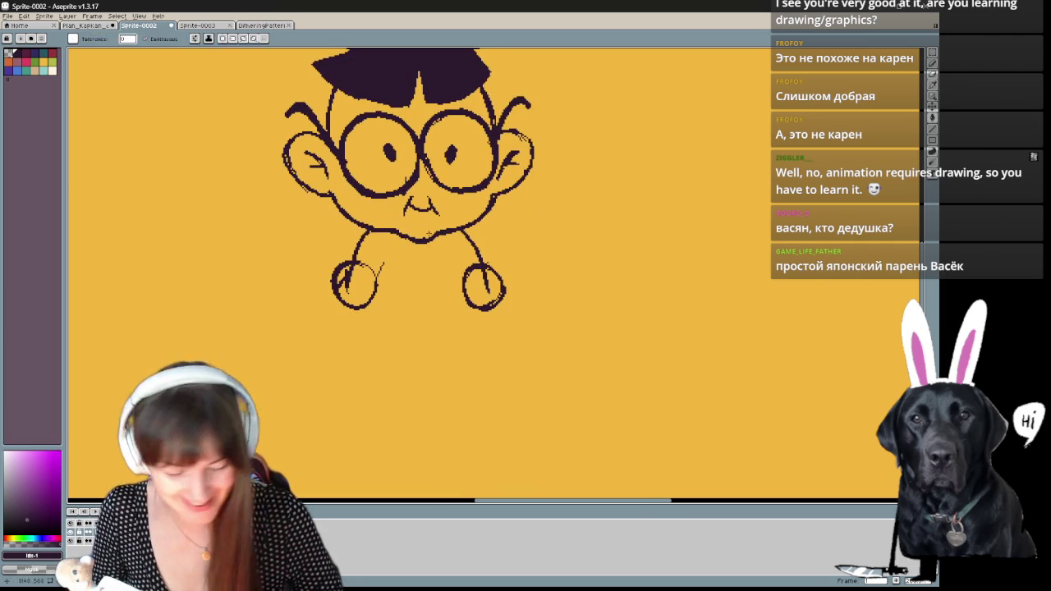
# - Erase stray strokes around both hands and touch up the left hand outline
pyautogui.press('e')
pyautogui.moveTo(457, 258); pyautogui.dragTo(453, 277)
pyautogui.moveTo(382, 267); pyautogui.dragTo(343, 283)
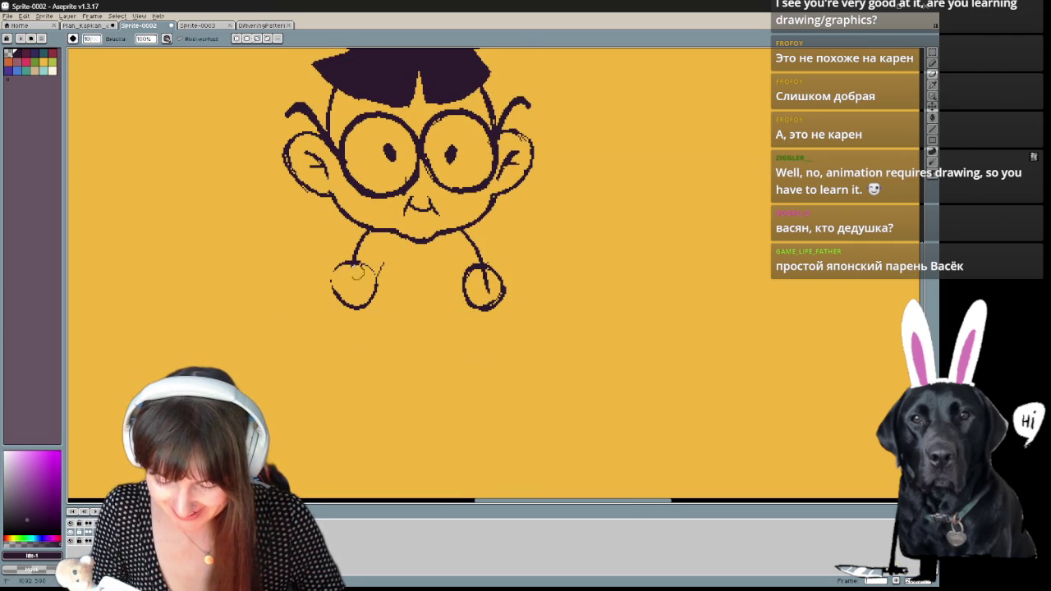
pyautogui.moveTo(466, 264); pyautogui.dragTo(484, 280)
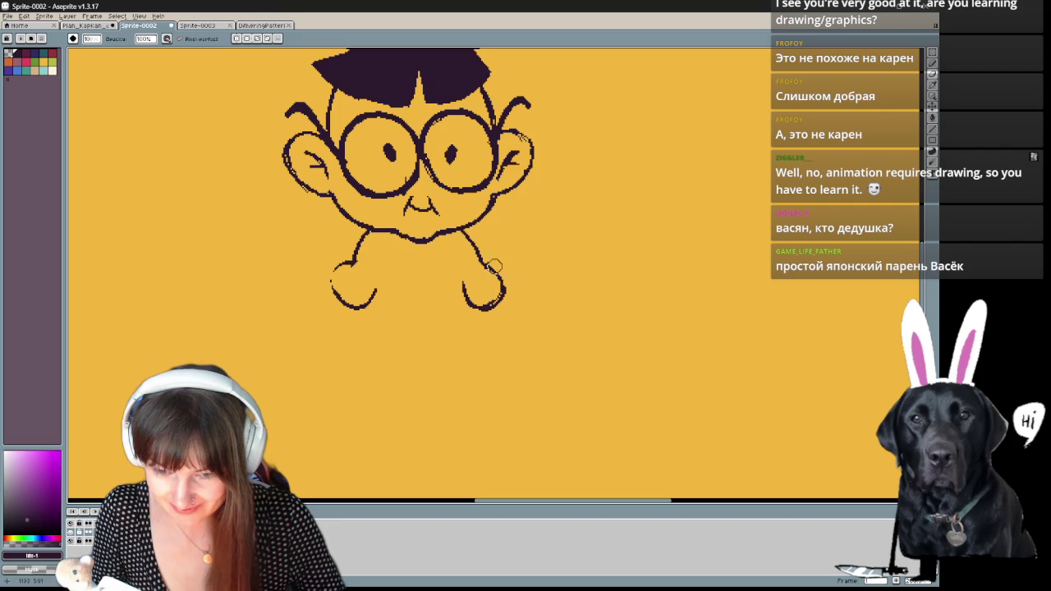
pyautogui.press('b')
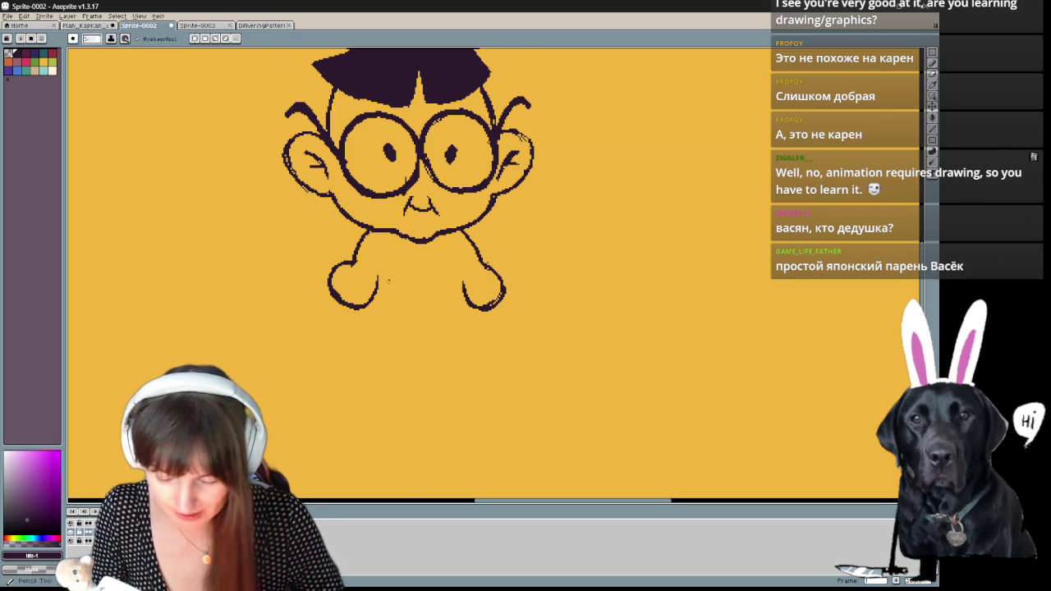
pyautogui.moveTo(377, 270); pyautogui.dragTo(378, 284)
pyautogui.hotkey('ctrl', 'z')
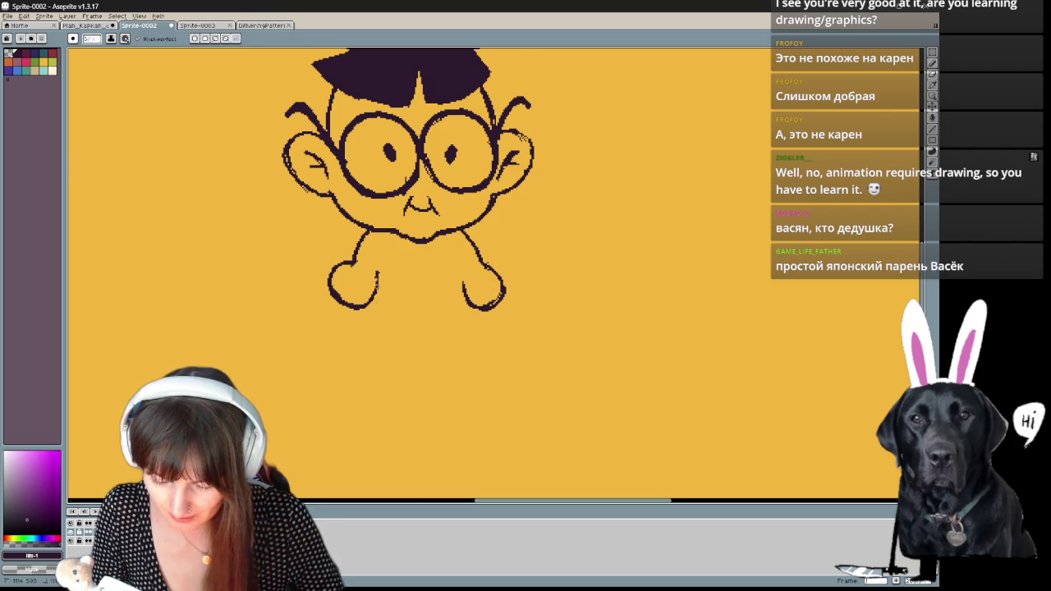
pyautogui.hotkey('ctrl', 'z')
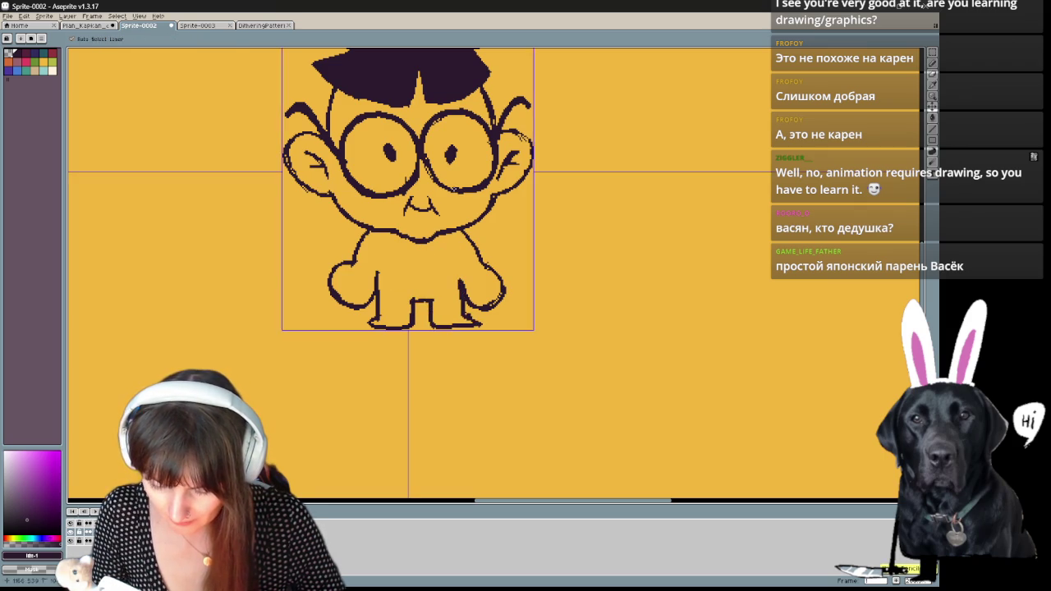
pyautogui.moveTo(424, 270); pyautogui.dragTo(411, 285)
pyautogui.press('b')
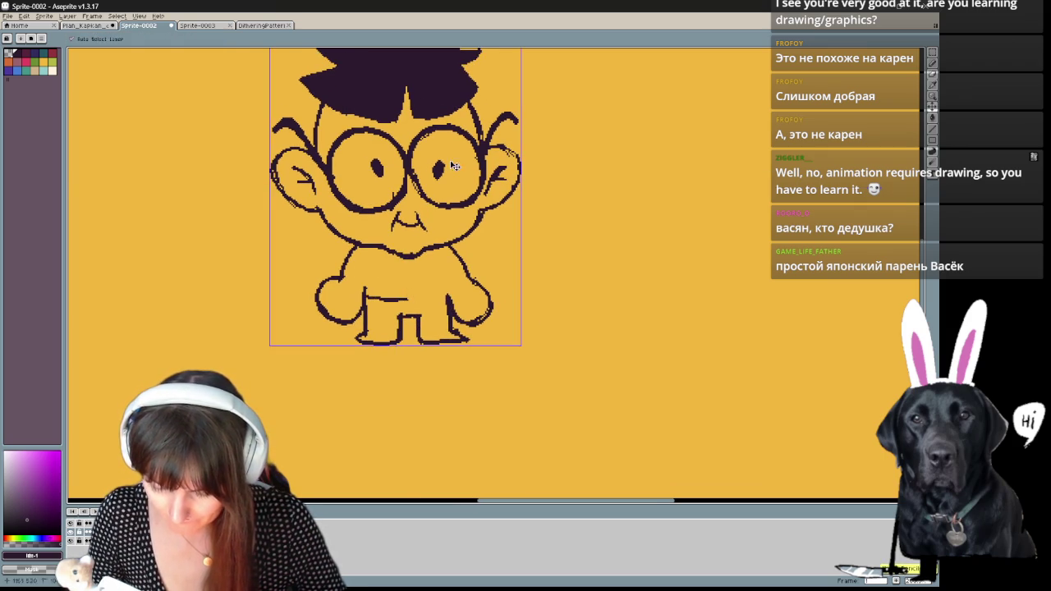
# - Redraw both arms curving onto the hips and add a thick belt across the waist
pyautogui.press('e')
pyautogui.moveTo(330, 281); pyautogui.dragTo(360, 322)
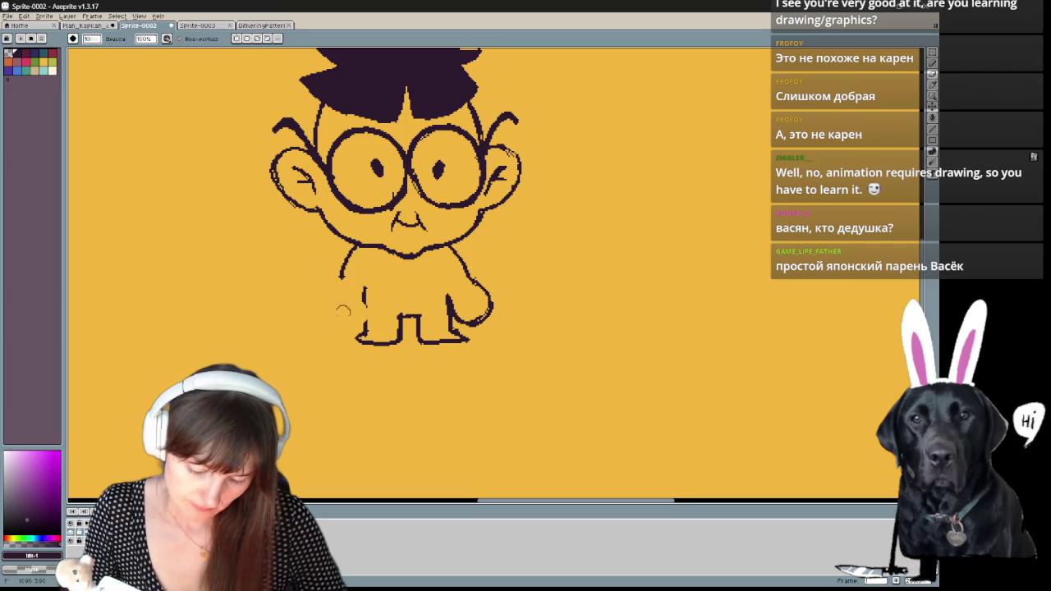
pyautogui.moveTo(484, 287); pyautogui.dragTo(473, 318)
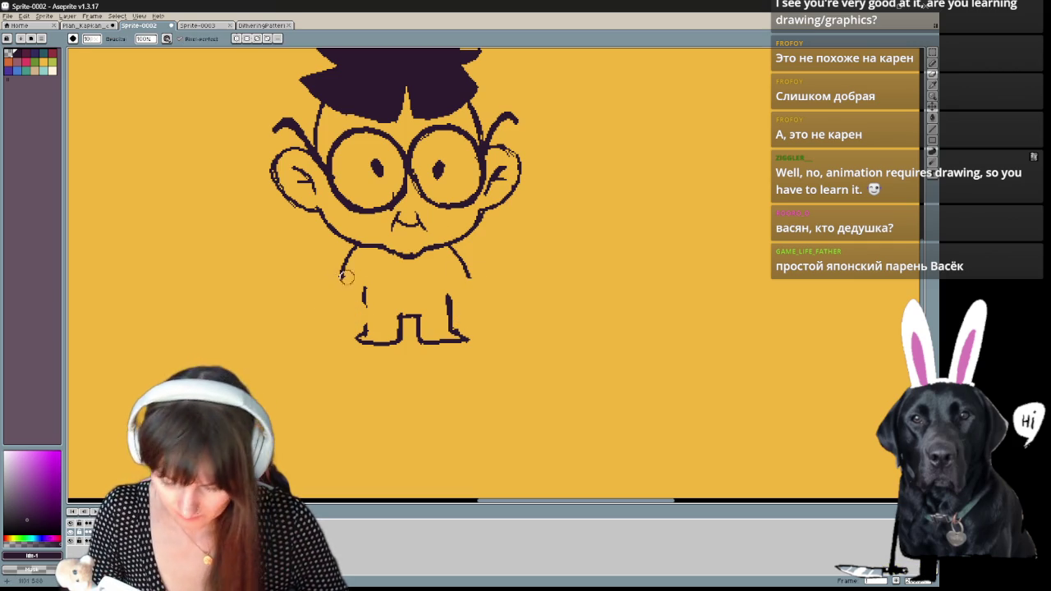
pyautogui.press('b')
pyautogui.moveTo(340, 261); pyautogui.dragTo(355, 319)
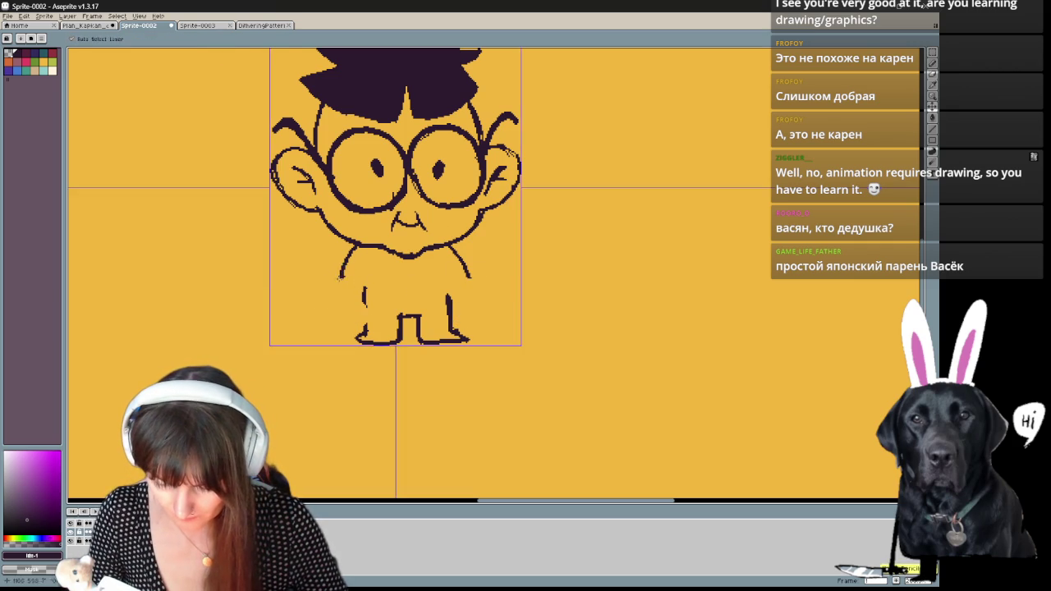
pyautogui.moveTo(483, 290); pyautogui.dragTo(478, 305)
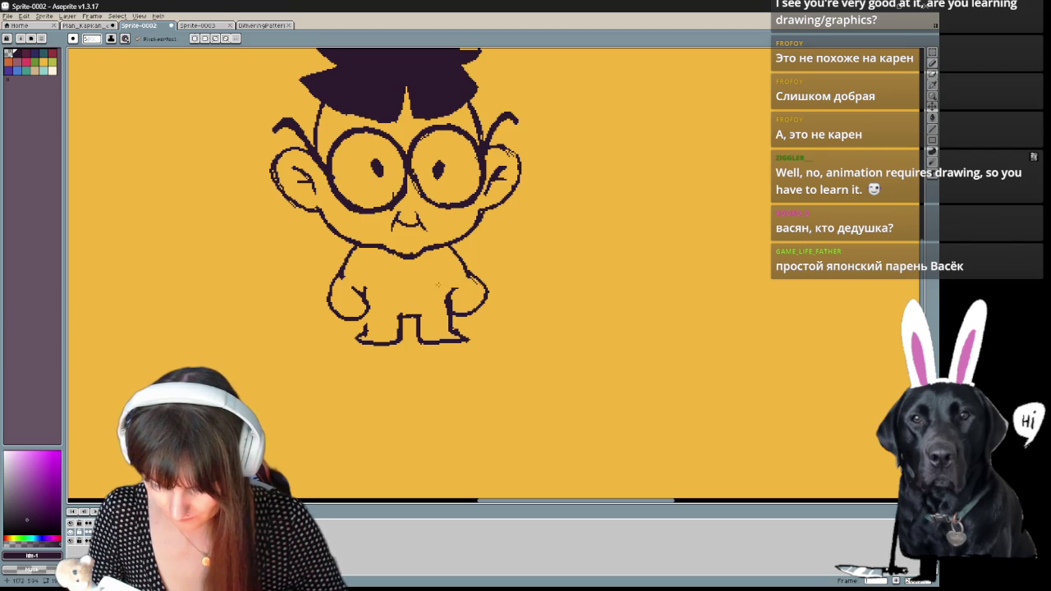
pyautogui.moveTo(437, 285); pyautogui.dragTo(419, 245)
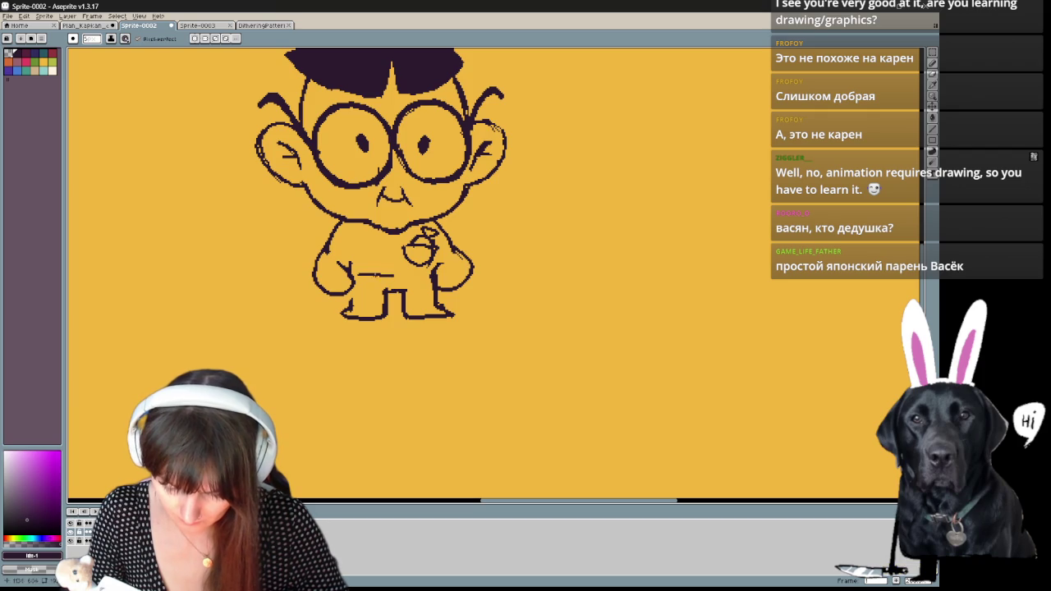
pyautogui.hotkey('ctrl', 'z')
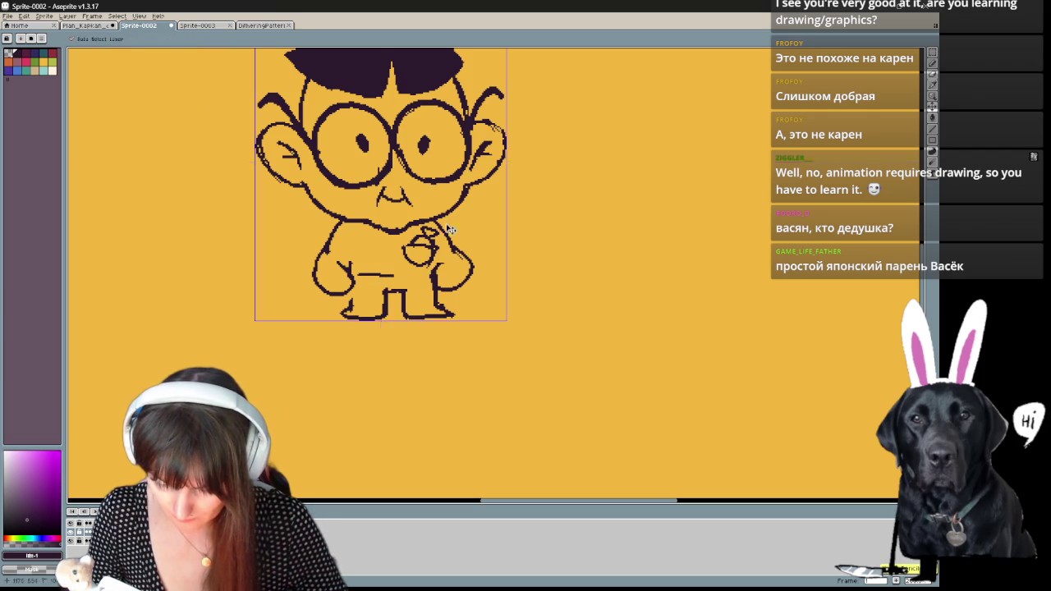
pyautogui.moveTo(427, 277); pyautogui.dragTo(351, 276)
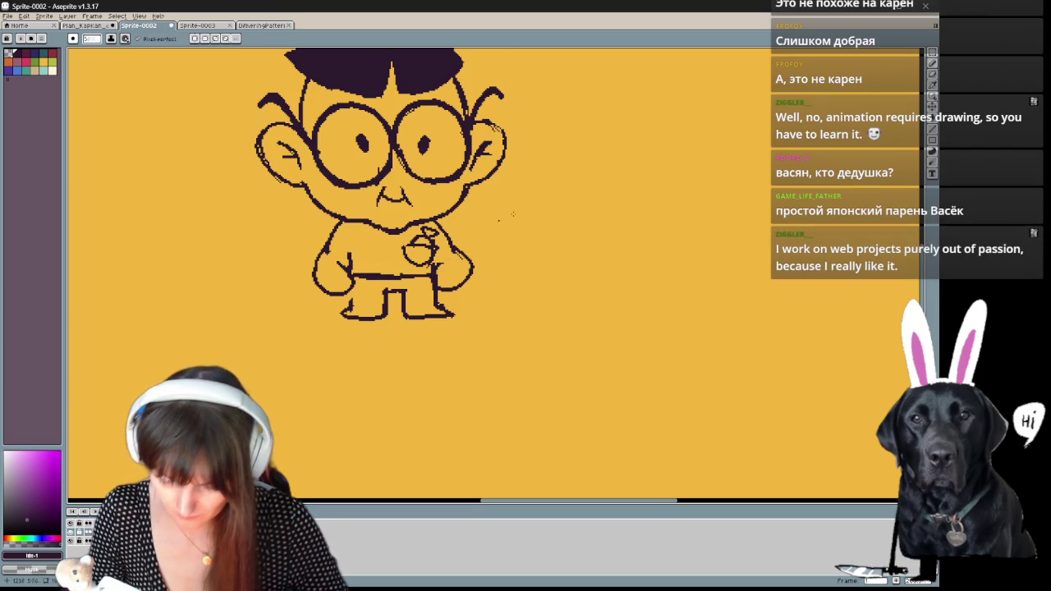
# - Thicken the left foot outline, recentre the view, and lasso-select the whole character
pyautogui.moveTo(479, 241); pyautogui.dragTo(483, 322)
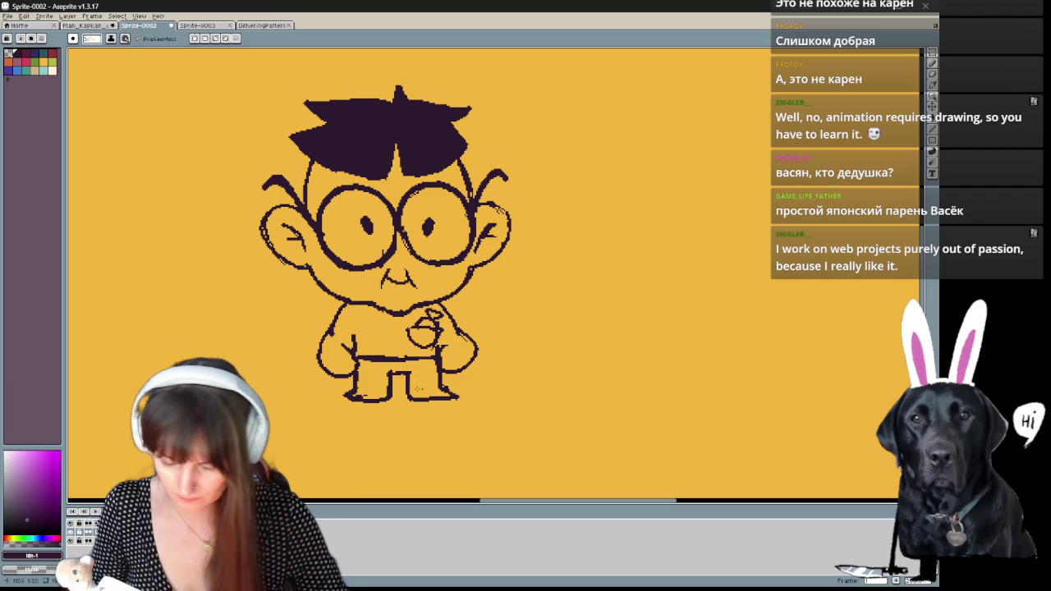
pyautogui.moveTo(348, 396); pyautogui.dragTo(340, 397)
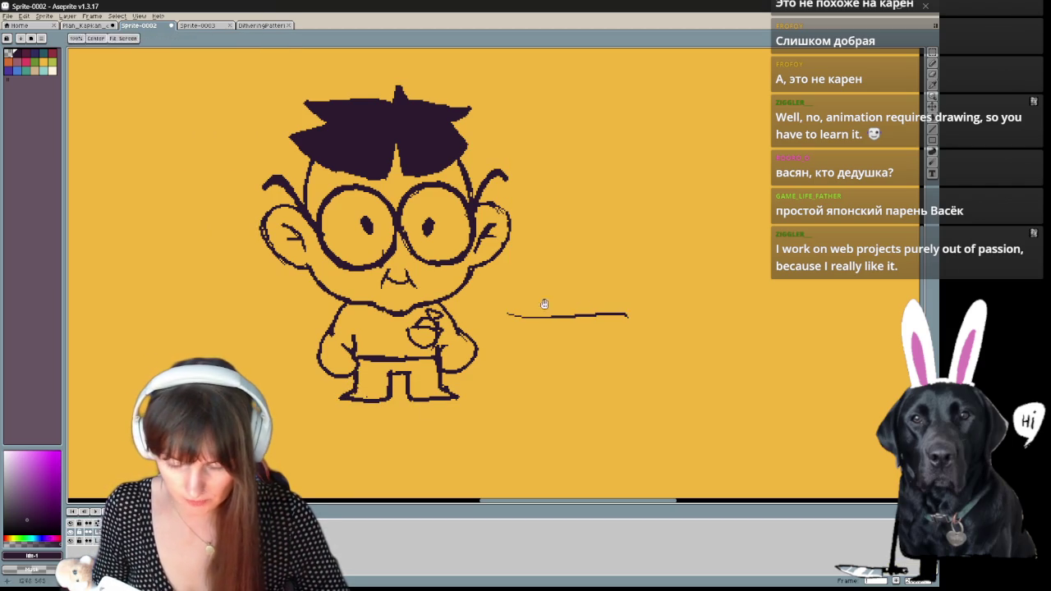
pyautogui.moveTo(526, 393); pyautogui.dragTo(585, 395)
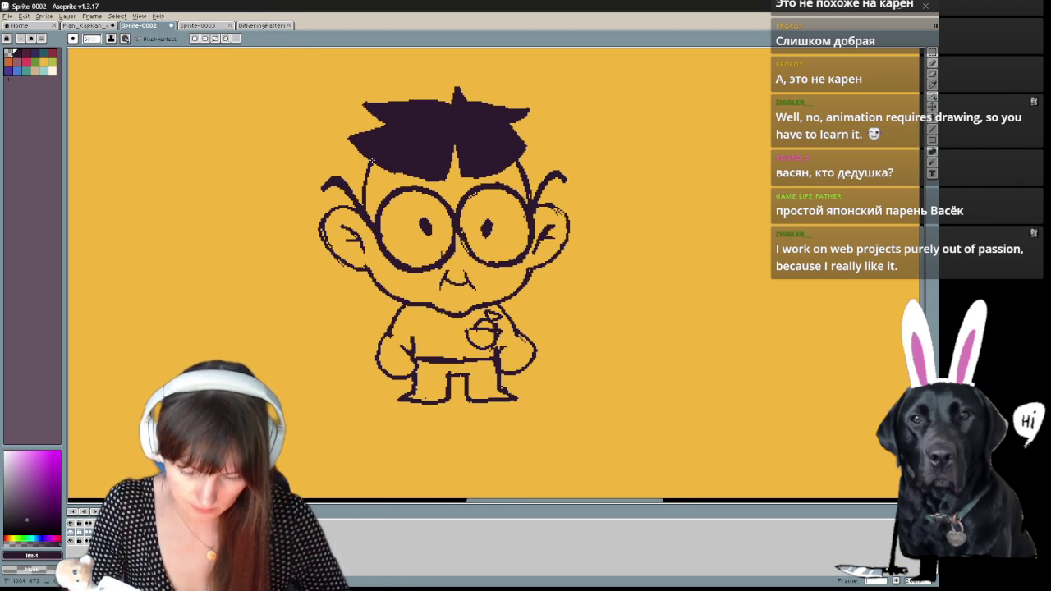
pyautogui.hscroll(2, 583, 264)
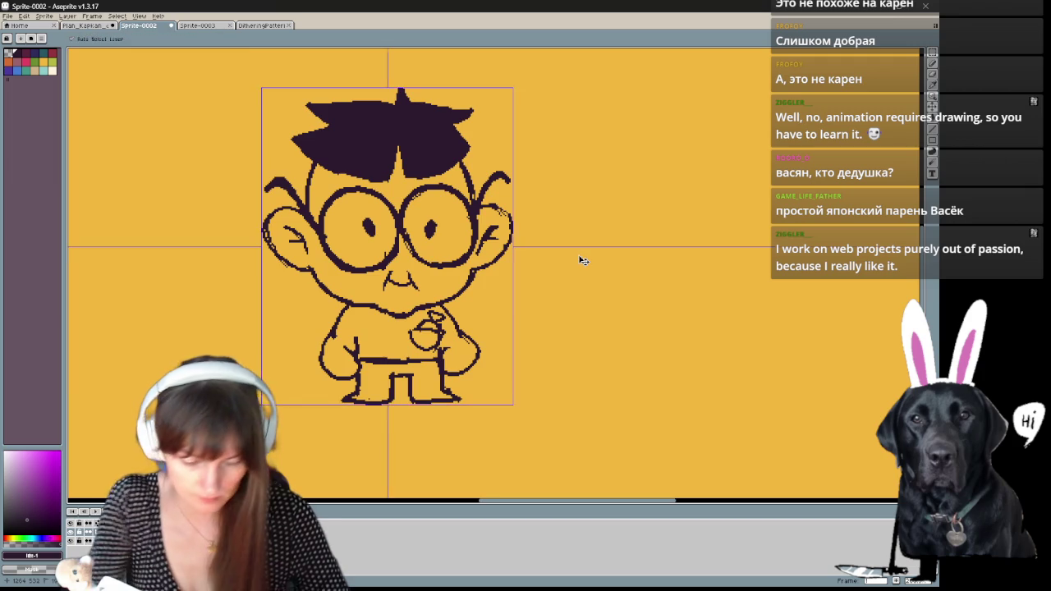
pyautogui.scroll(-2, 579, 260)
pyautogui.moveTo(580, 260)
pyautogui.mouseDown()
pyautogui.moveTo(510, 315)
pyautogui.moveTo(492, 316)
pyautogui.mouseUp()
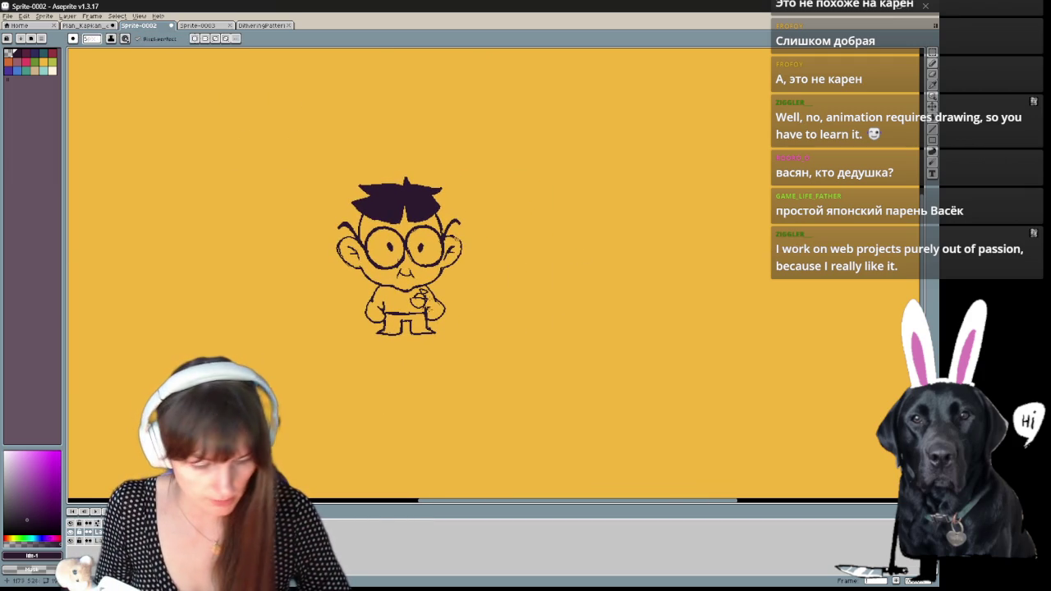
pyautogui.scroll(2, 419, 324)
pyautogui.press('q')
pyautogui.moveTo(570, 317); pyautogui.dragTo(373, 493)
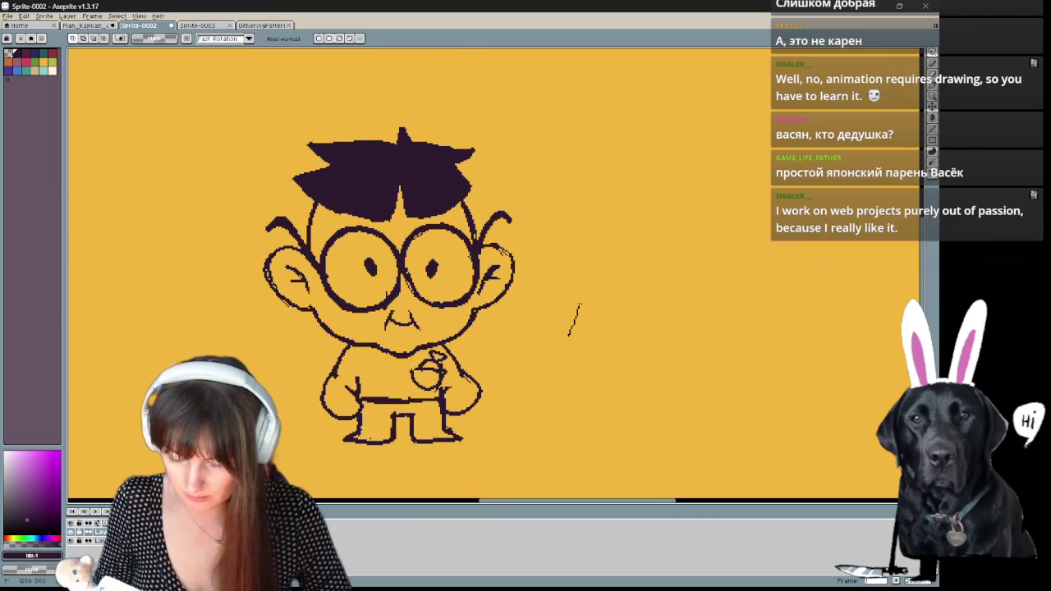
# - Close the lasso selection around the boy and dismiss the accidental Open dialog
pyautogui.moveTo(568, 332); pyautogui.dragTo(568, 330)
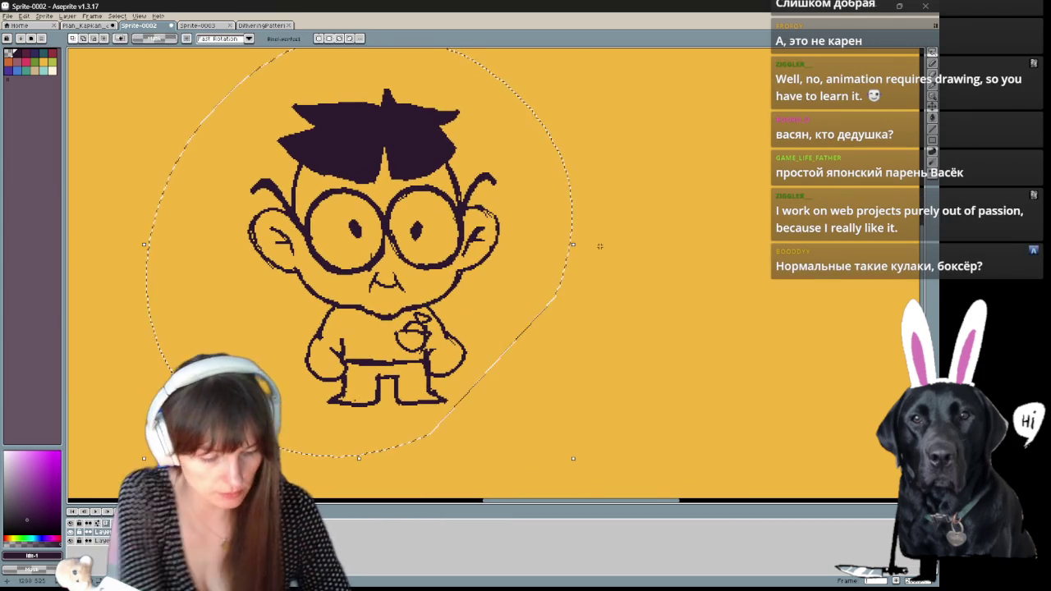
pyautogui.hotkey('ctrl', 'o')
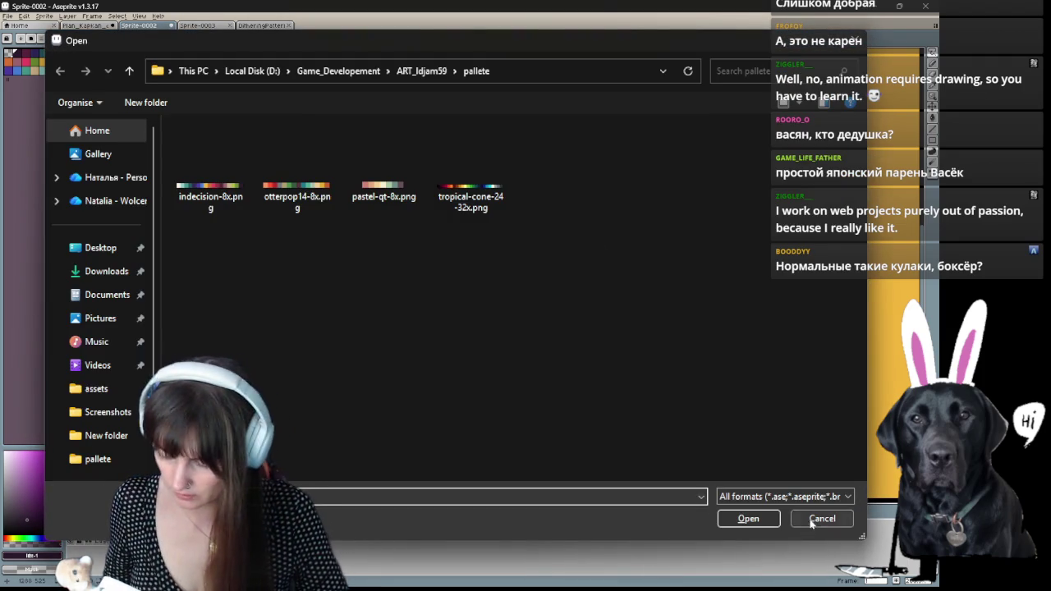
pyautogui.click(810, 524)
# - Apply the Outline effect placed outside the lines, adjusting its neighbour matrix
pyautogui.hotkey('shift', 'o')
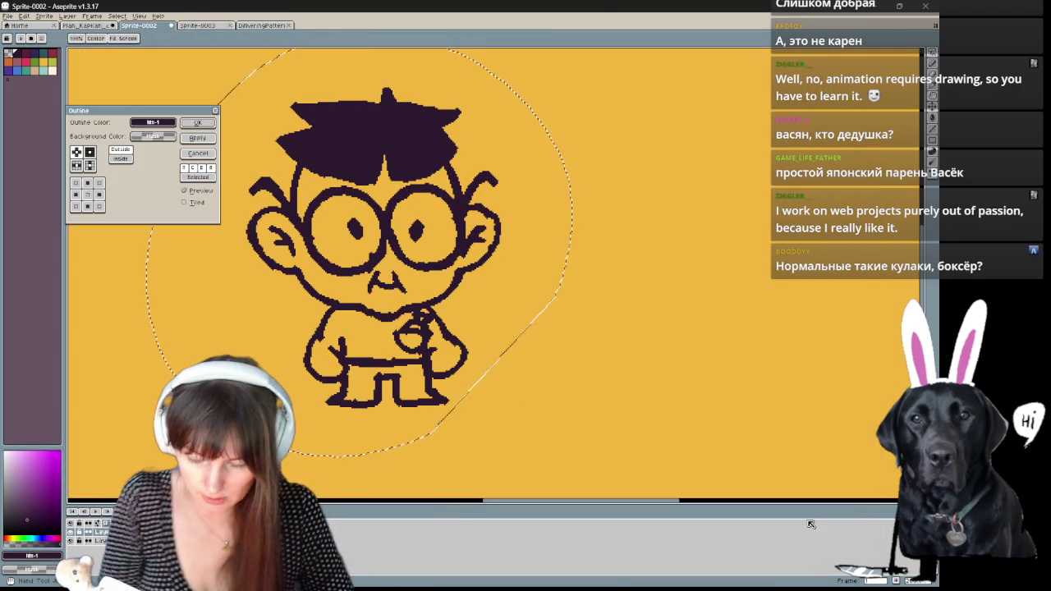
pyautogui.click(122, 156)
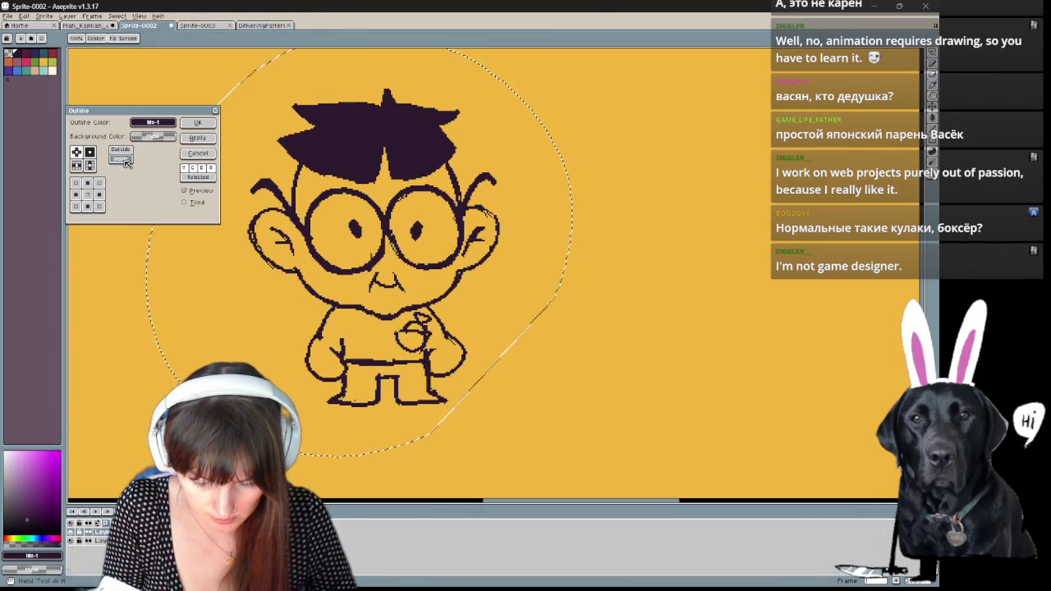
pyautogui.click(117, 161)
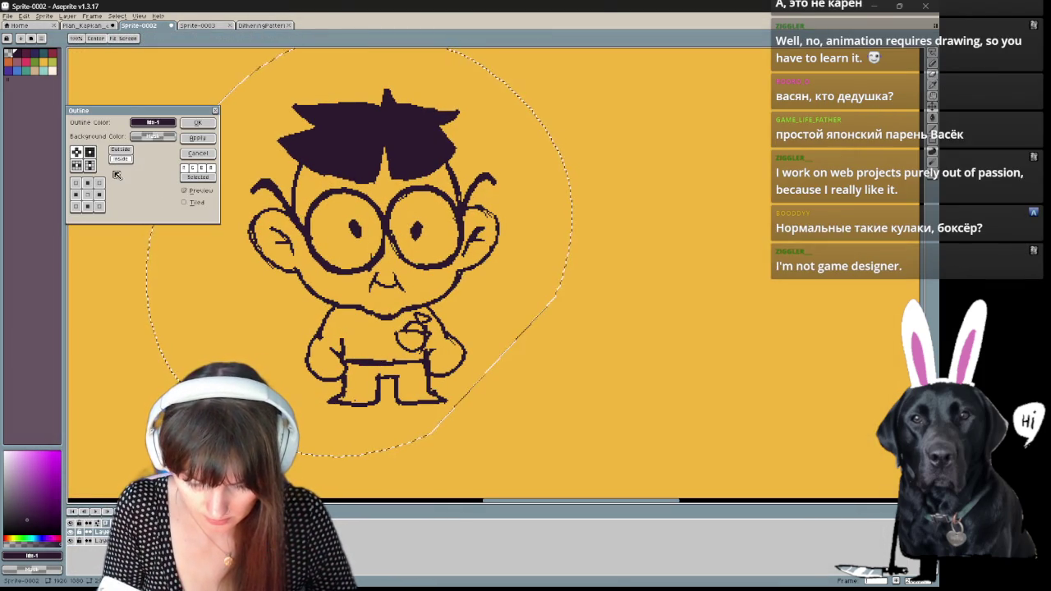
pyautogui.click(82, 206)
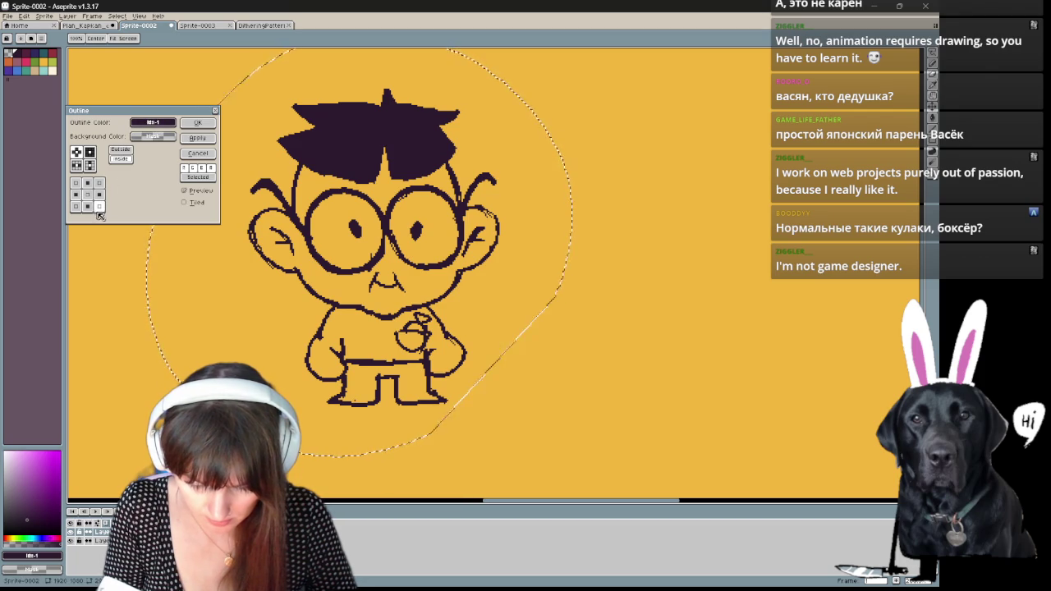
pyautogui.click(120, 154)
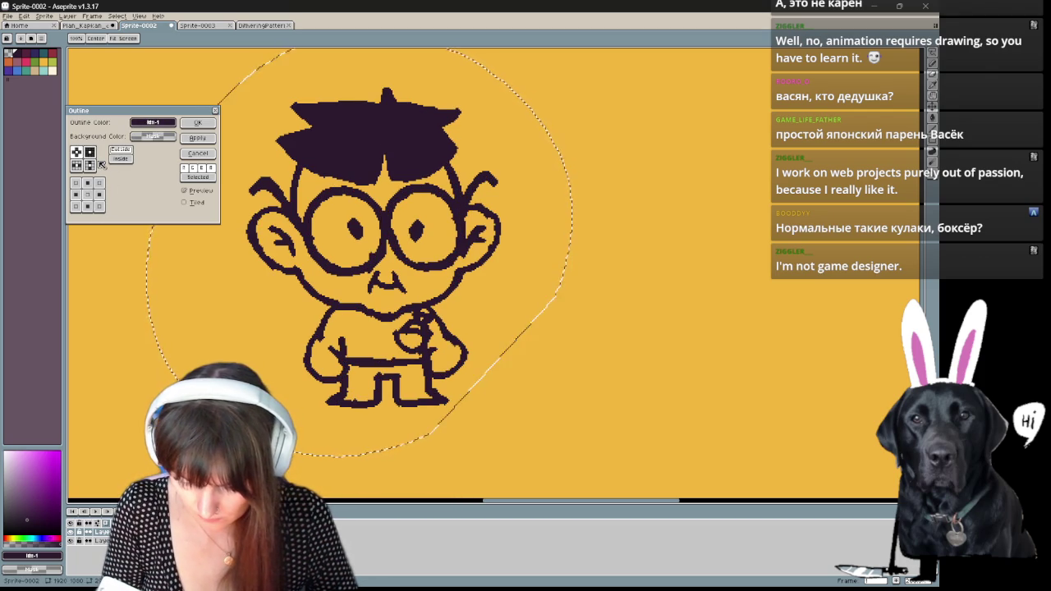
pyautogui.click(200, 138)
pyautogui.scroll(-2, 168, 152)
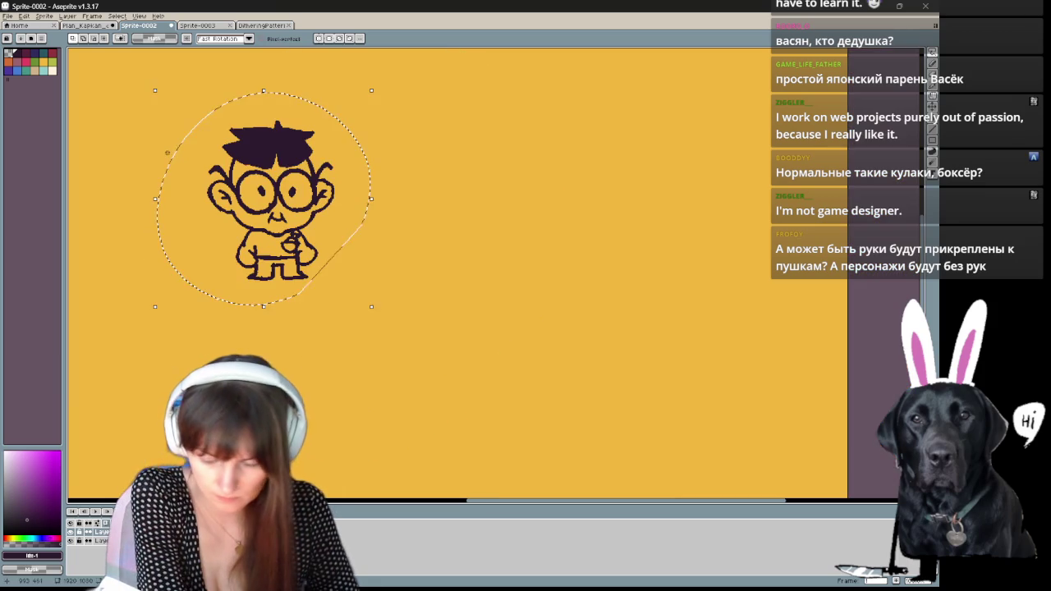
# - Scale the selected boy down and move it lower-left, committing with Enter
pyautogui.scroll(-2, 572, 283)
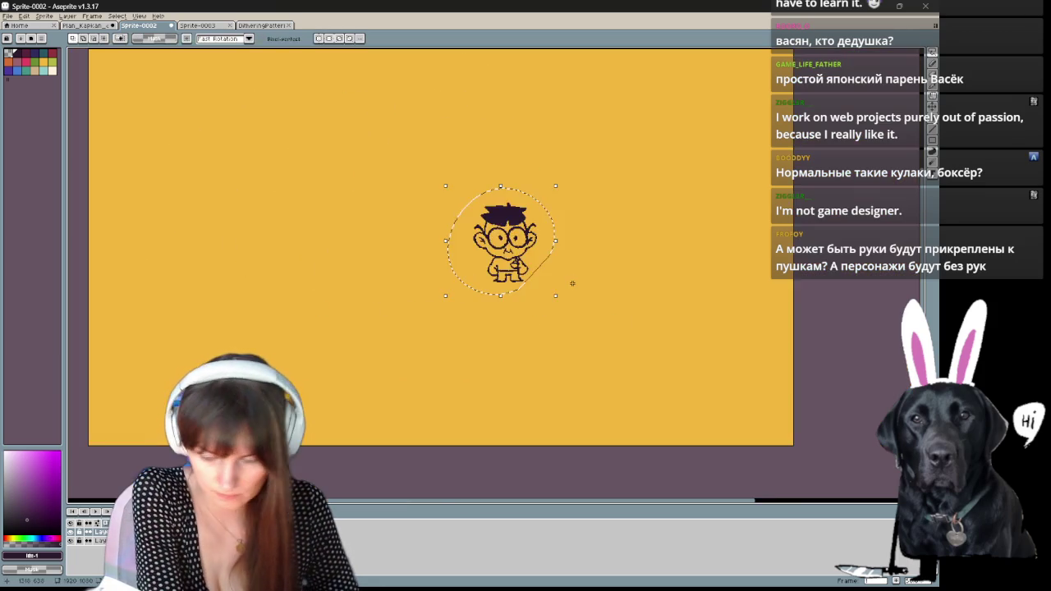
pyautogui.scroll(-1, 572, 283)
pyautogui.scroll(1, 570, 304)
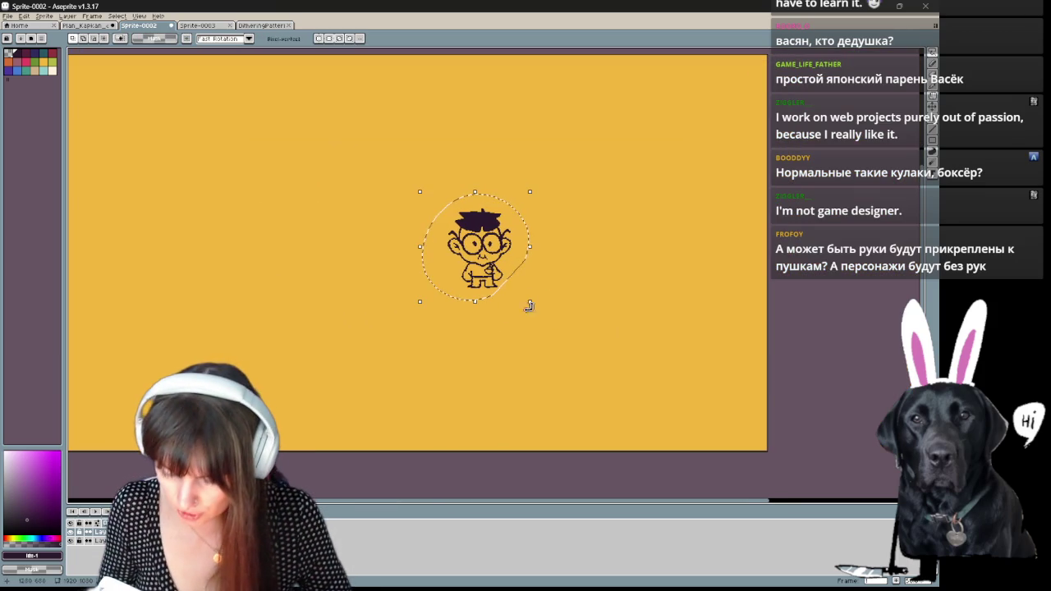
pyautogui.moveTo(531, 301); pyautogui.dragTo(512, 234)
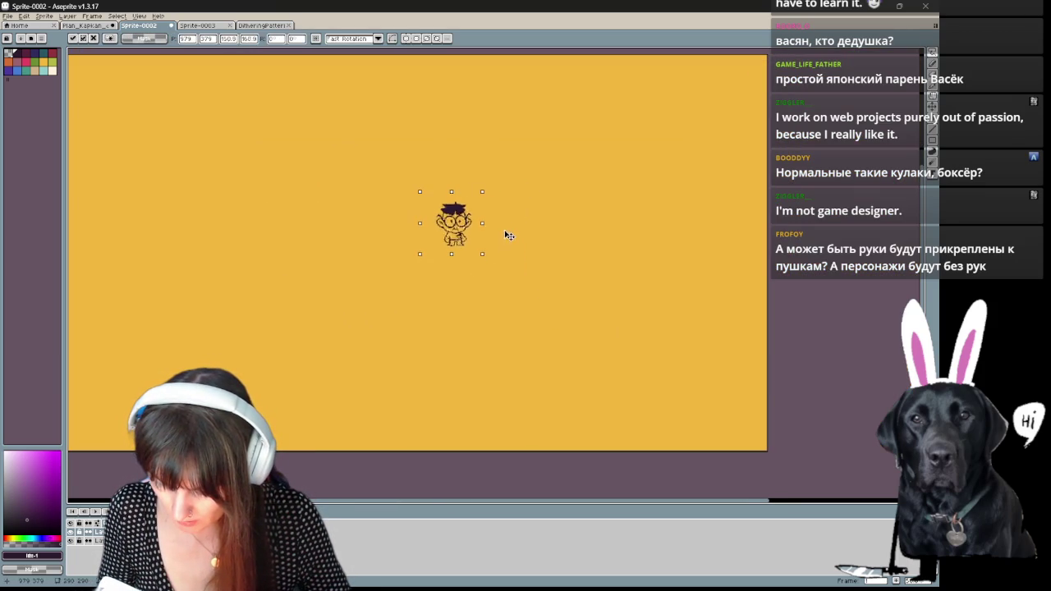
pyautogui.moveTo(502, 248); pyautogui.dragTo(451, 259)
pyautogui.press('Return')
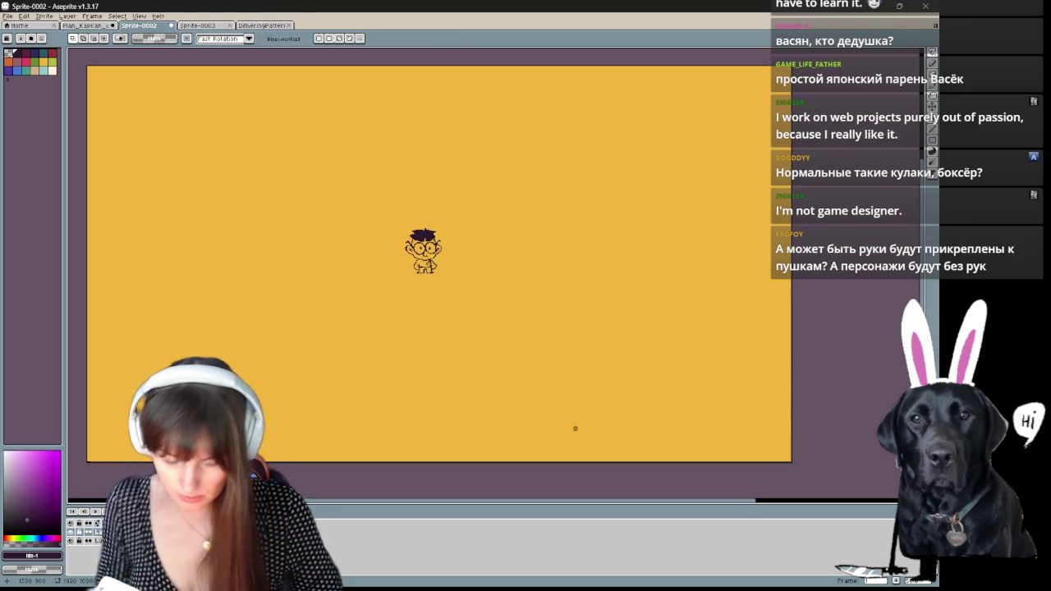
# - Zoom in and pan so the small boy sits higher in view
pyautogui.scroll(1, 574, 428)
pyautogui.scroll(1, 575, 428)
pyautogui.scroll(2, 624, 353)
pyautogui.scroll(2, 575, 365)
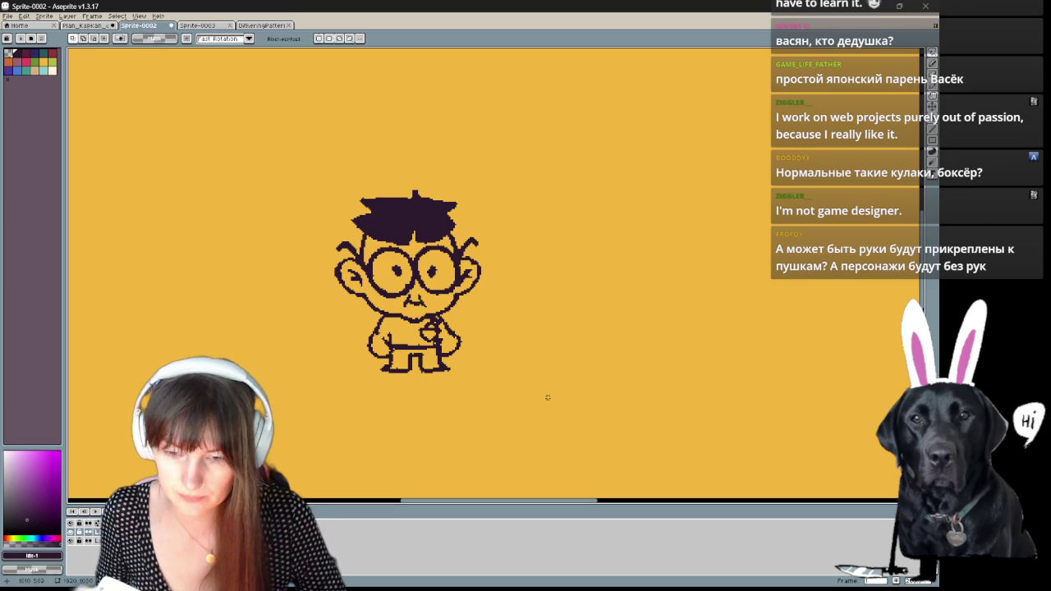
pyautogui.moveTo(605, 349)
pyautogui.mouseDown()
pyautogui.moveTo(588, 335)
pyautogui.moveTo(574, 340)
pyautogui.mouseUp()
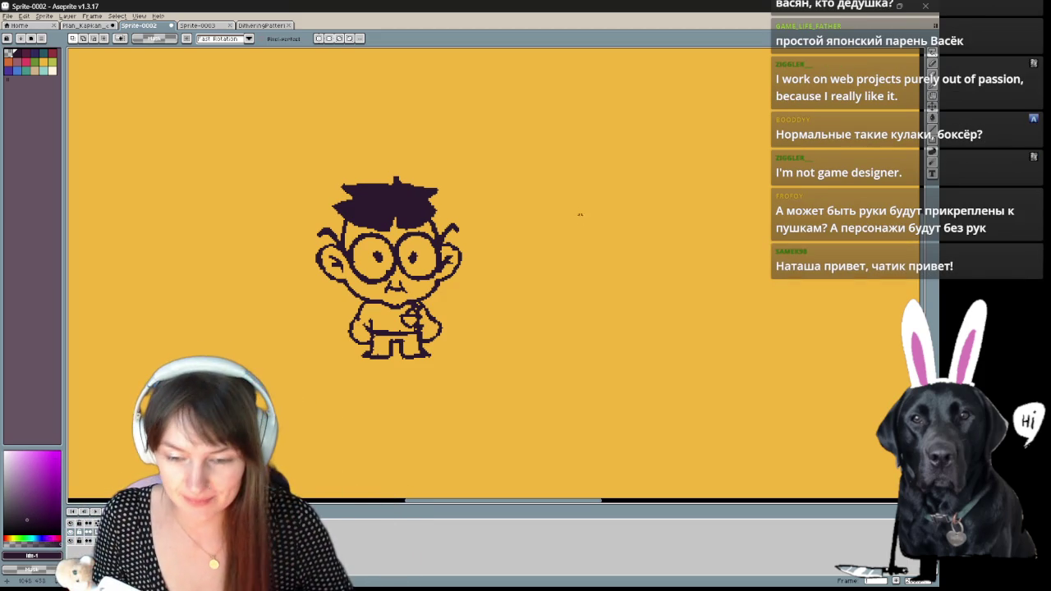
pyautogui.moveTo(629, 228); pyautogui.dragTo(610, 224)
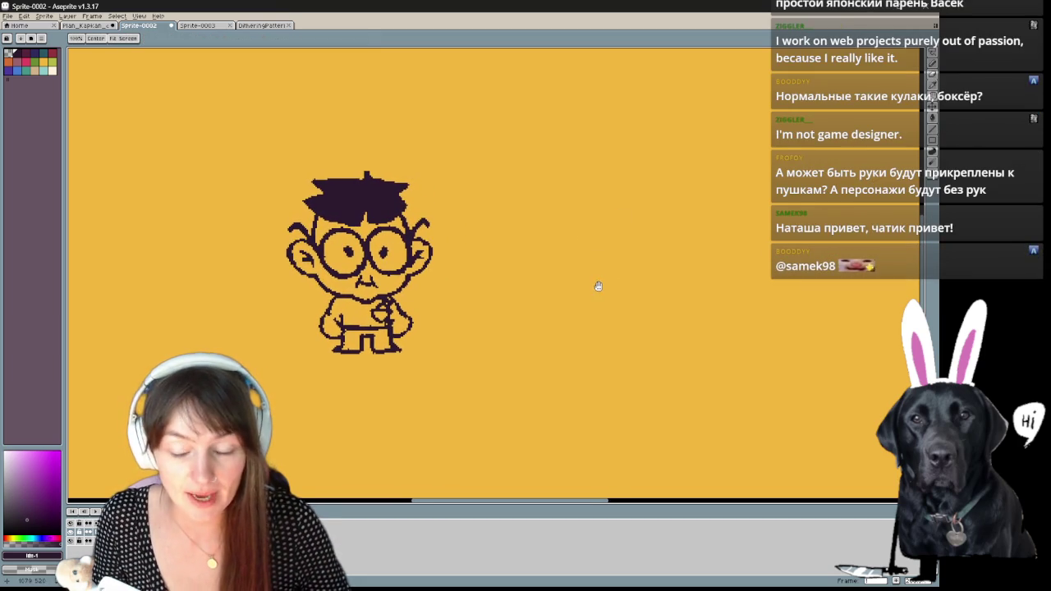
# - Cycle through the marquee, pencil, eraser and move tools and zoom in on the canvas
pyautogui.press('m')
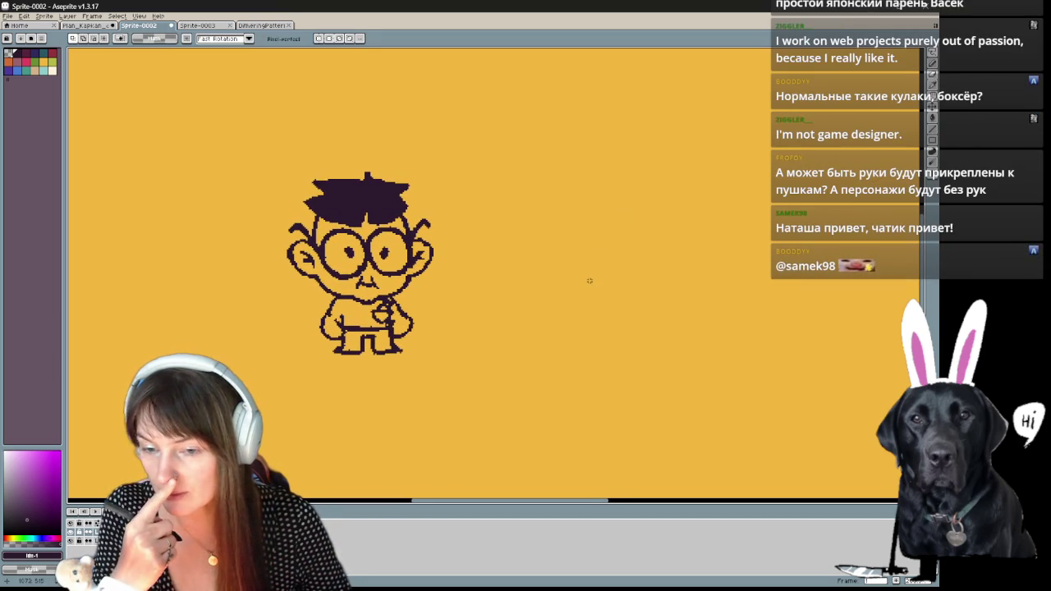
pyautogui.press('b')
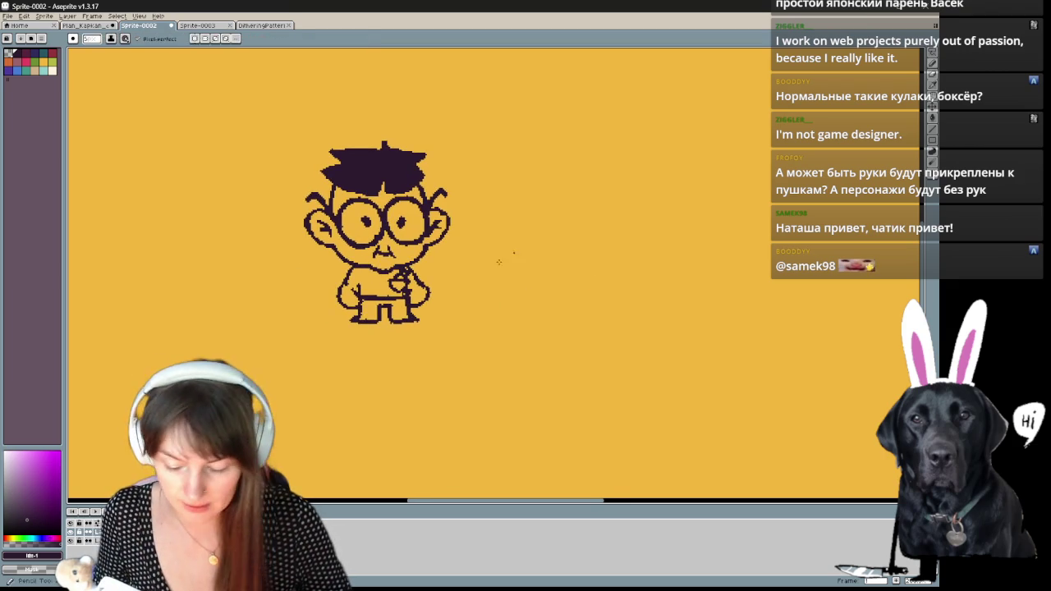
pyautogui.press('e')
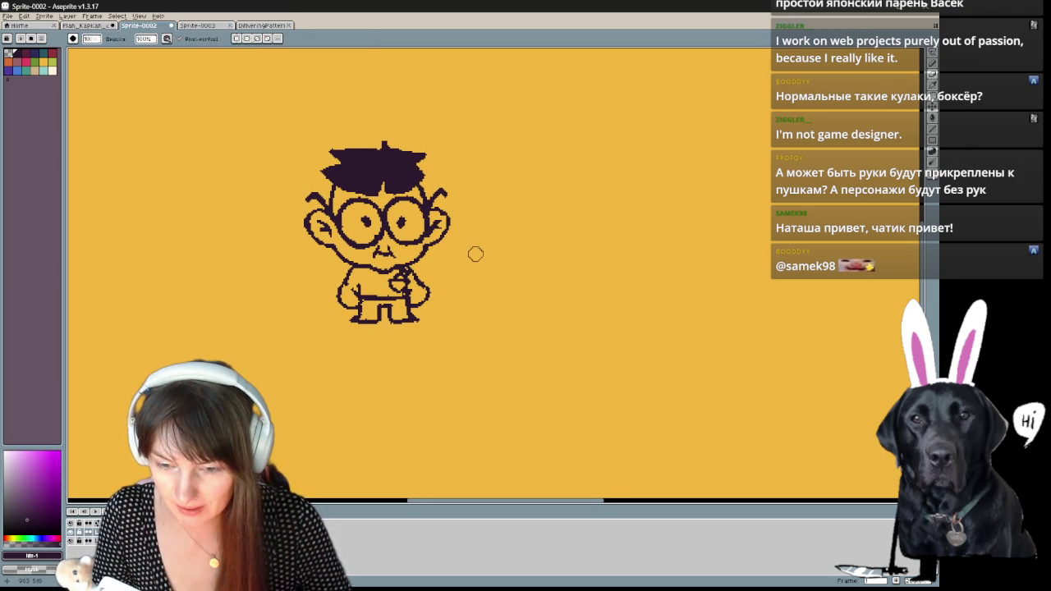
pyautogui.press('v')
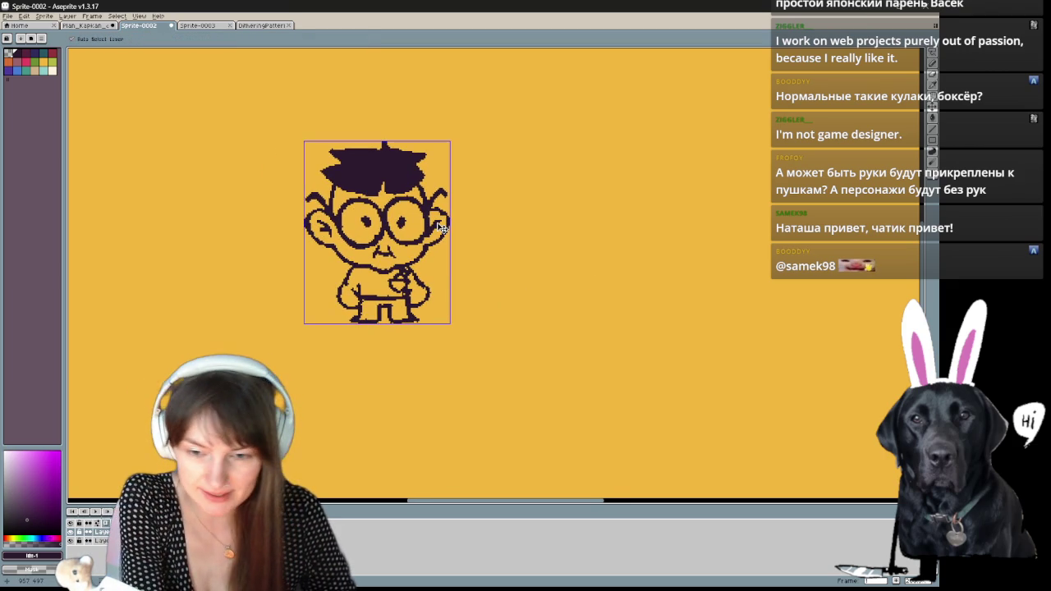
pyautogui.scroll(1, 440, 227)
pyautogui.press('b')
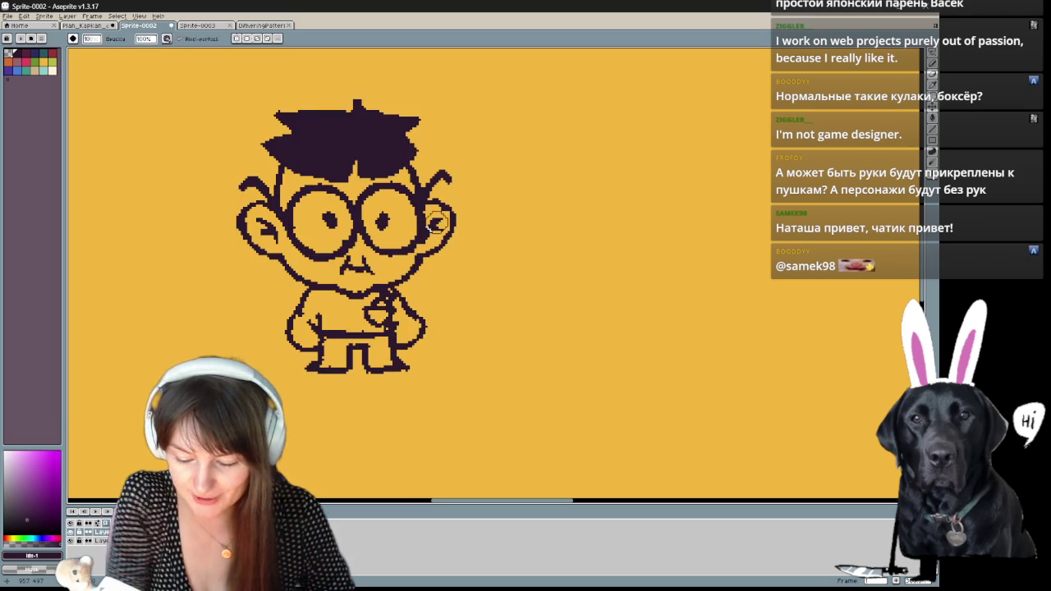
# - Pan up-left to the shrunken boy, zoom closer, and lasso around him
pyautogui.moveTo(490, 298); pyautogui.dragTo(525, 335)
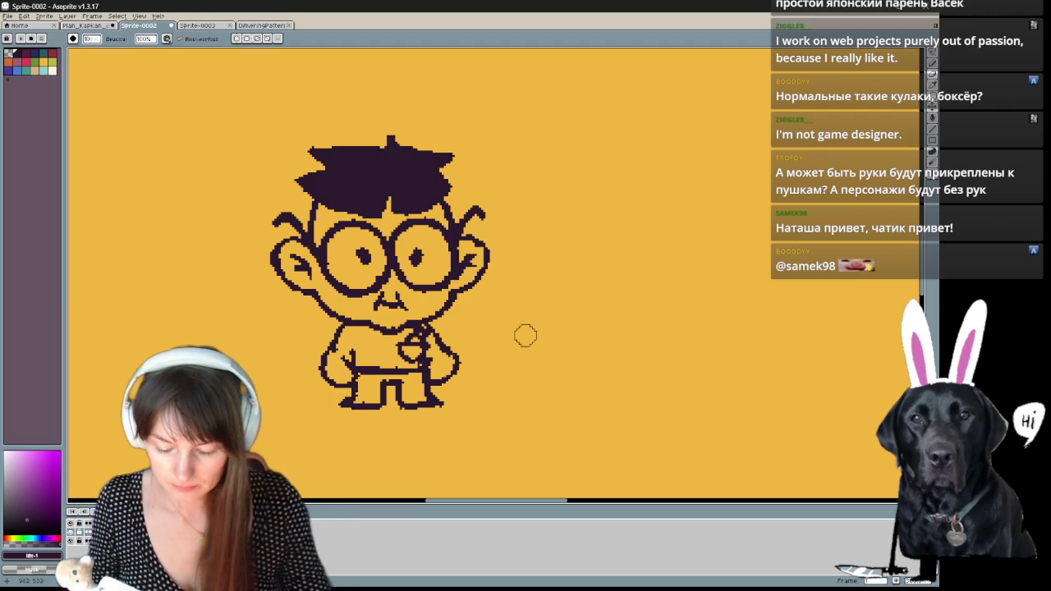
pyautogui.moveTo(525, 335)
pyautogui.mouseDown()
pyautogui.moveTo(496, 293)
pyautogui.moveTo(396, 403)
pyautogui.mouseUp()
pyautogui.scroll(1, 496, 293)
pyautogui.press('q')
pyautogui.moveTo(349, 262)
pyautogui.mouseDown()
pyautogui.moveTo(609, 263)
pyautogui.moveTo(417, 313)
pyautogui.mouseUp()
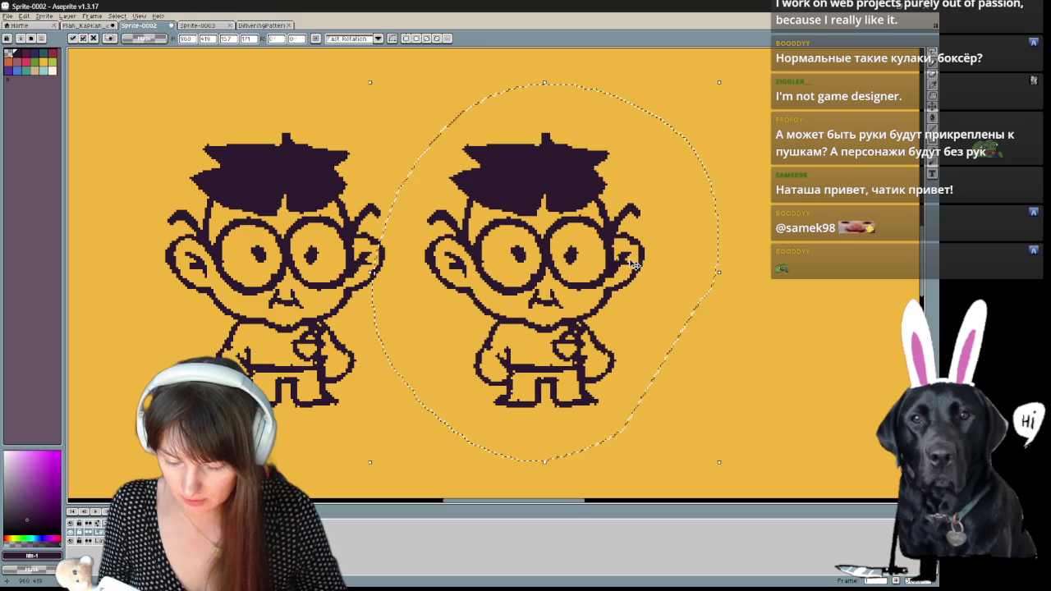
# - Deselect the duplicated boy, redraw his left arm hanging down, then switch to the image search
pyautogui.hotkey('ctrl', 'd')
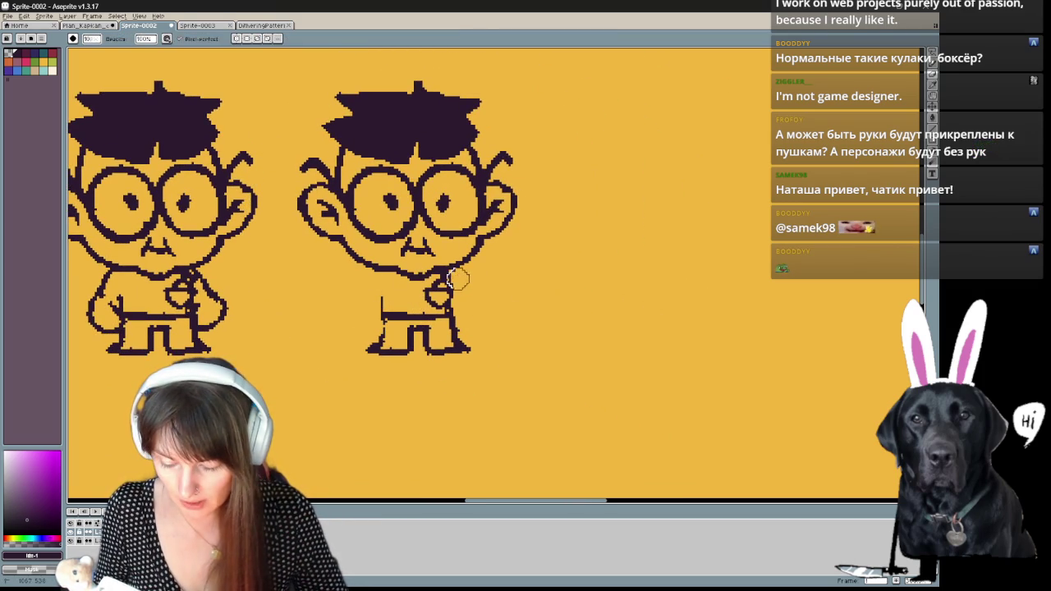
pyautogui.press('b')
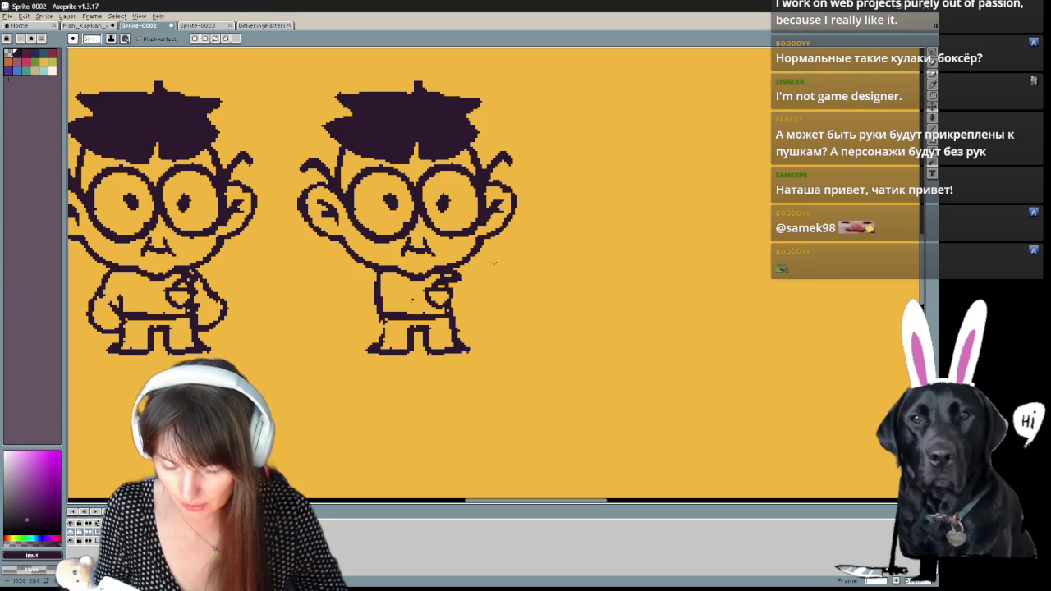
pyautogui.moveTo(488, 272); pyautogui.dragTo(491, 284)
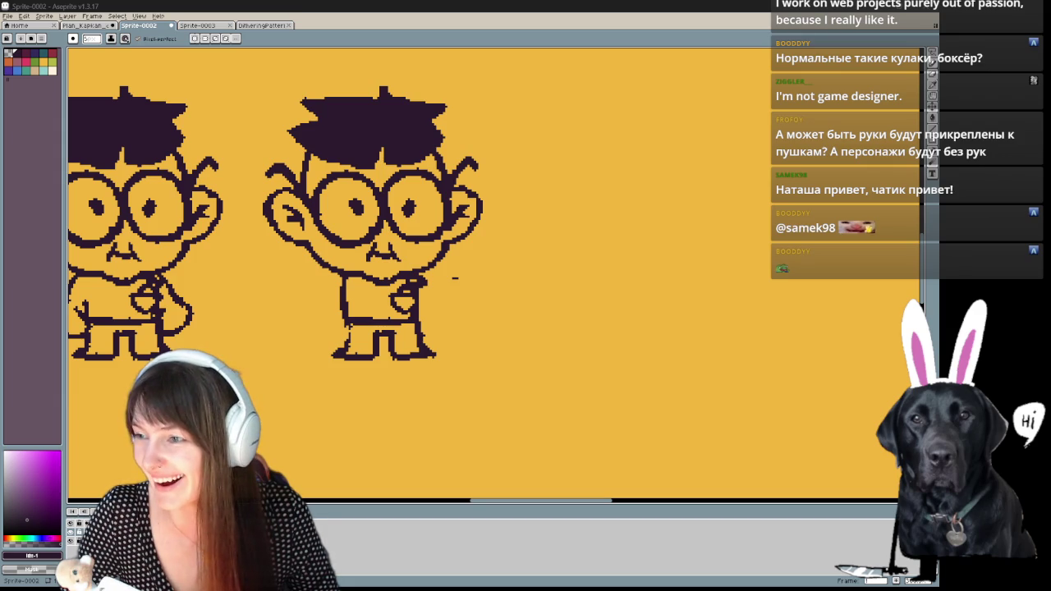
pyautogui.hotkey('alt', 'Tab')
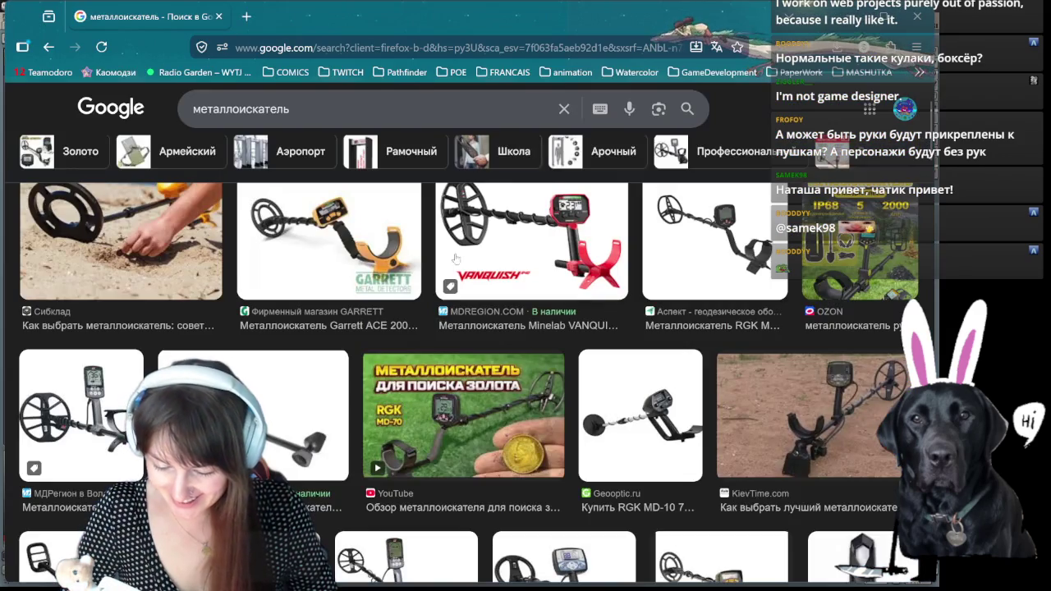
# - Scroll the металлоискатель results and preview a detector standing in dirt
pyautogui.scroll(-3, 722, 261)
pyautogui.click(859, 257)
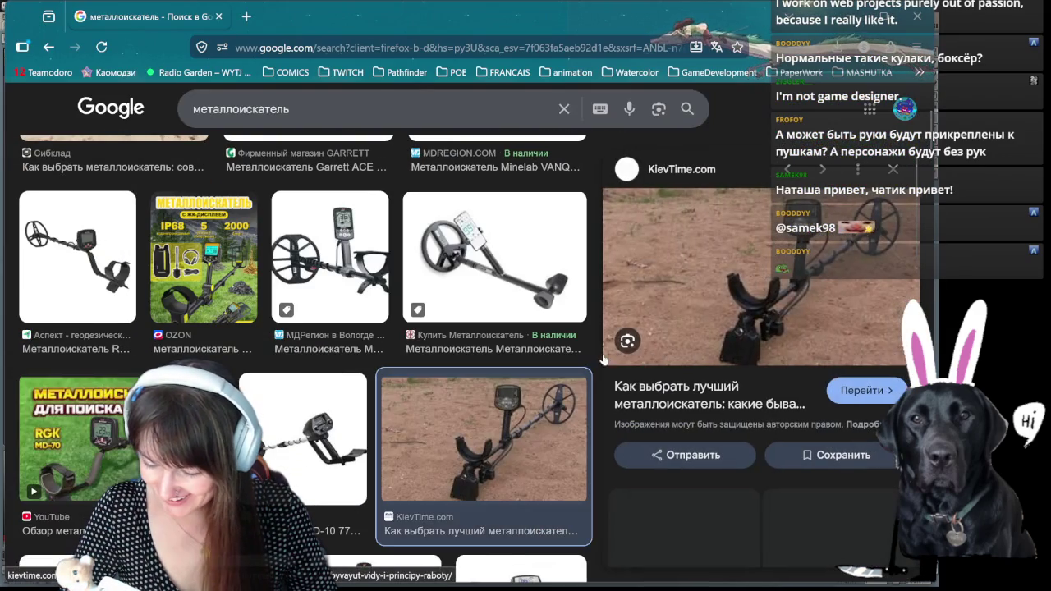
pyautogui.scroll(-3, 490, 326)
pyautogui.scroll(-3, 490, 326)
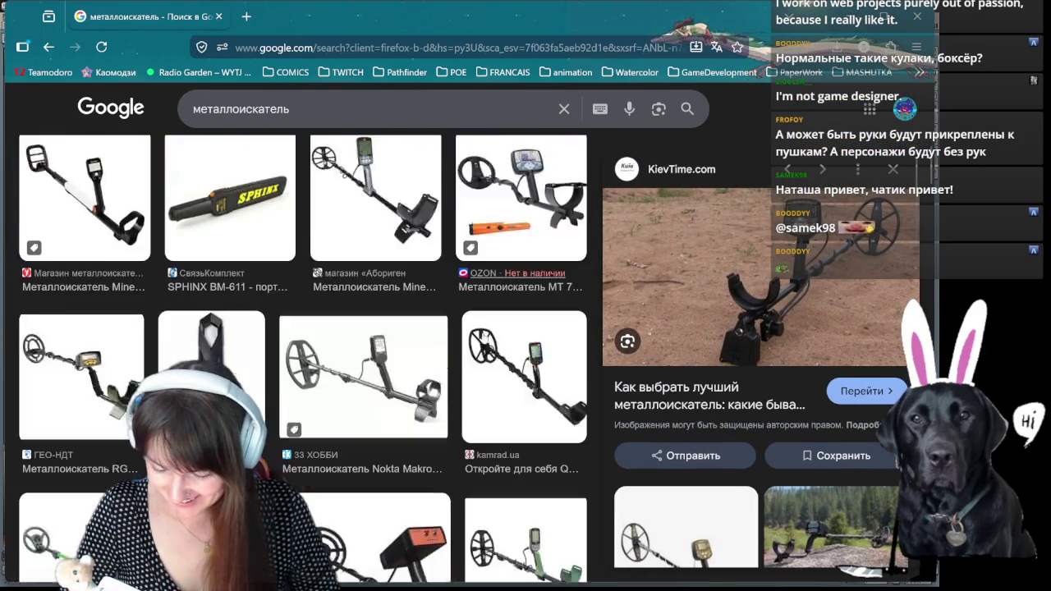
pyautogui.scroll(-3, 476, 341)
pyautogui.scroll(-3, 460, 357)
pyautogui.scroll(-3, 457, 362)
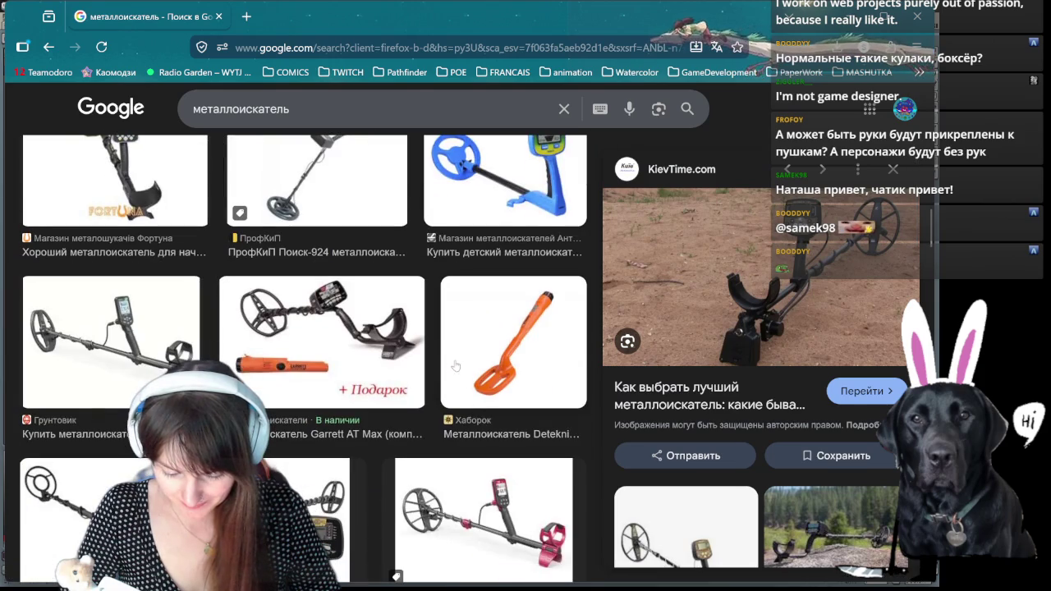
pyautogui.scroll(-5, 370, 444)
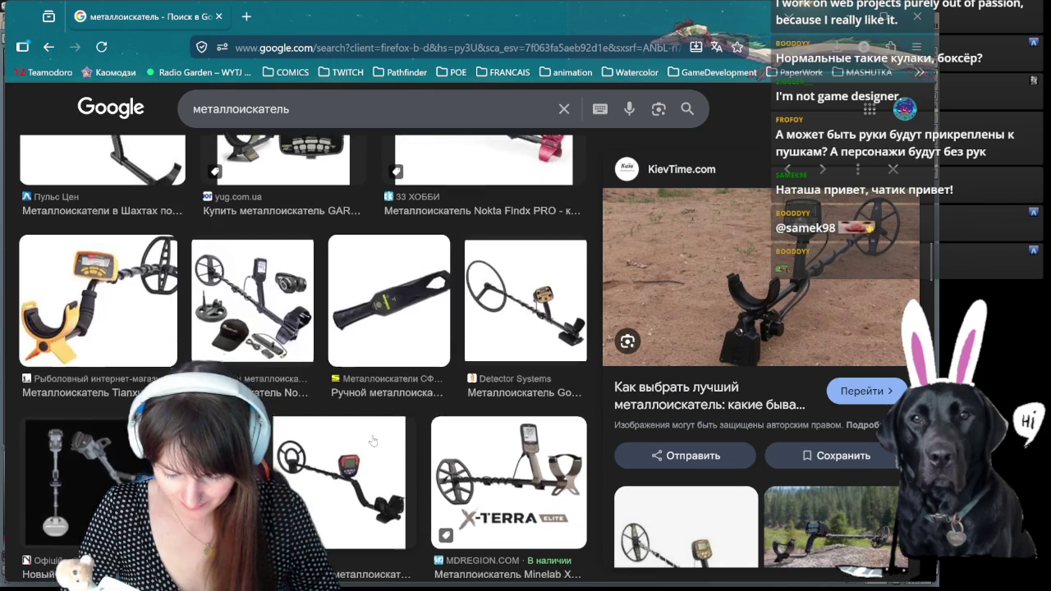
pyautogui.scroll(-2, 373, 441)
pyautogui.scroll(-3, 372, 442)
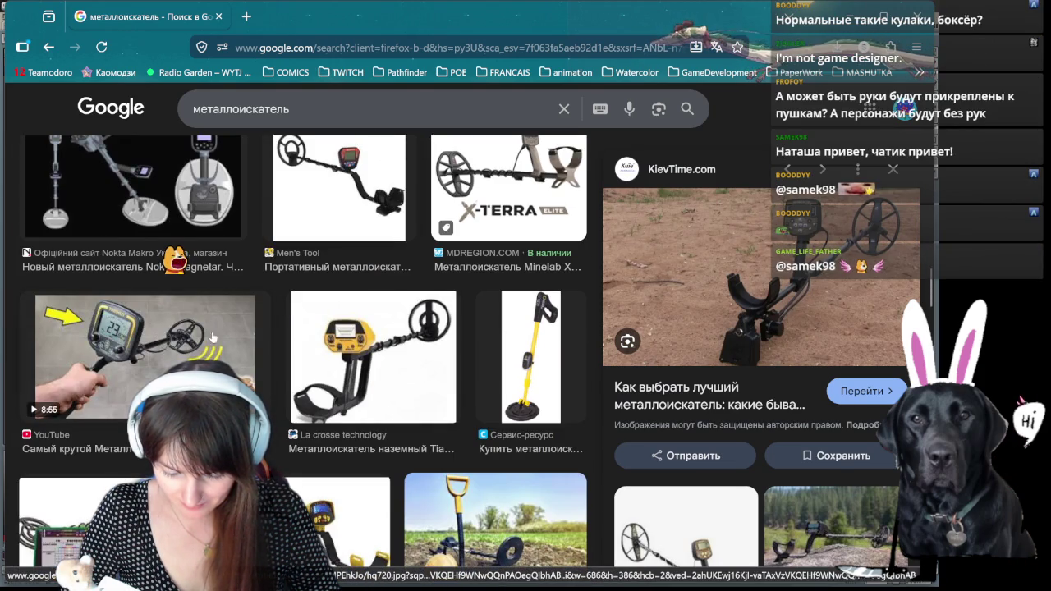
pyautogui.scroll(-1, 435, 355)
pyautogui.scroll(-3, 435, 354)
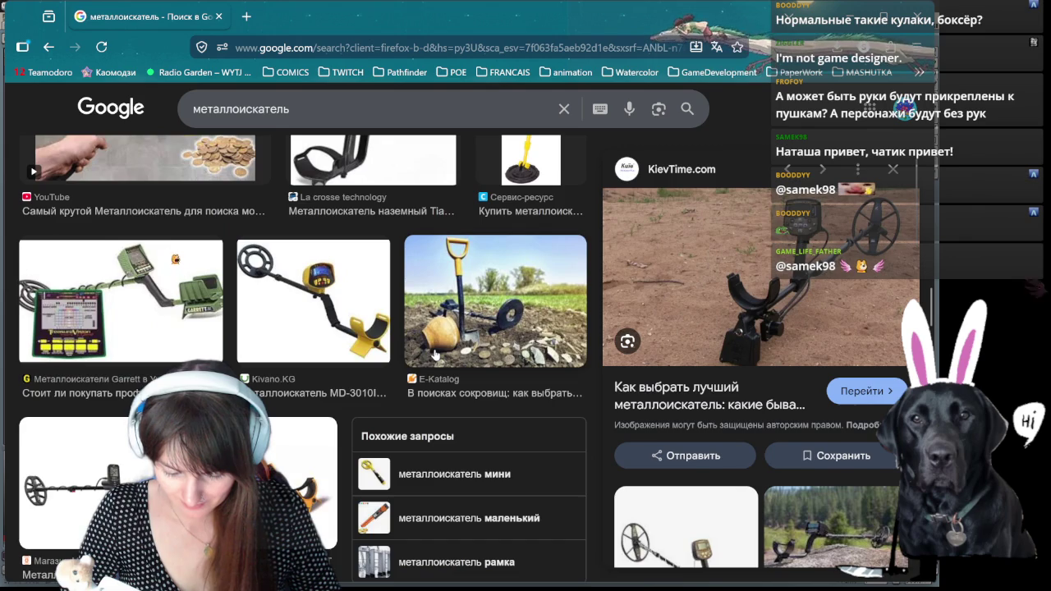
pyautogui.scroll(3, 435, 355)
# - Preview the yellow children's Bresser National Geographic detector, then return to Aseprite
pyautogui.click(530, 355)
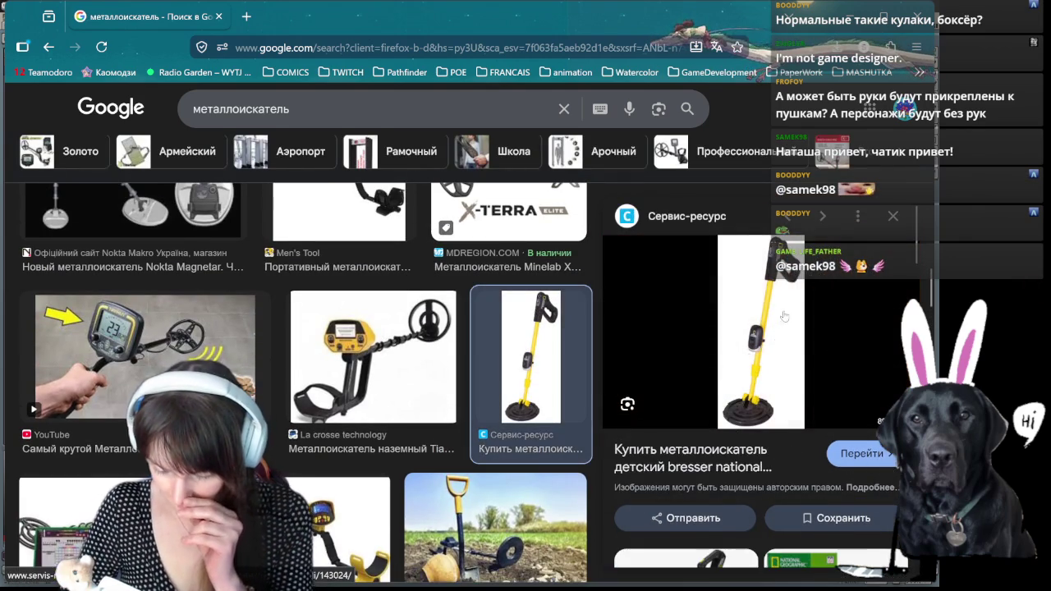
pyautogui.scroll(-3, 747, 374)
pyautogui.scroll(-3, 746, 373)
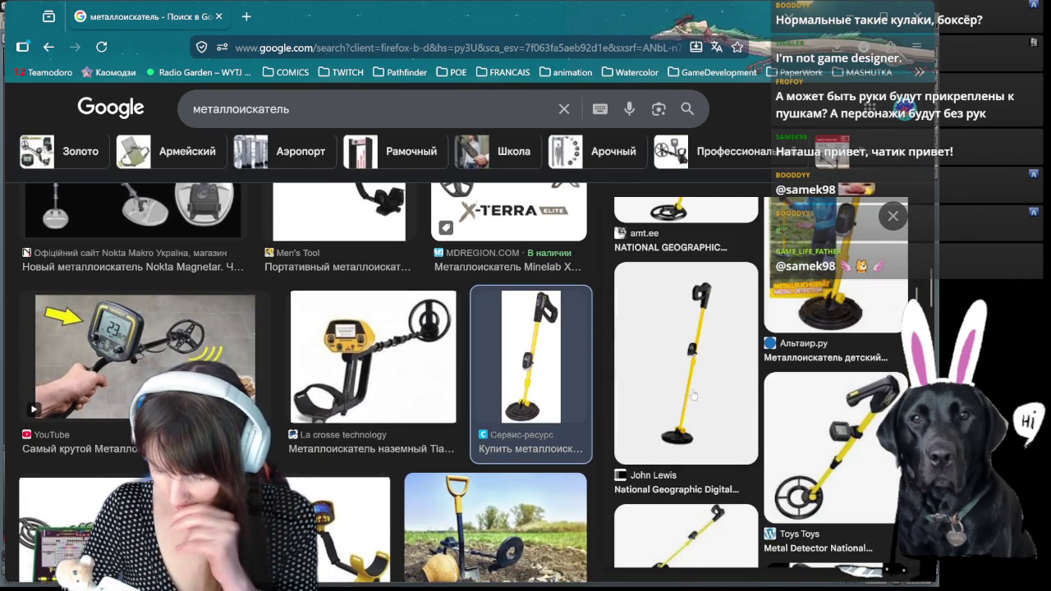
pyautogui.scroll(5, 692, 395)
pyautogui.scroll(-2, 690, 418)
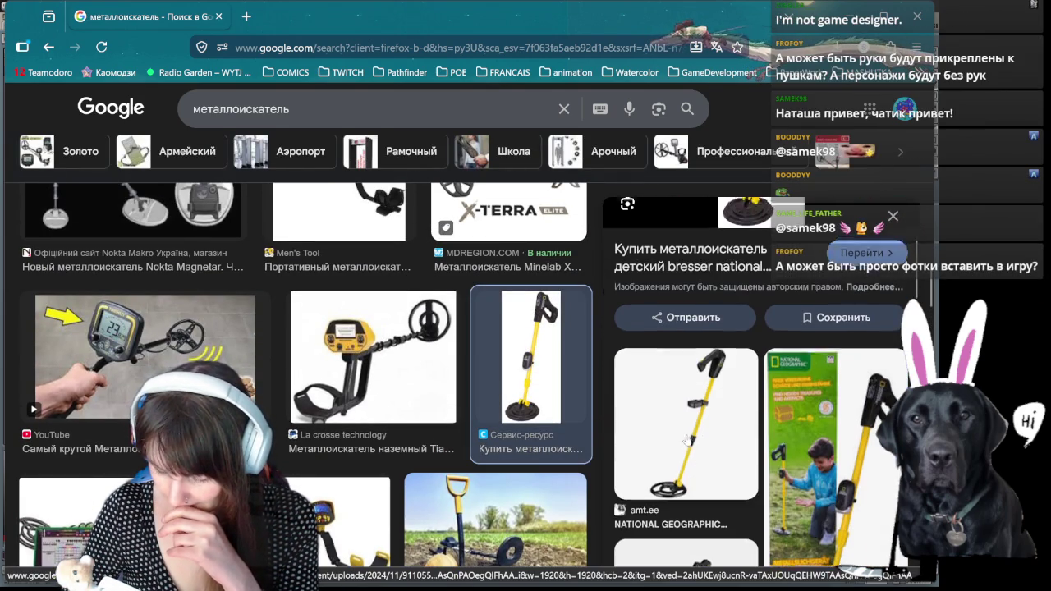
pyautogui.scroll(2, 686, 440)
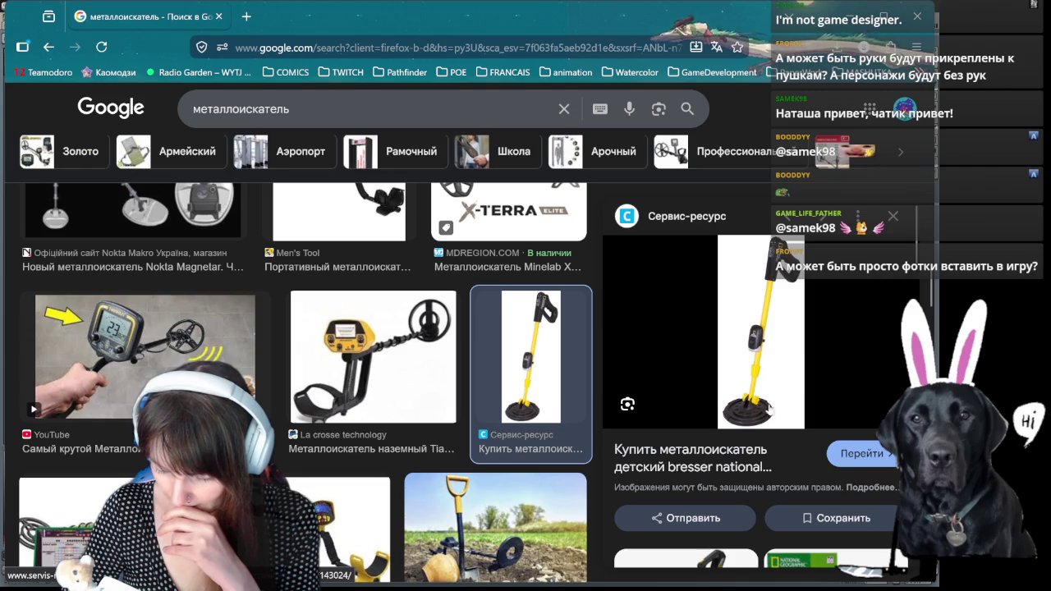
pyautogui.scroll(-3, 414, 397)
pyautogui.scroll(-3, 414, 396)
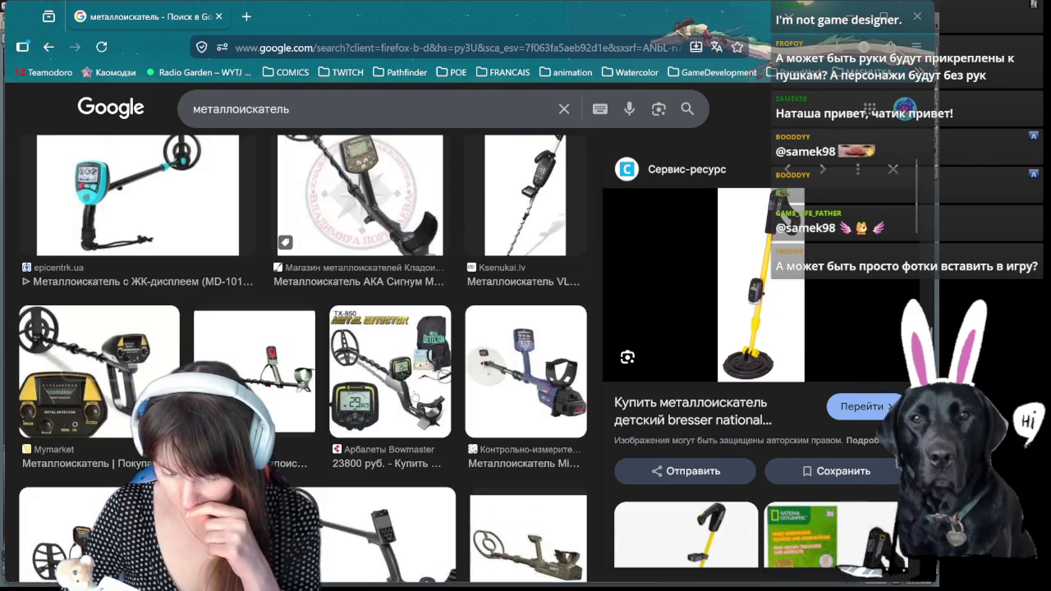
pyautogui.scroll(-3, 415, 396)
pyautogui.scroll(-3, 414, 396)
pyautogui.scroll(-3, 415, 397)
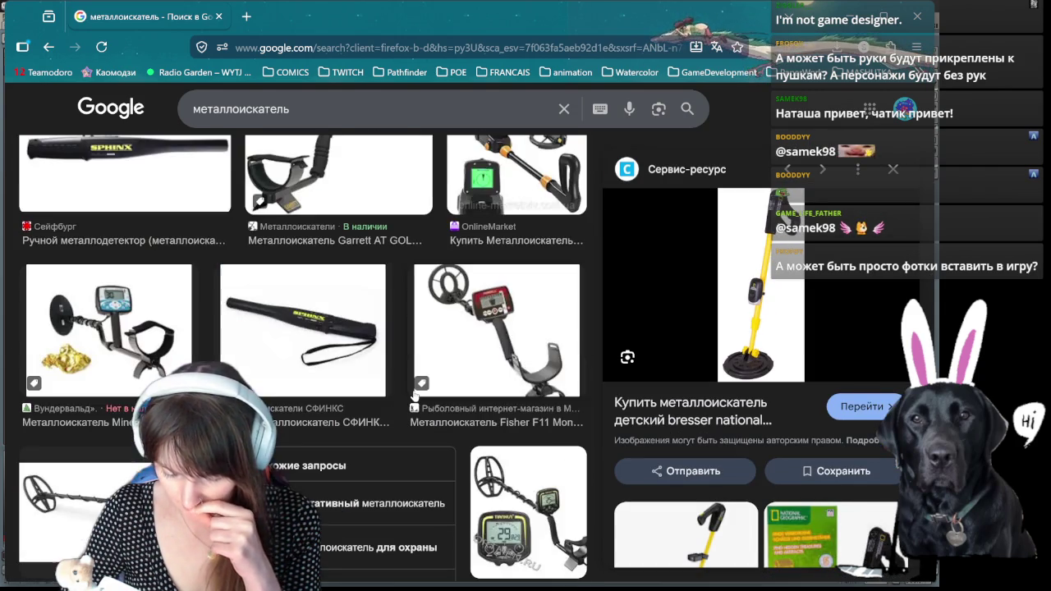
pyautogui.scroll(-5, 414, 396)
pyautogui.scroll(3, 411, 394)
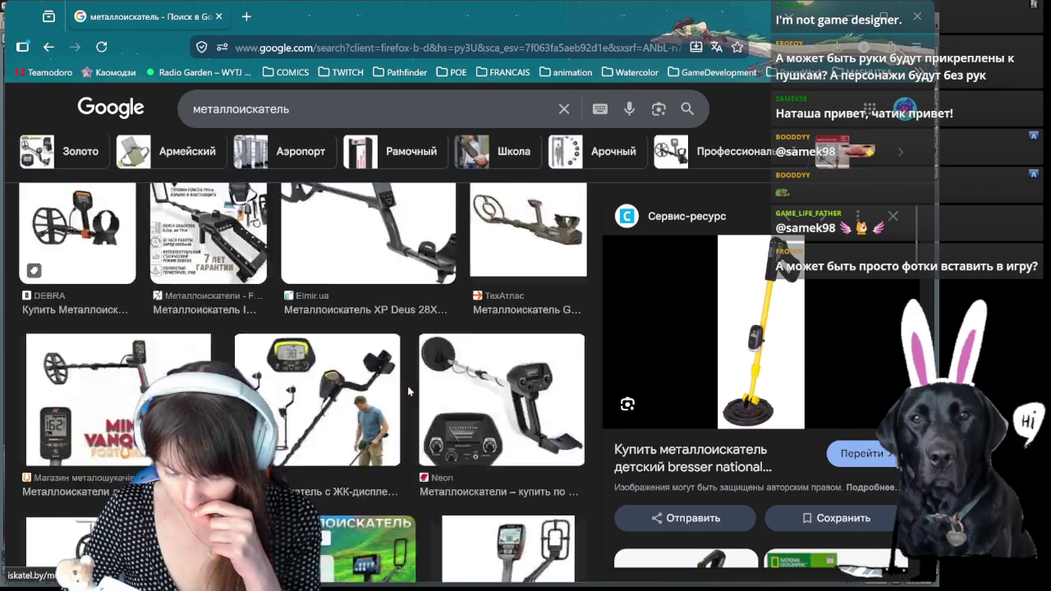
pyautogui.scroll(3, 408, 392)
pyautogui.scroll(3, 408, 393)
pyautogui.scroll(3, 408, 392)
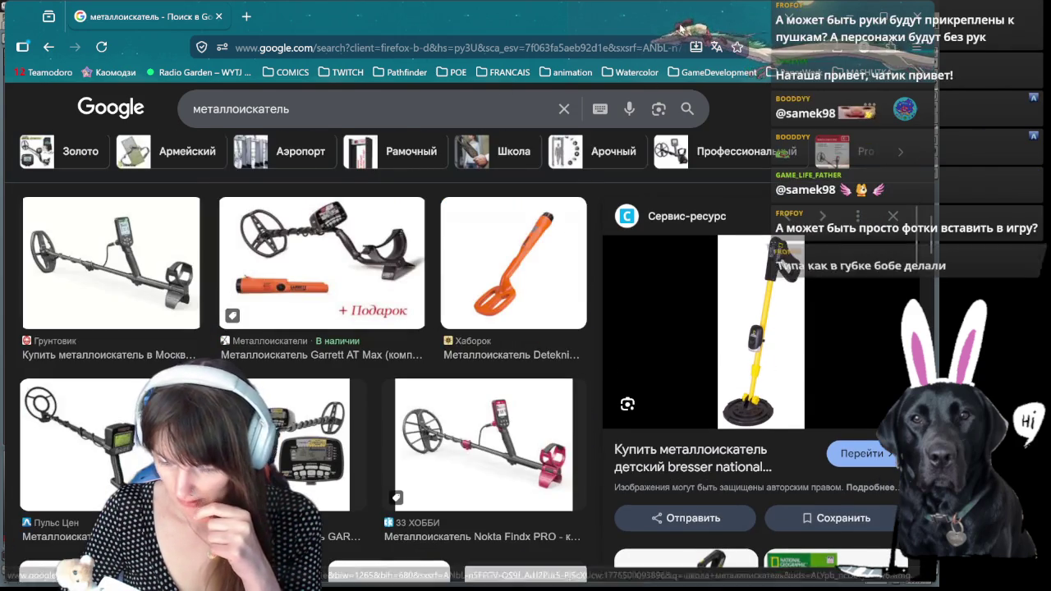
pyautogui.hotkey('alt', 'Tab')
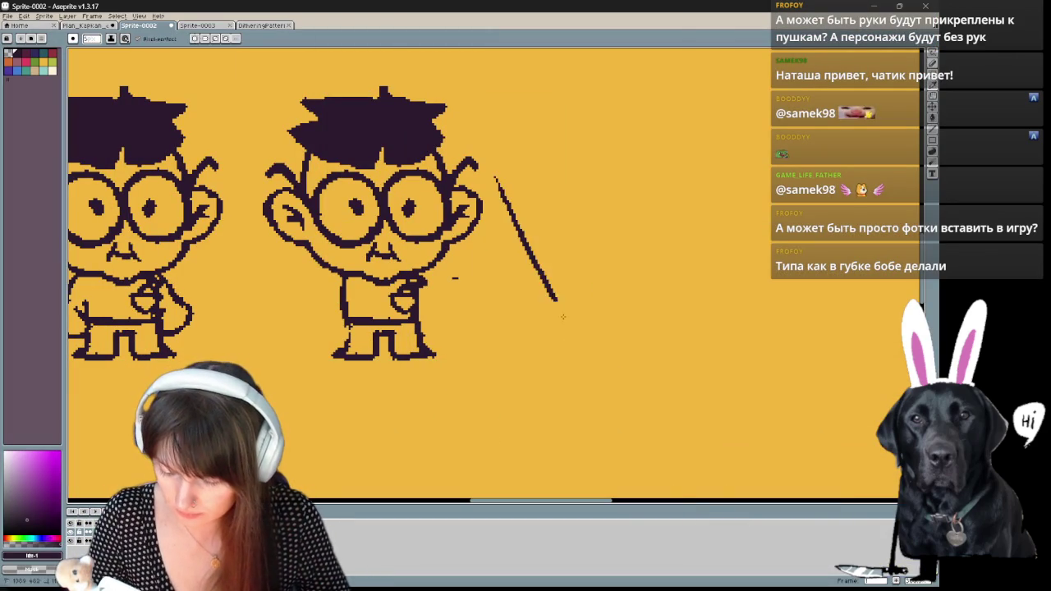
# - Draw the detector shaft's upper and lower edge lines, discarding two diagonal attempts
pyautogui.moveTo(503, 182); pyautogui.dragTo(592, 328)
pyautogui.hotkey('ctrl', 'z')
pyautogui.hotkey('ctrl', 'z')
pyautogui.moveTo(450, 279); pyautogui.dragTo(596, 321)
pyautogui.hotkey('ctrl', 'z')
pyautogui.moveTo(441, 294); pyautogui.dragTo(605, 329)
pyautogui.moveTo(440, 279)
pyautogui.mouseDown()
pyautogui.moveTo(617, 312)
pyautogui.moveTo(579, 289)
pyautogui.mouseUp()
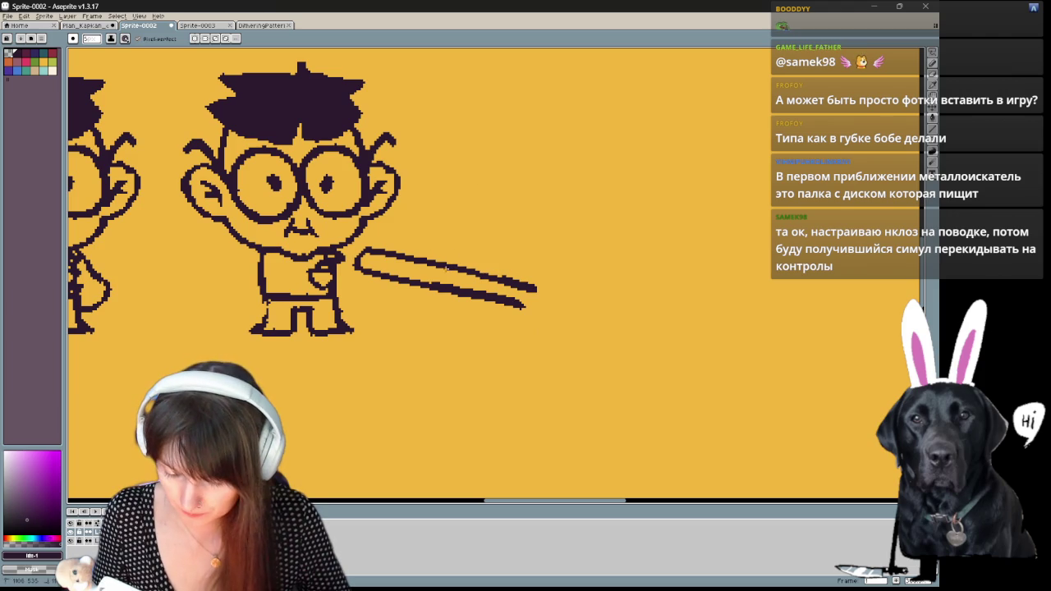
# - Cancel an unwanted Canvas Size dialog, then fill the detector's round disk dark
pyautogui.hotkey('ctrl', 'alt', 'c')
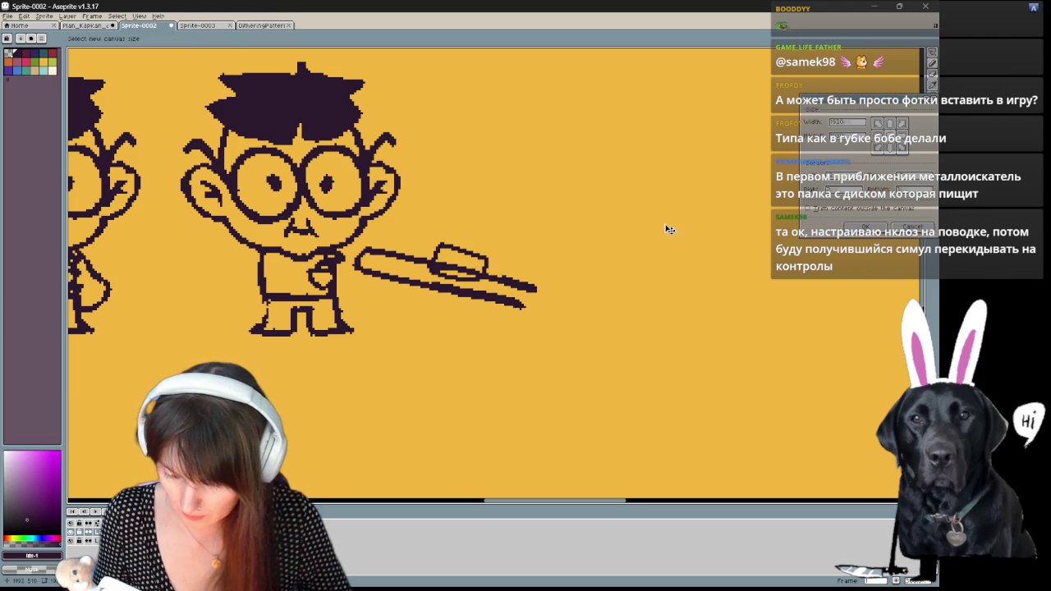
pyautogui.click(895, 228)
pyautogui.press('e')
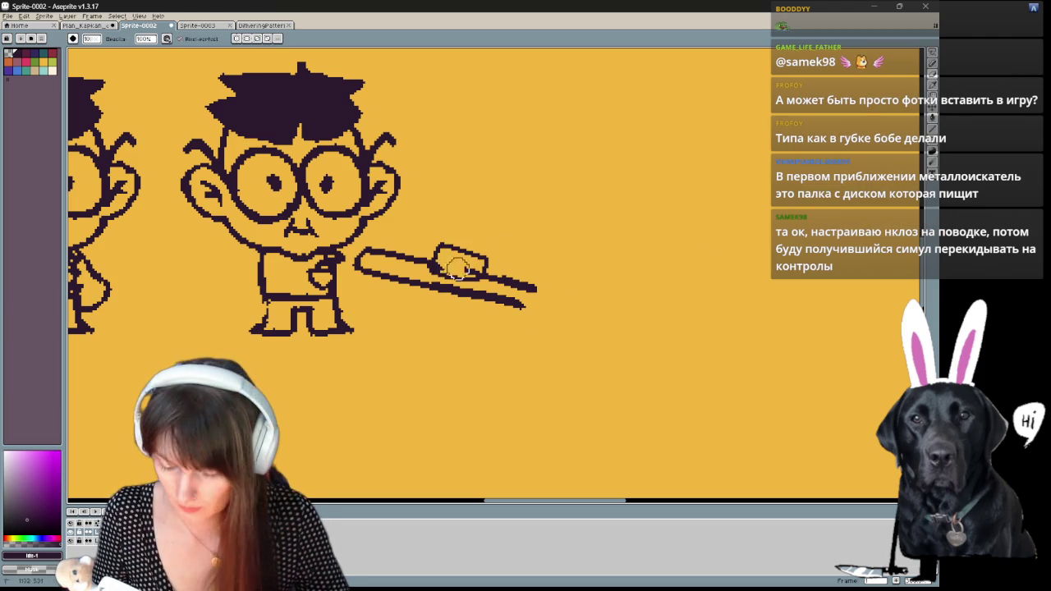
pyautogui.press('b')
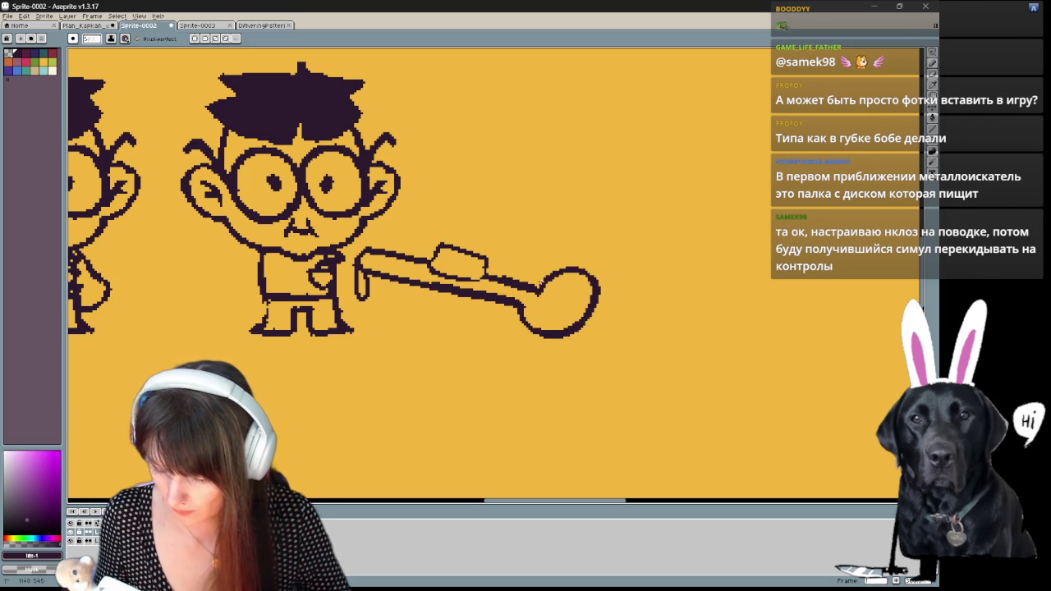
pyautogui.moveTo(541, 283); pyautogui.dragTo(566, 270)
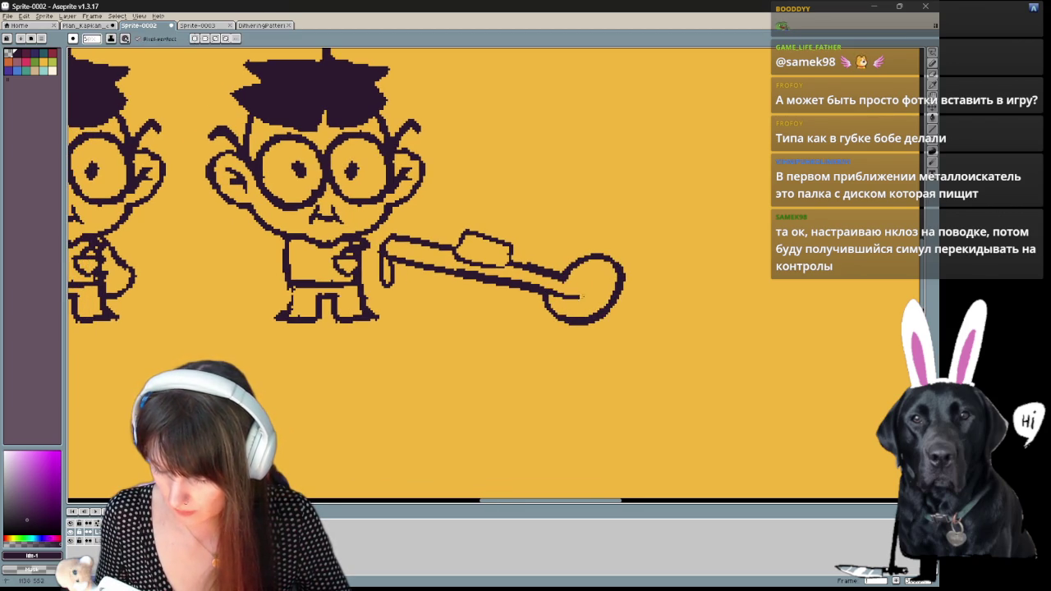
pyautogui.press('g')
pyautogui.click(588, 272)
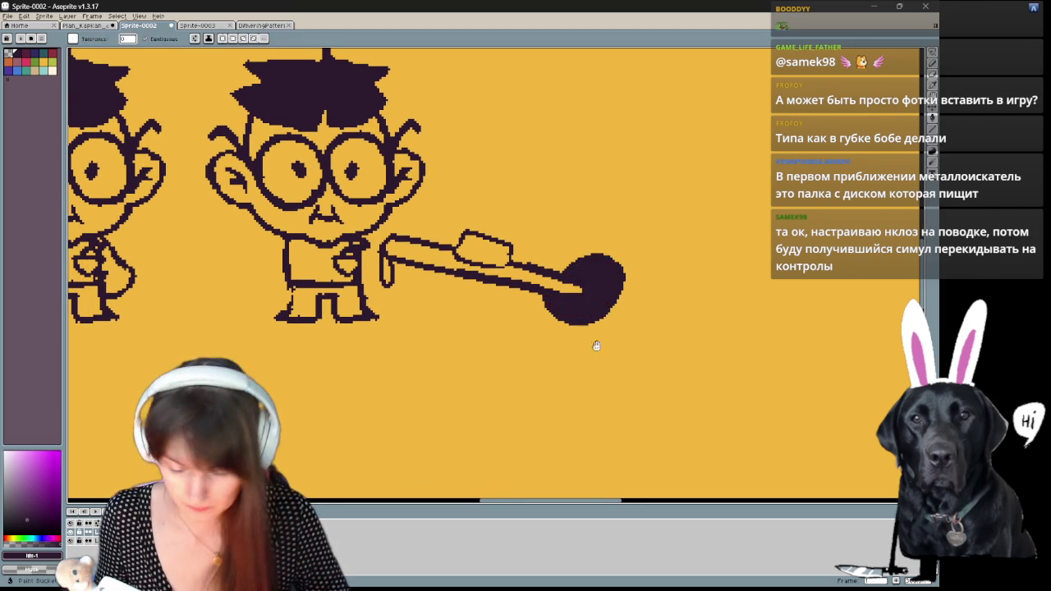
# - Pan the canvas around to recentre both boys
pyautogui.moveTo(543, 250); pyautogui.dragTo(579, 288)
pyautogui.press('b')
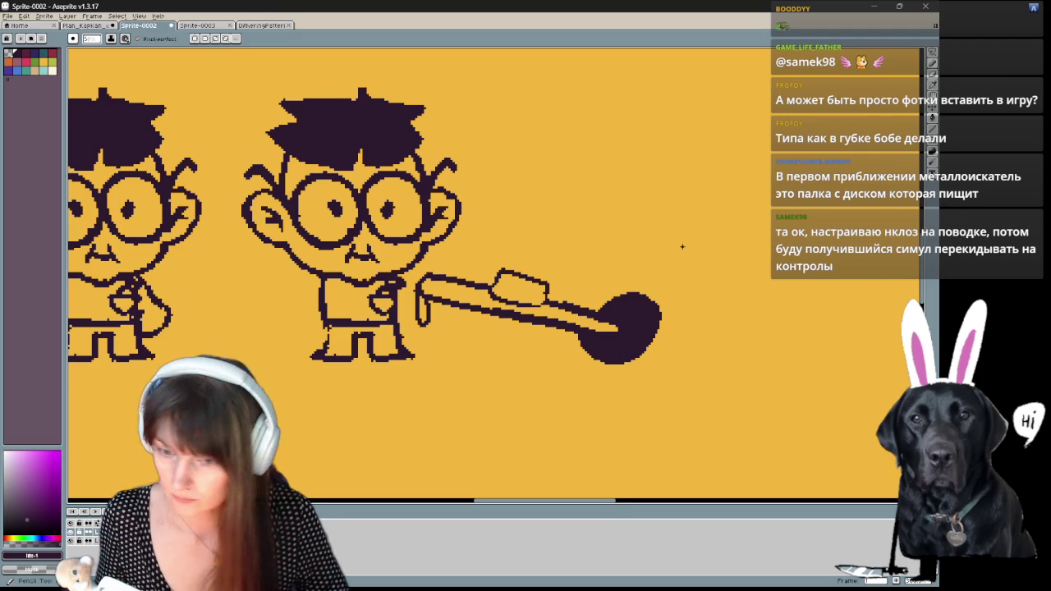
pyautogui.moveTo(649, 258); pyautogui.dragTo(643, 333)
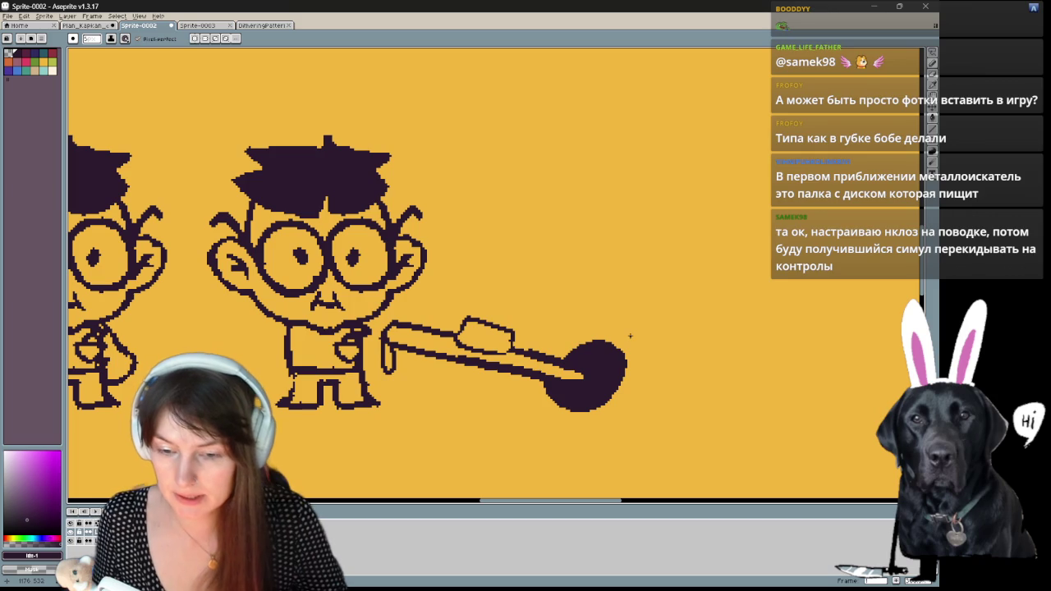
pyautogui.moveTo(630, 334)
pyautogui.mouseDown()
pyautogui.moveTo(842, 243)
pyautogui.moveTo(767, 236)
pyautogui.mouseUp()
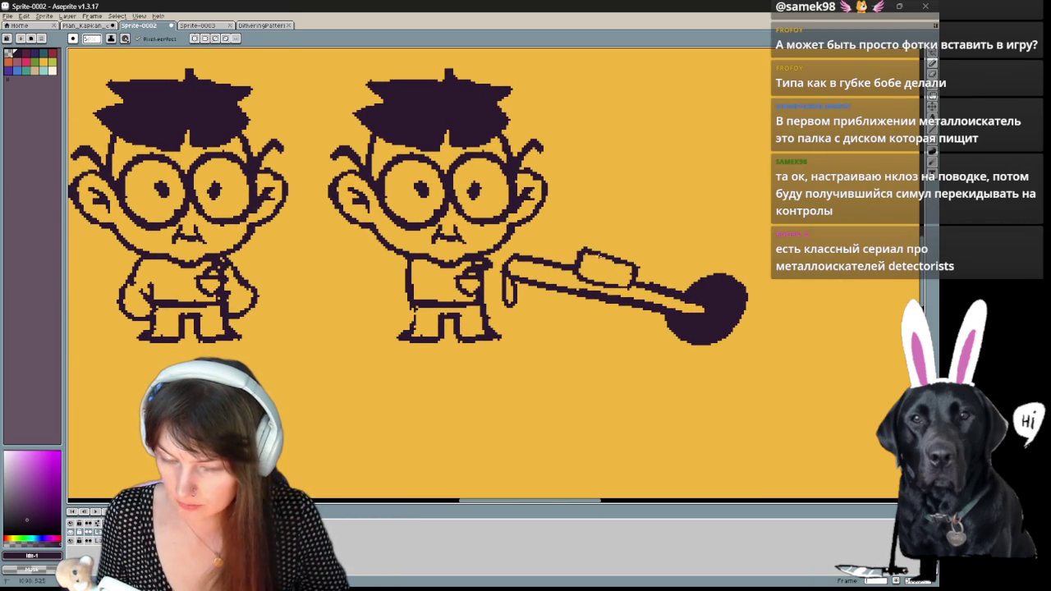
pyautogui.moveTo(685, 253)
pyautogui.mouseDown()
pyautogui.moveTo(658, 283)
pyautogui.moveTo(561, 287)
pyautogui.moveTo(600, 284)
pyautogui.mouseUp()
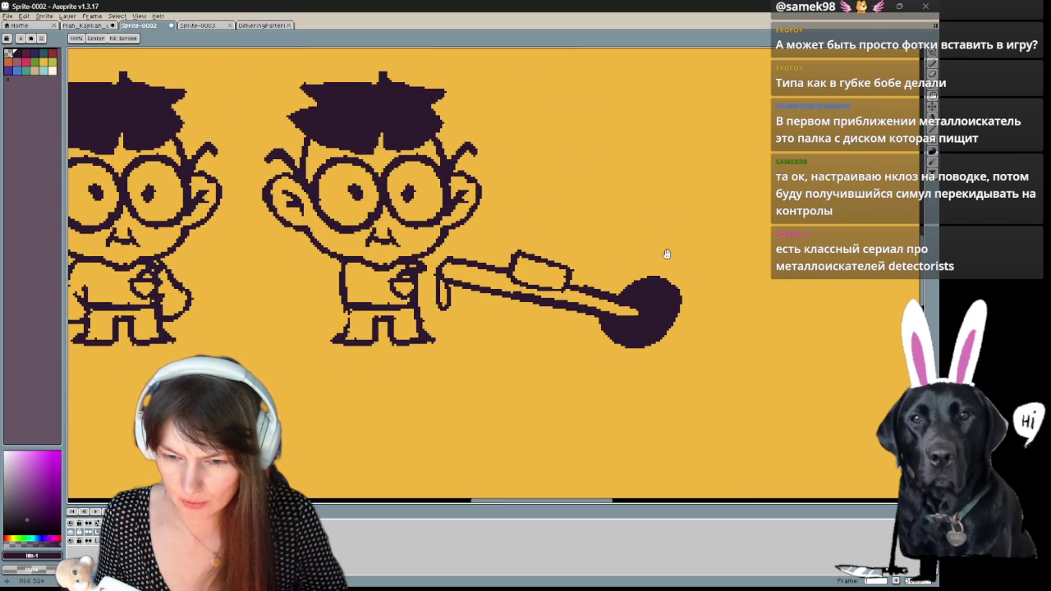
pyautogui.moveTo(667, 253); pyautogui.dragTo(663, 251)
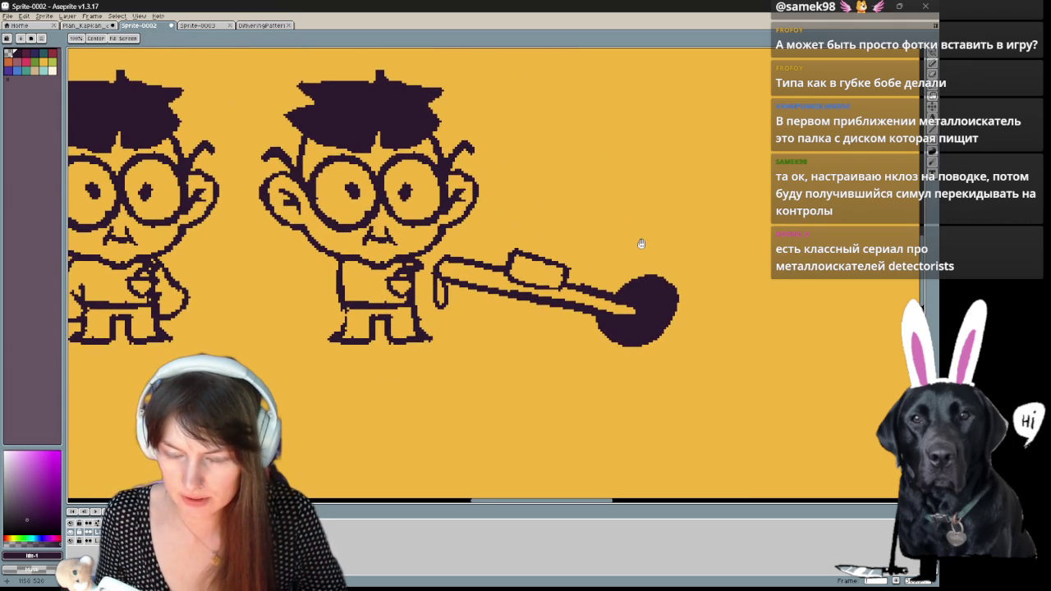
pyautogui.press('b')
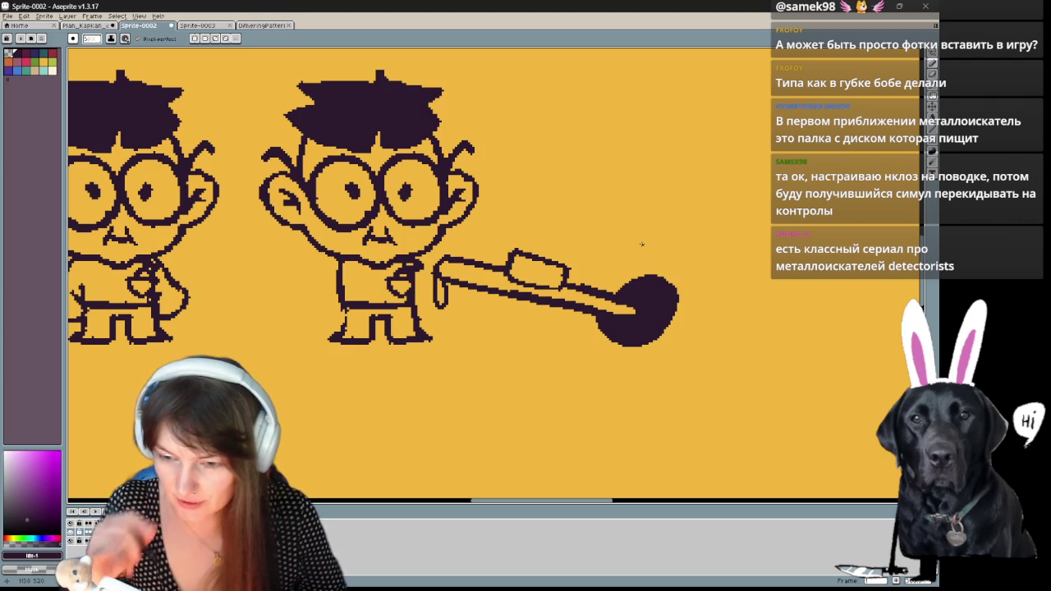
# - Draw a thin light highlight curving through the dark detector disk
pyautogui.scroll(-1, 637, 239)
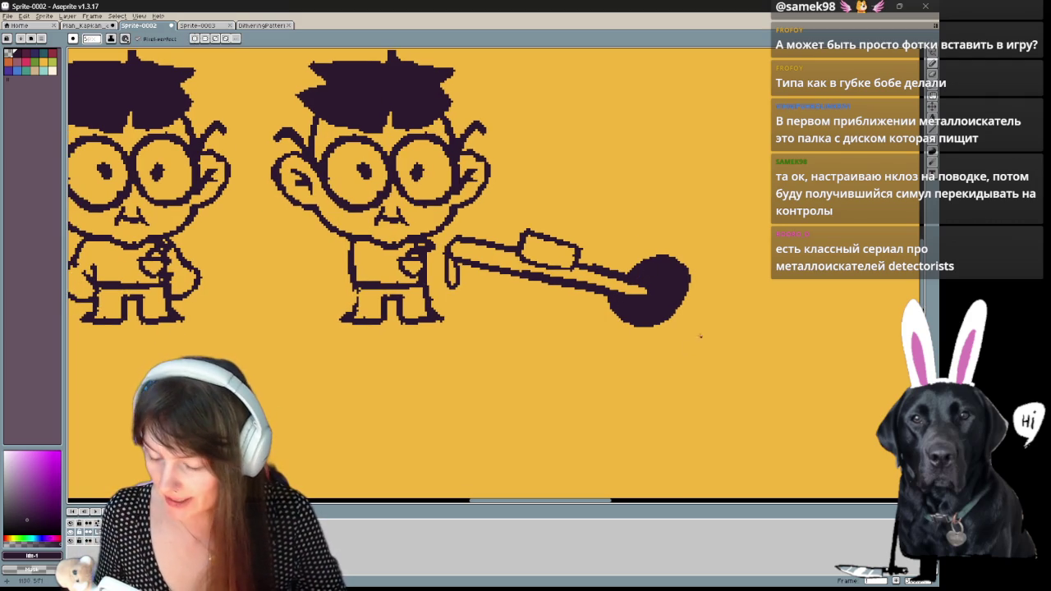
pyautogui.press('b')
pyautogui.moveTo(589, 279); pyautogui.dragTo(649, 300)
pyautogui.press('b')
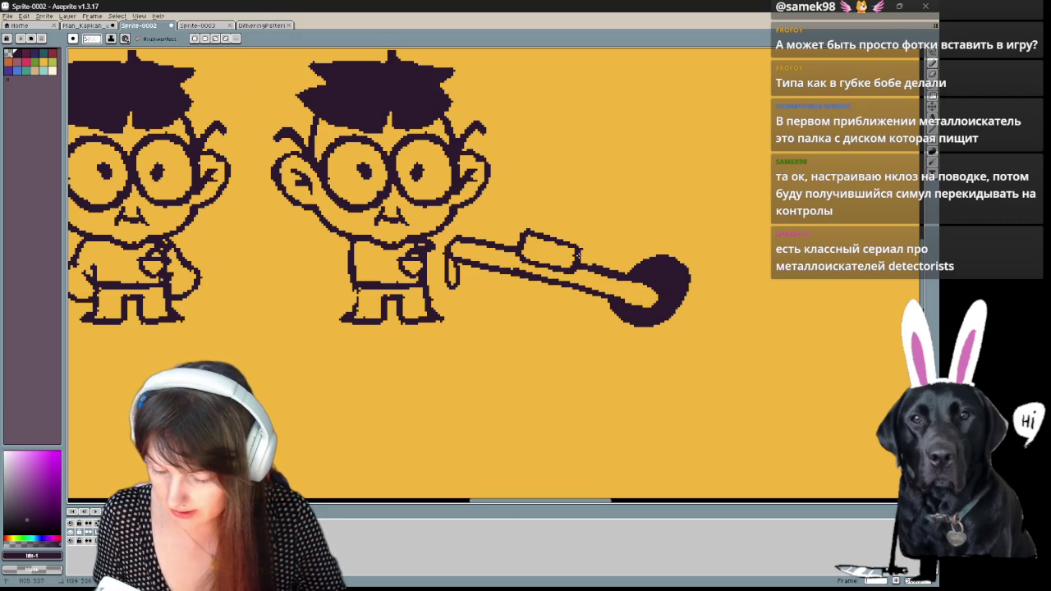
pyautogui.scroll(-1, 588, 252)
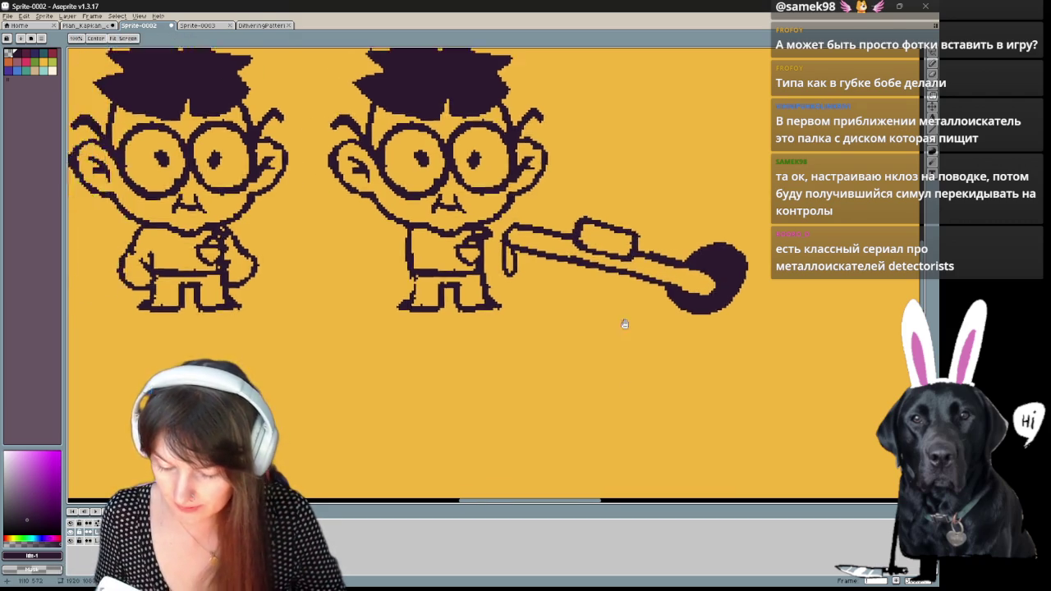
pyautogui.scroll(1, 542, 344)
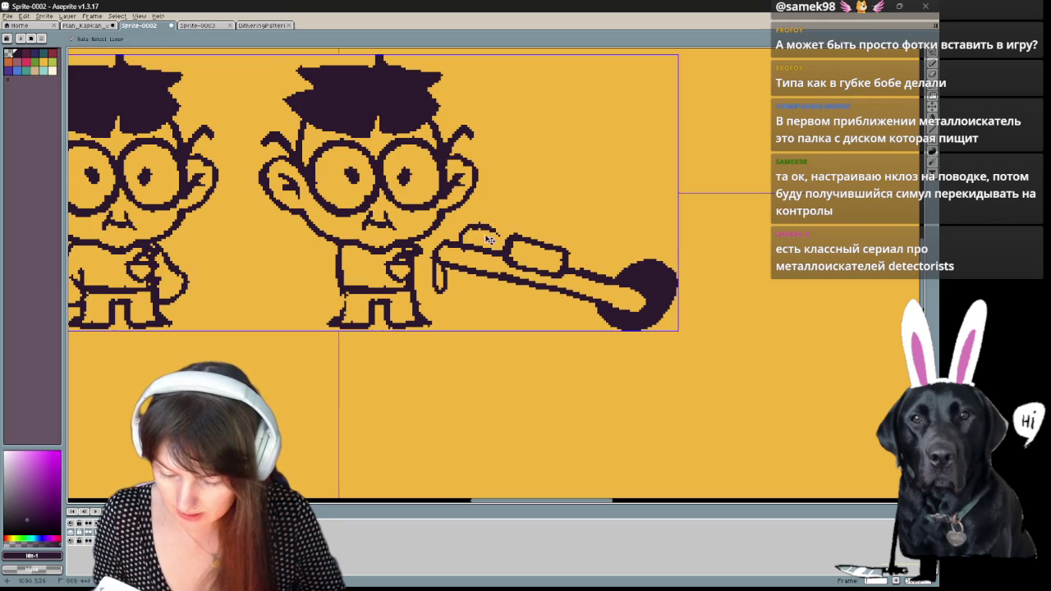
# - Erase the shaft start near the hand and redraw the fingers gripping the detector handle
pyautogui.press('e')
pyautogui.moveTo(437, 280)
pyautogui.mouseDown()
pyautogui.moveTo(448, 257)
pyautogui.moveTo(476, 280)
pyautogui.mouseUp()
pyautogui.press('b')
pyautogui.hotkey('ctrl', 'z')
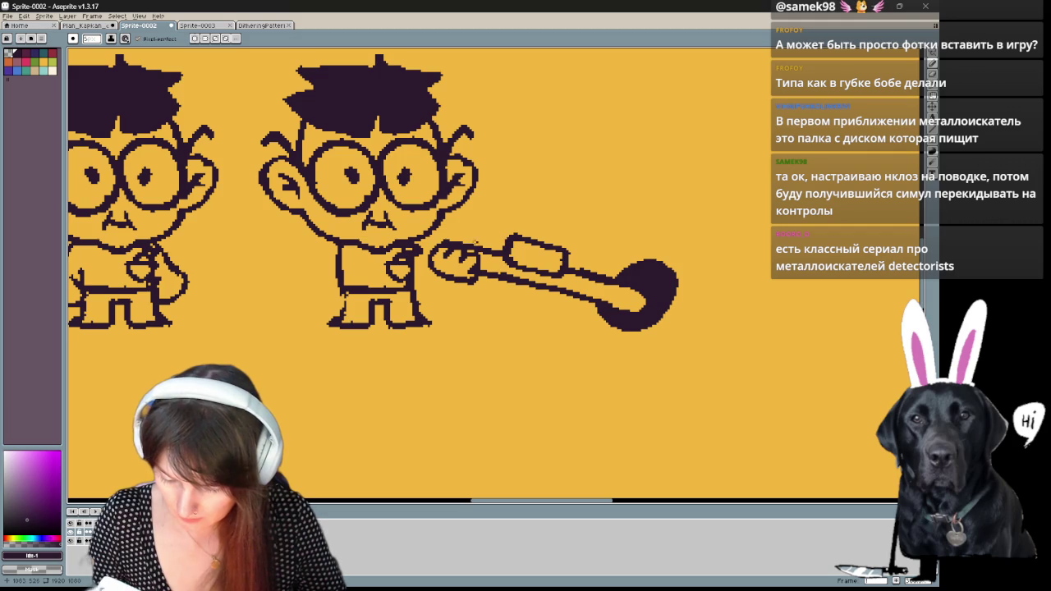
pyautogui.hotkey('ctrl', 'z')
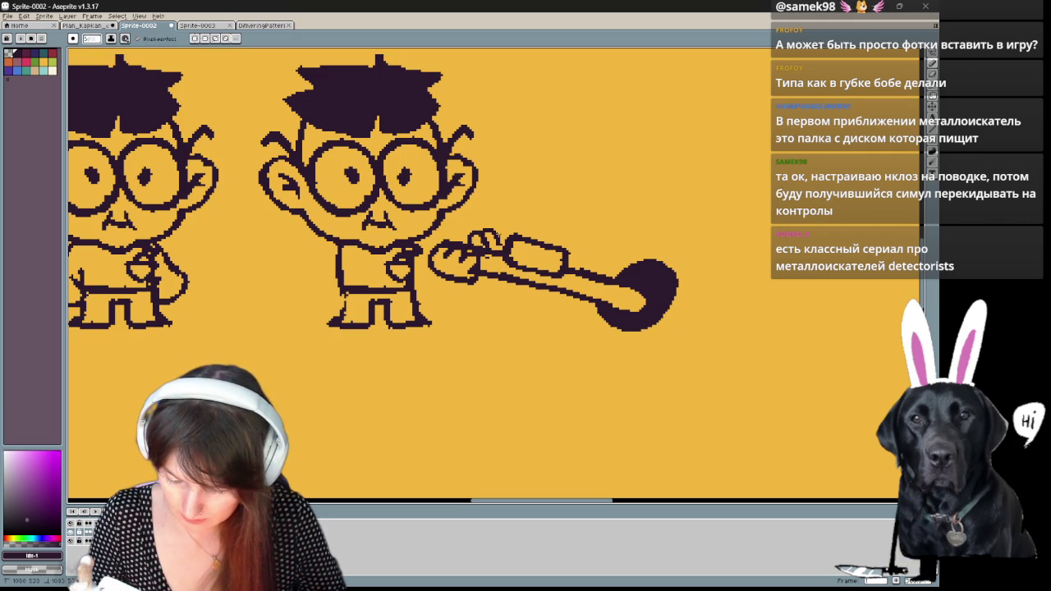
pyautogui.moveTo(485, 246); pyautogui.dragTo(502, 251)
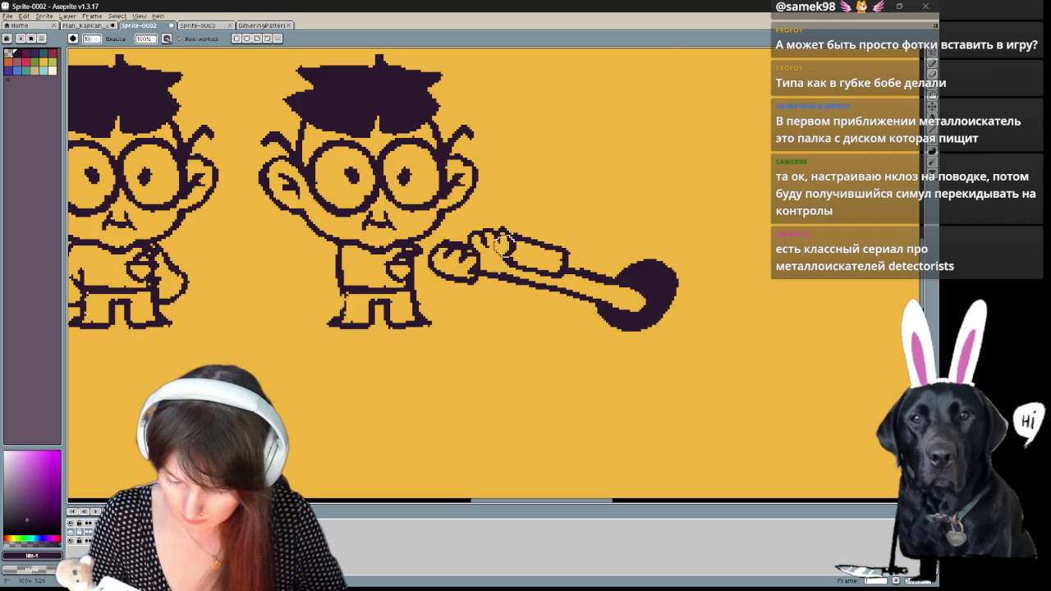
pyautogui.moveTo(521, 194); pyautogui.dragTo(863, 300)
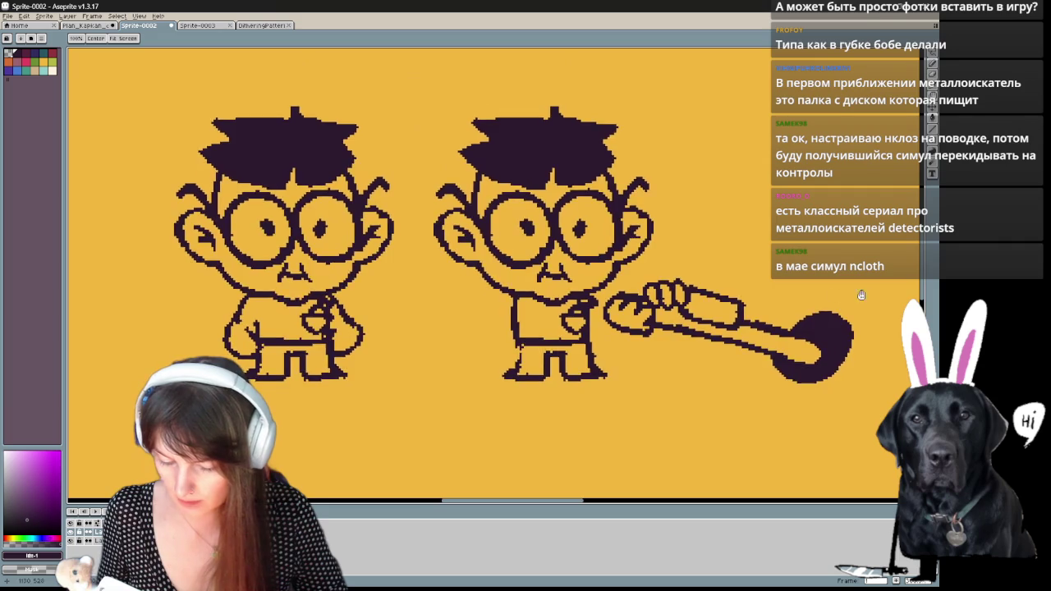
pyautogui.moveTo(863, 300); pyautogui.dragTo(740, 263)
# - Copy the detector with the lasso and place it at the first boy's hand, shifting him left
pyautogui.press('q')
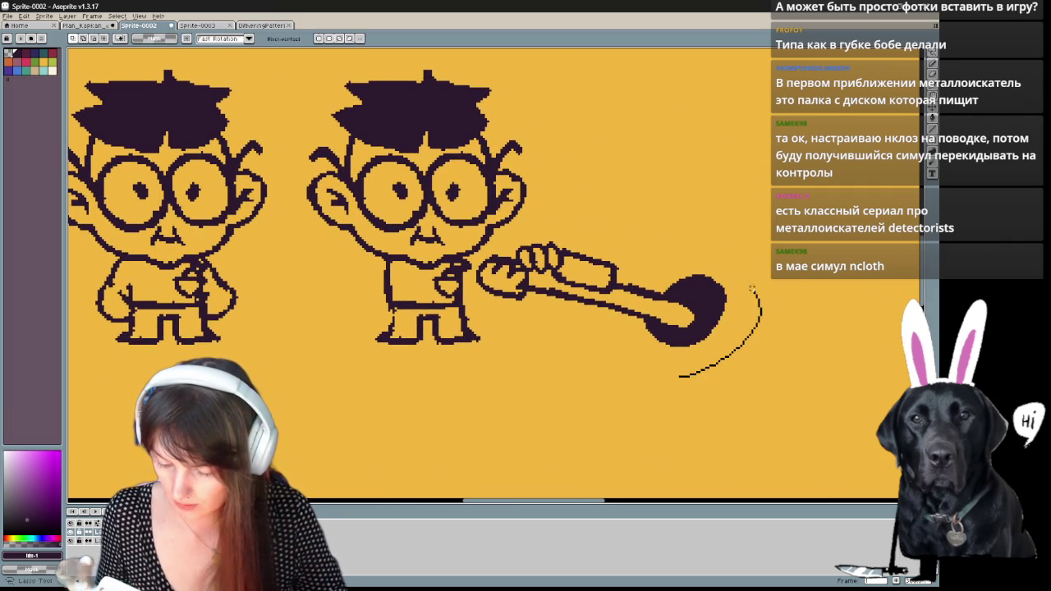
pyautogui.moveTo(678, 370); pyautogui.dragTo(573, 240)
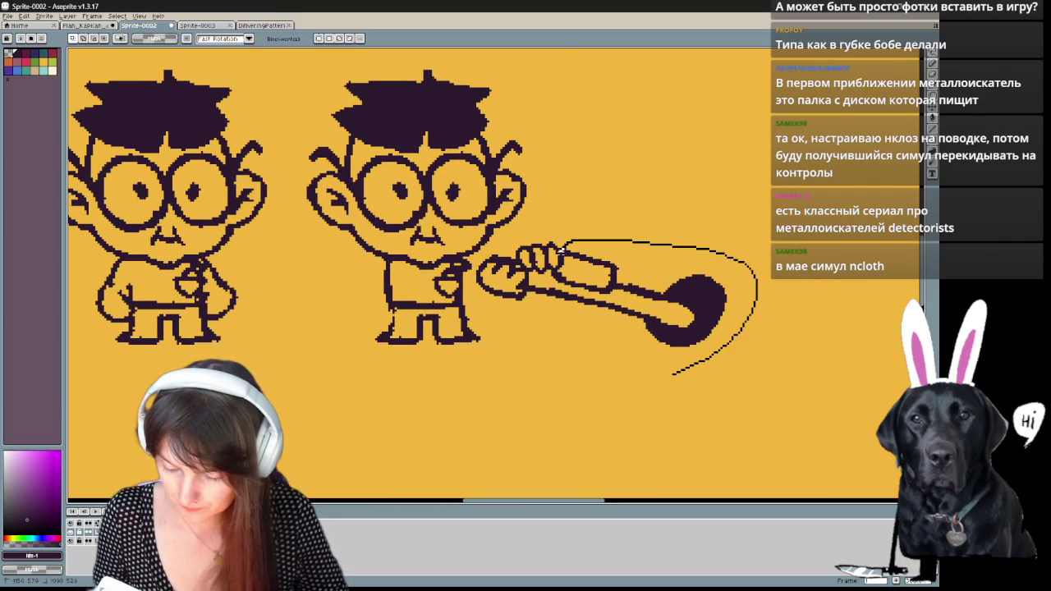
pyautogui.moveTo(513, 263); pyautogui.dragTo(519, 283)
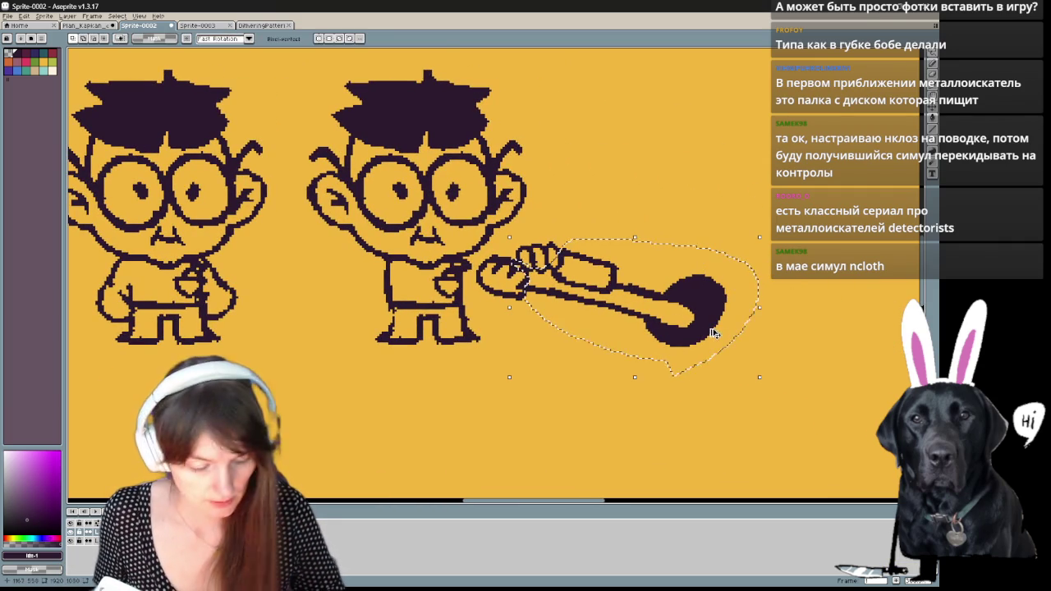
pyautogui.moveTo(673, 322)
pyautogui.mouseDown()
pyautogui.moveTo(554, 412)
pyautogui.moveTo(385, 423)
pyautogui.mouseUp()
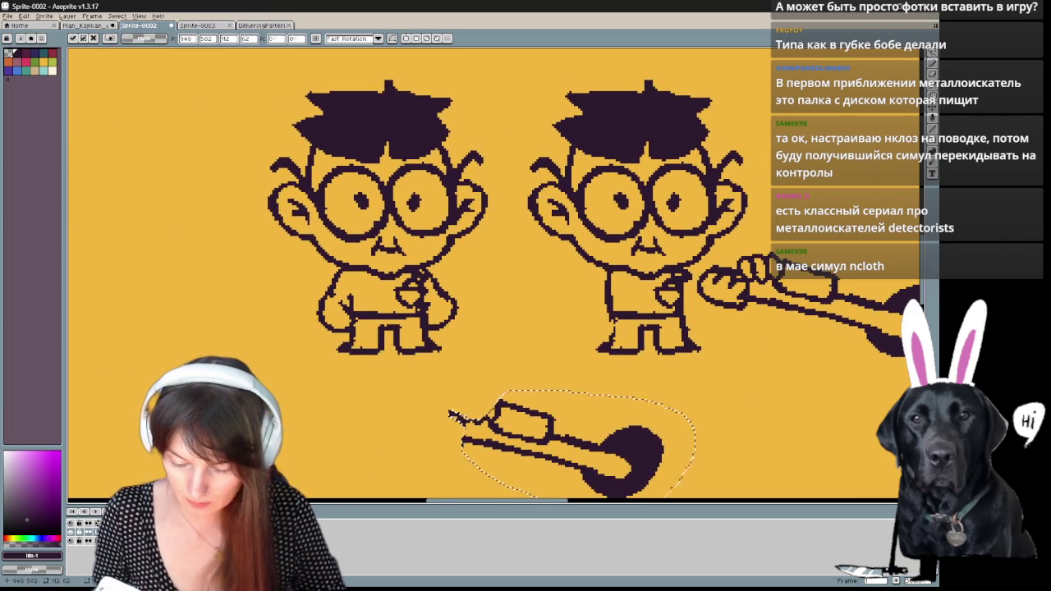
pyautogui.moveTo(386, 59); pyautogui.dragTo(345, 58)
pyautogui.moveTo(439, 179); pyautogui.dragTo(205, 180)
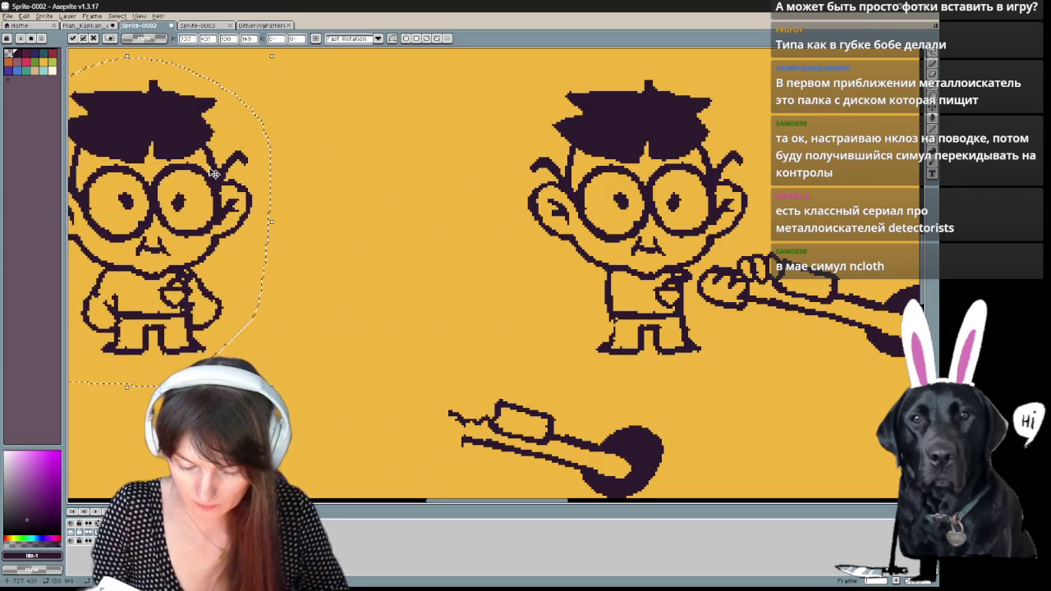
pyautogui.moveTo(714, 469)
pyautogui.mouseDown()
pyautogui.moveTo(780, 362)
pyautogui.moveTo(710, 469)
pyautogui.mouseUp()
pyautogui.moveTo(653, 364); pyautogui.dragTo(435, 228)
pyautogui.hotkey('ctrl', 'd')
# - Extend the copied detector's handle into the first boy's hand and erase stray pixels
pyautogui.press('b')
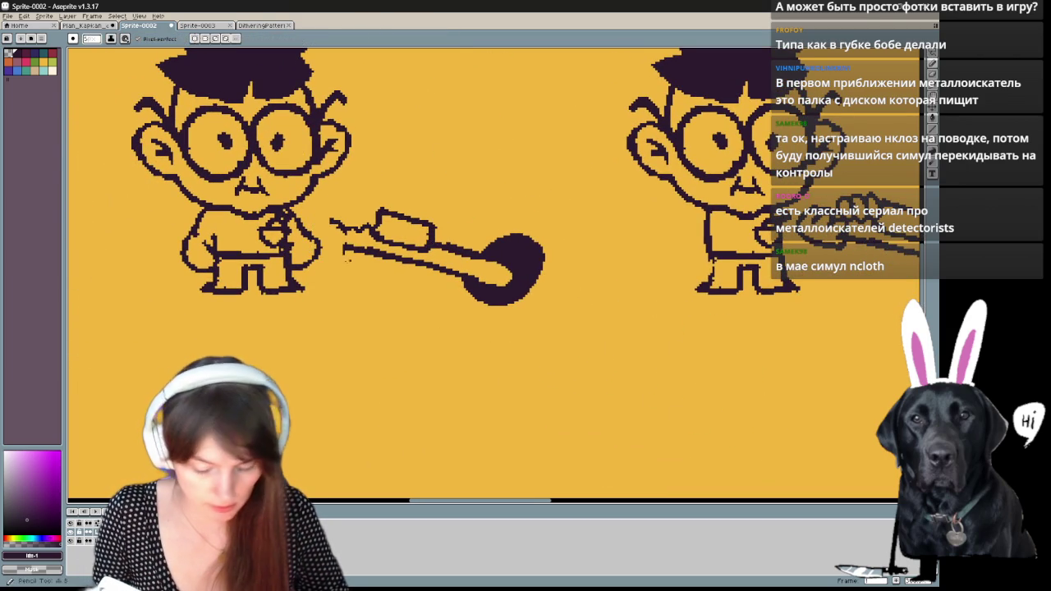
pyautogui.moveTo(335, 223); pyautogui.dragTo(354, 221)
pyautogui.press('e')
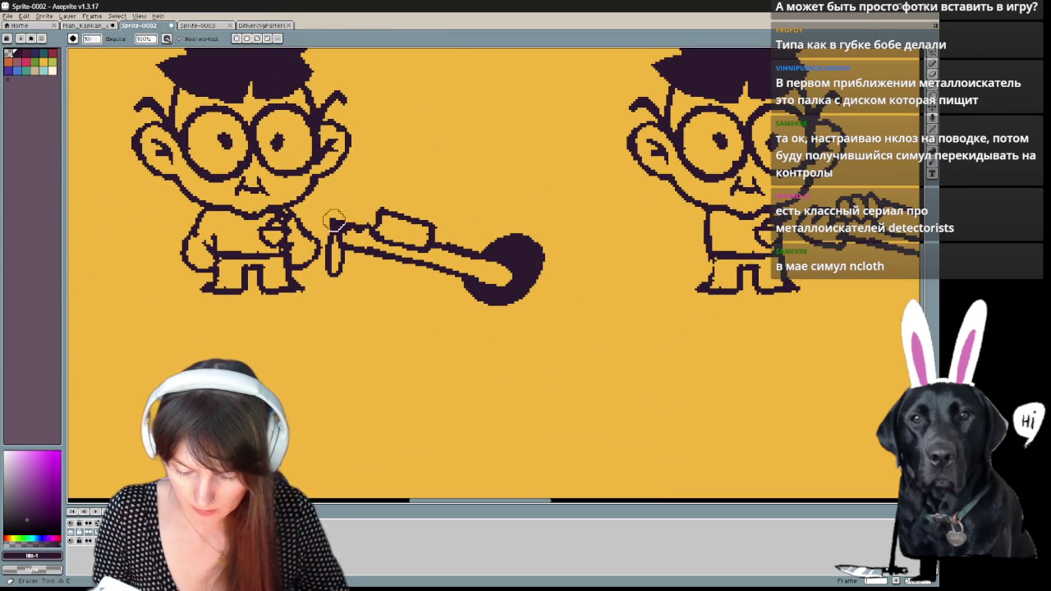
pyautogui.press('b')
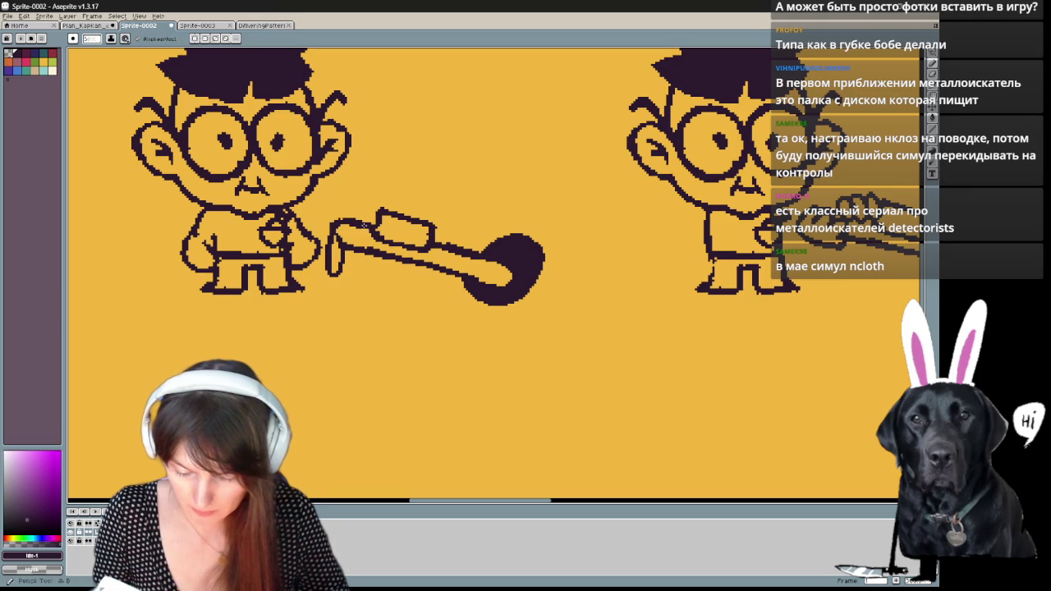
pyautogui.scroll(-2, 558, 293)
pyautogui.press('v')
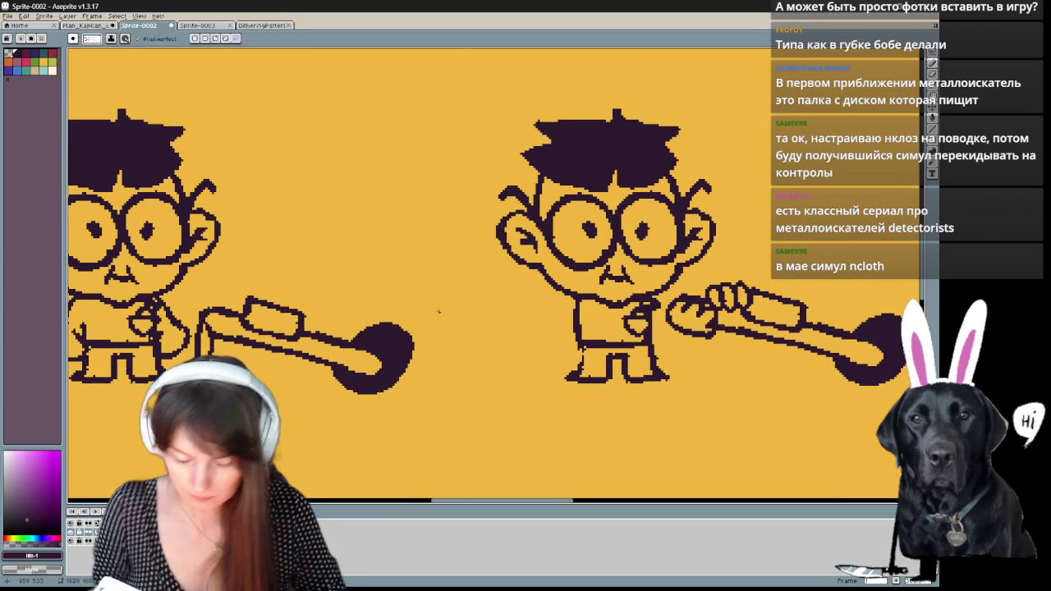
pyautogui.scroll(-3, 441, 317)
pyautogui.hotkey('ctrl', 'd')
# - Pan and zoom to frame both boys and check the artwork bounds
pyautogui.press('h')
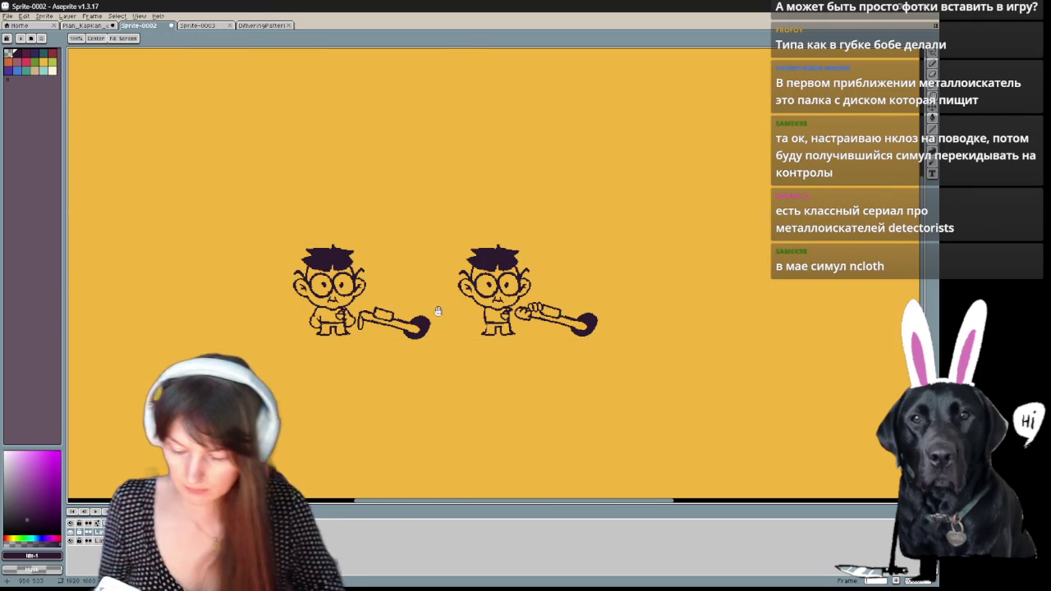
pyautogui.moveTo(680, 401); pyautogui.dragTo(743, 363)
pyautogui.press('b')
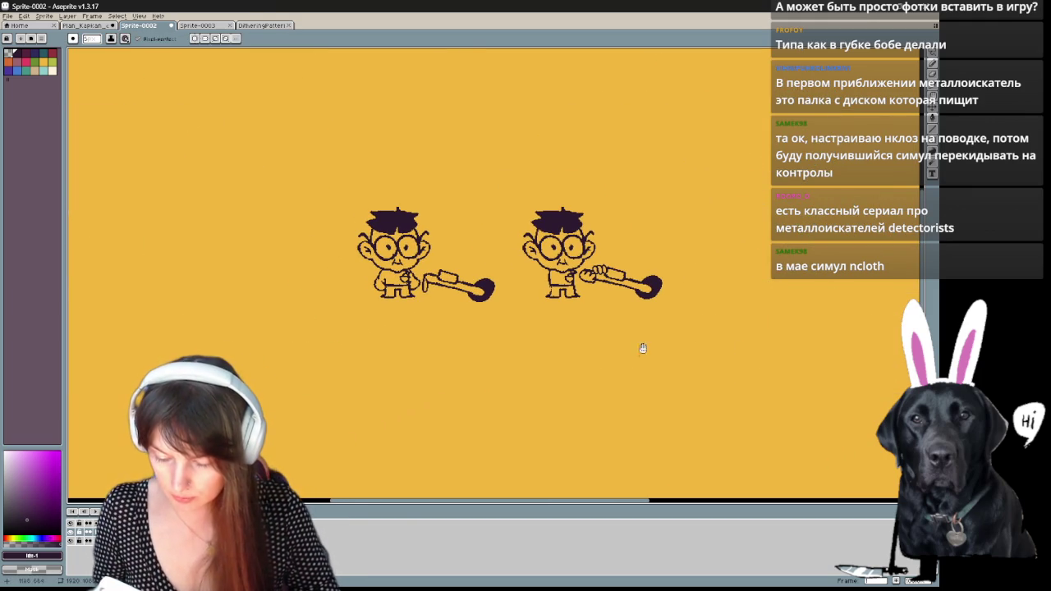
pyautogui.moveTo(643, 348); pyautogui.dragTo(574, 344)
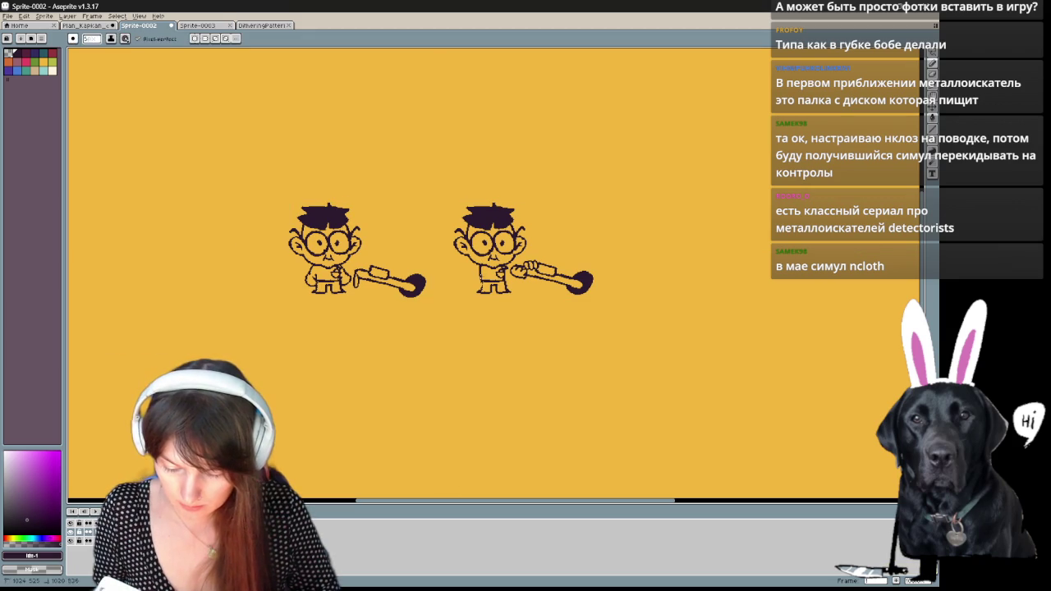
pyautogui.moveTo(703, 252)
pyautogui.mouseDown()
pyautogui.moveTo(664, 244)
pyautogui.moveTo(656, 230)
pyautogui.mouseUp()
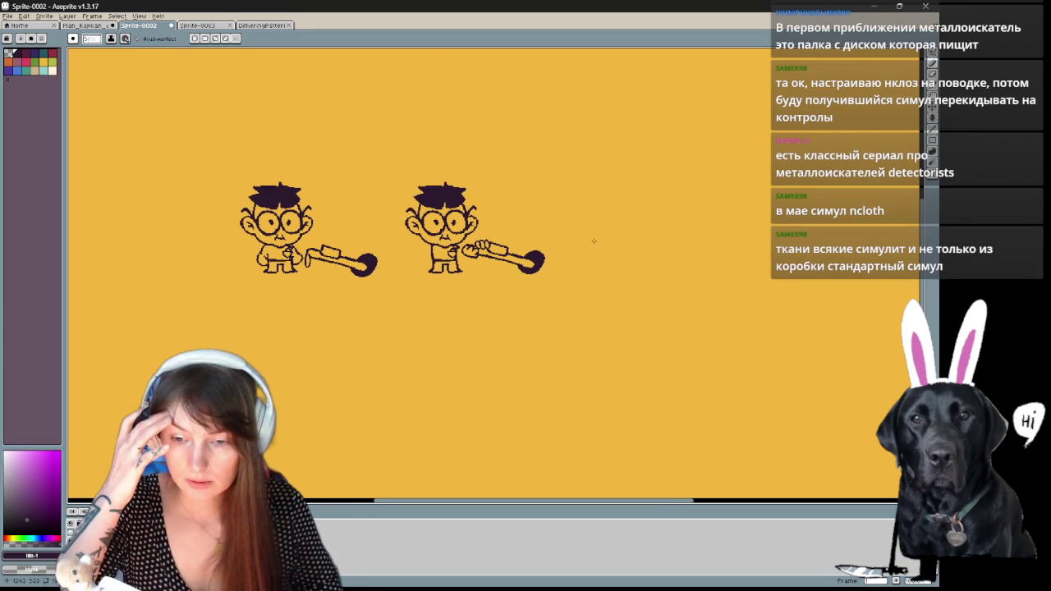
pyautogui.moveTo(582, 361); pyautogui.dragTo(638, 375)
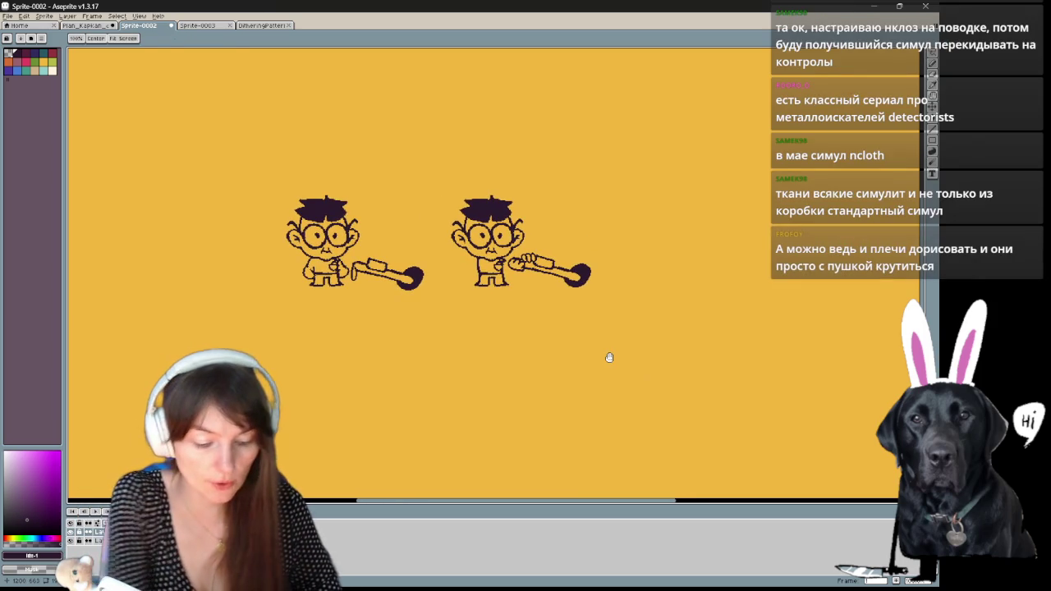
pyautogui.press('v')
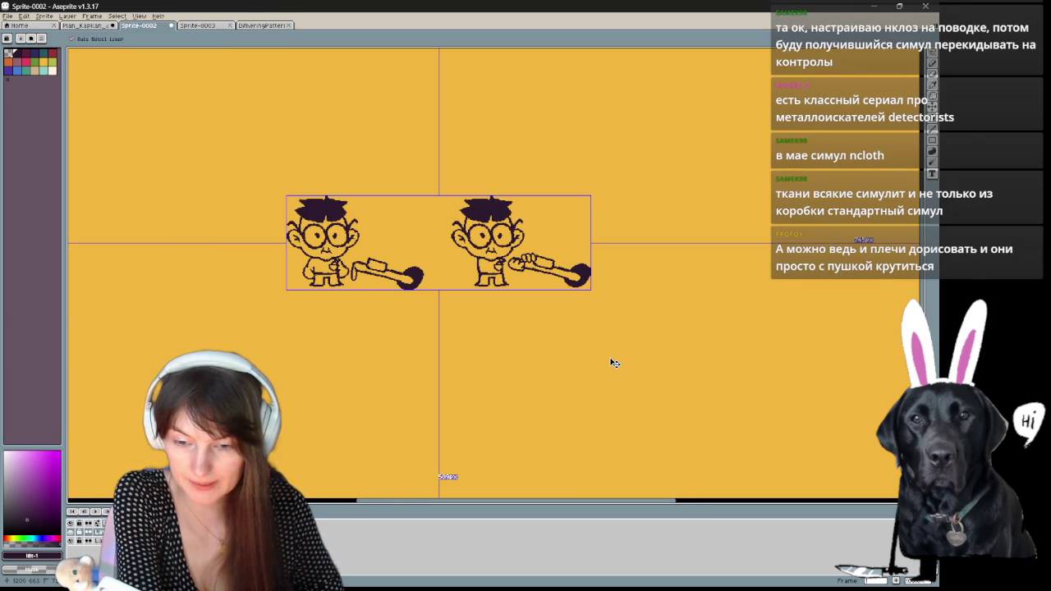
pyautogui.scroll(3, 610, 362)
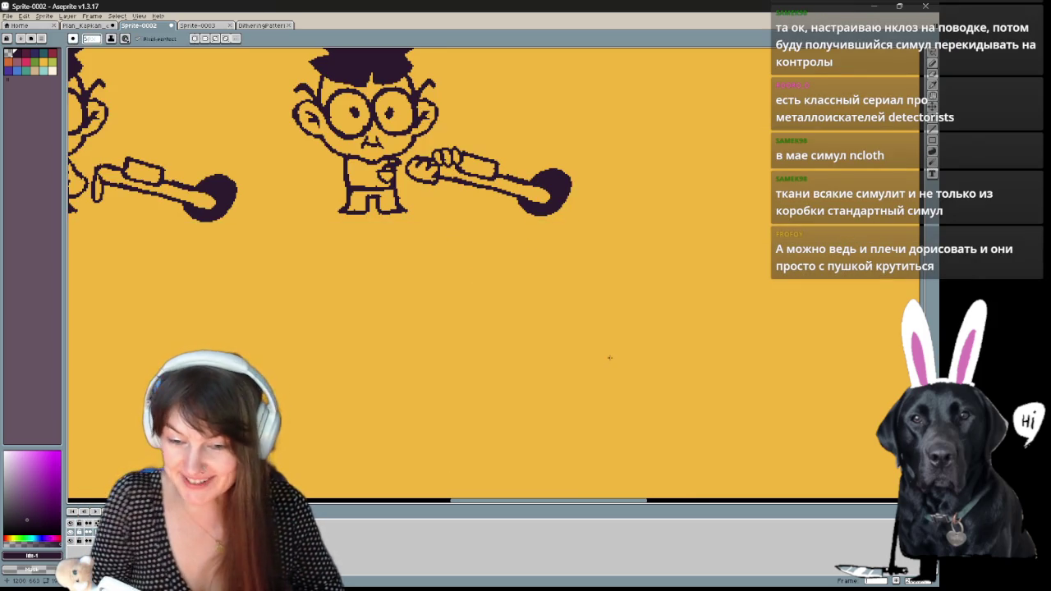
pyautogui.scroll(-1, 711, 345)
pyautogui.moveTo(701, 308); pyautogui.dragTo(680, 344)
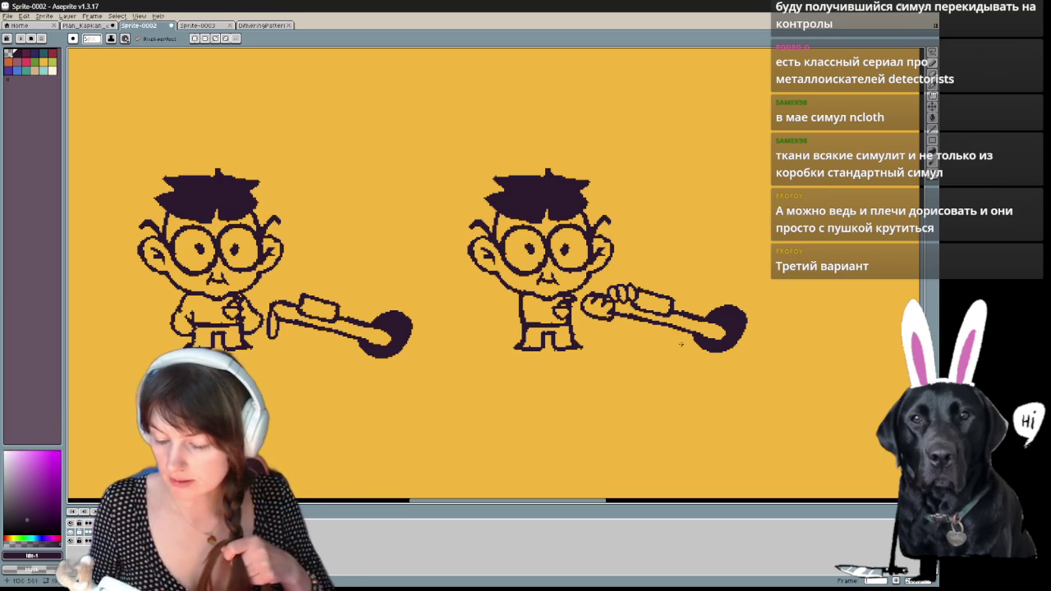
# - Sketch a trial oval around the second boy, then remove it
pyautogui.moveTo(645, 259)
pyautogui.mouseDown()
pyautogui.moveTo(626, 355)
pyautogui.moveTo(644, 265)
pyautogui.mouseUp()
pyautogui.hotkey('ctrl', 'd')
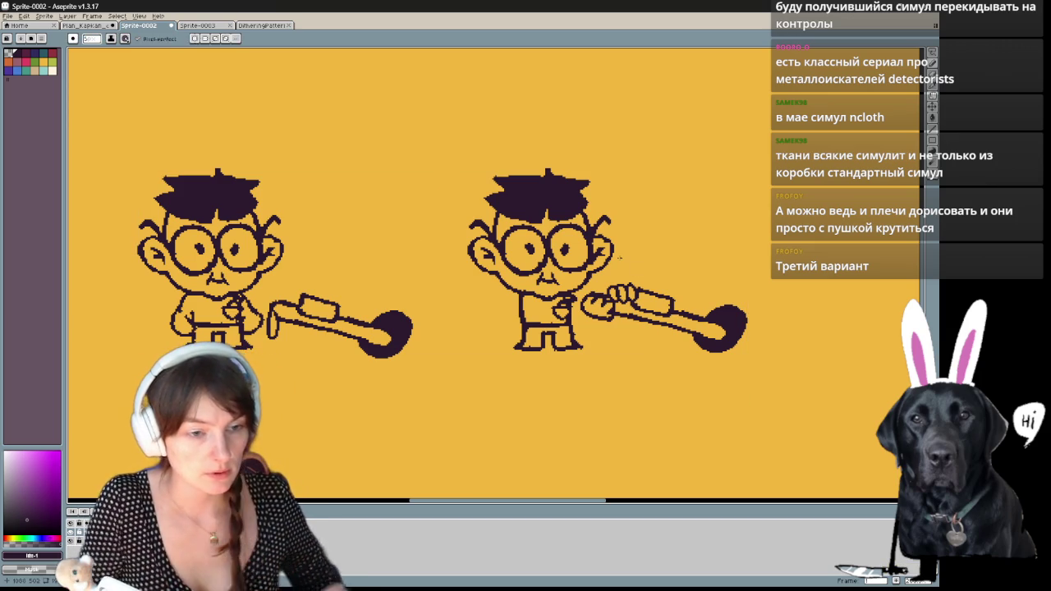
pyautogui.press('q')
pyautogui.moveTo(715, 381)
pyautogui.mouseDown()
pyautogui.moveTo(614, 355)
pyautogui.moveTo(509, 251)
pyautogui.mouseUp()
# - Lasso the second boy's detector and shift it slightly to the right
pyautogui.moveTo(492, 302); pyautogui.dragTo(497, 312)
pyautogui.moveTo(580, 274); pyautogui.dragTo(629, 272)
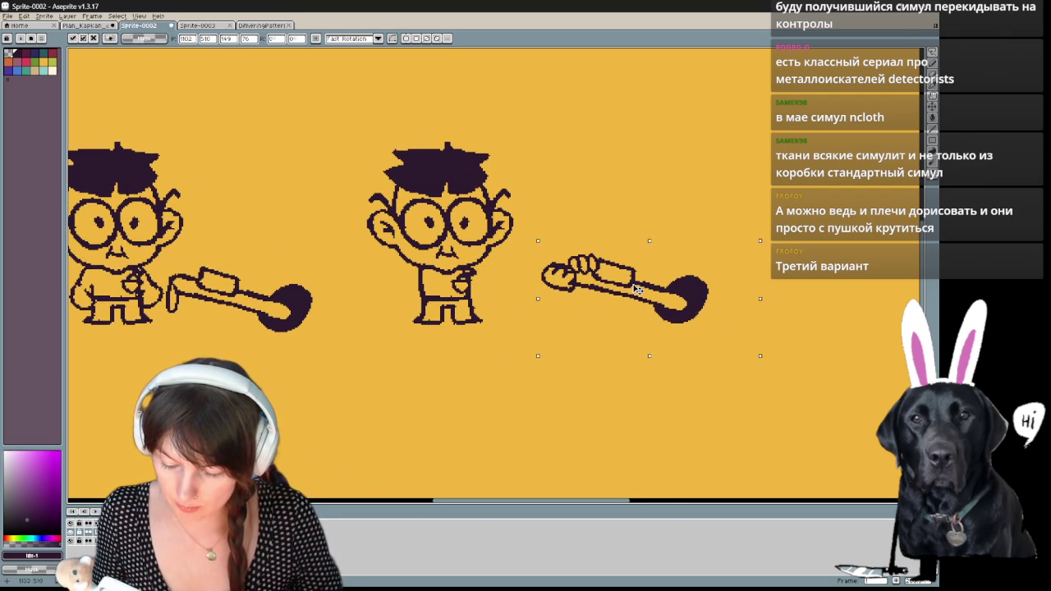
pyautogui.press('Return')
pyautogui.hscroll(-2, 747, 331)
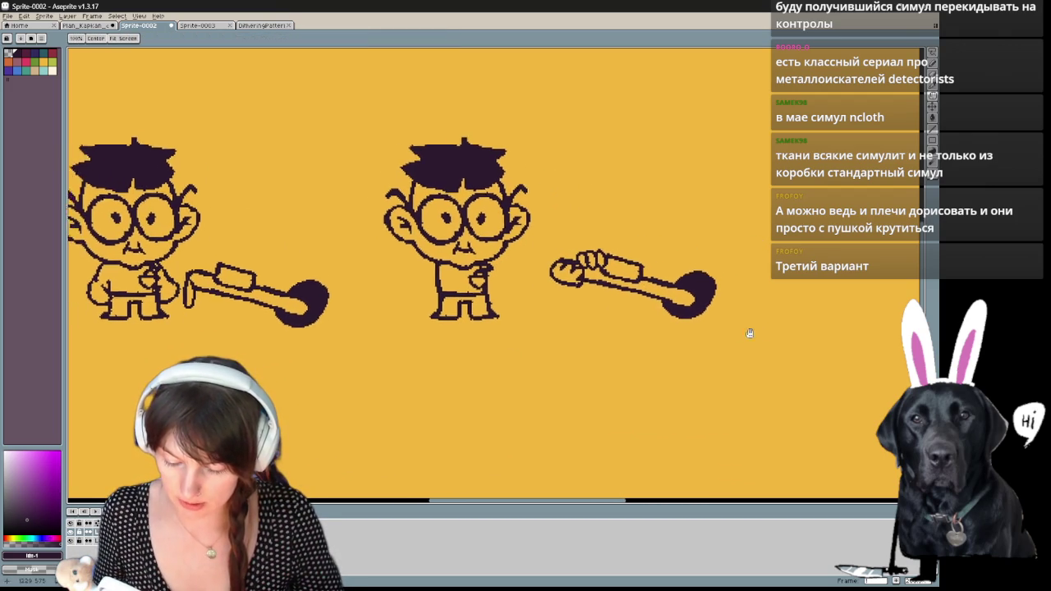
# - Draw an arc from the second boy's hand over his head, discarding a full-circle attempt
pyautogui.press('b')
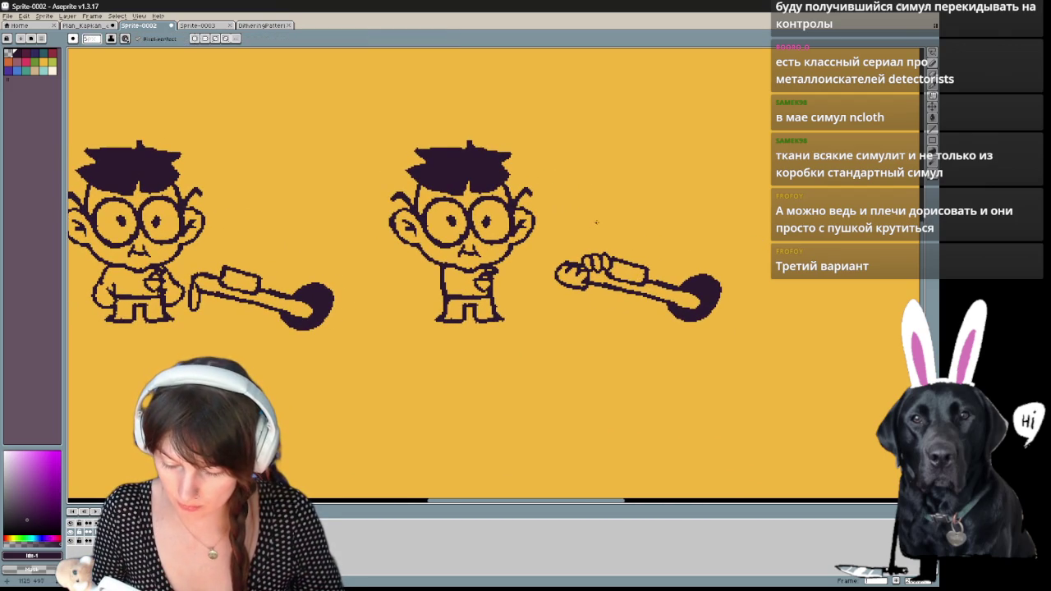
pyautogui.moveTo(494, 125)
pyautogui.mouseDown()
pyautogui.moveTo(597, 223)
pyautogui.moveTo(546, 148)
pyautogui.moveTo(583, 291)
pyautogui.mouseUp()
pyautogui.hotkey('ctrl', 'z')
pyautogui.hotkey('ctrl', 'z')
pyautogui.moveTo(597, 238)
pyautogui.mouseDown()
pyautogui.moveTo(364, 307)
pyautogui.moveTo(580, 329)
pyautogui.mouseUp()
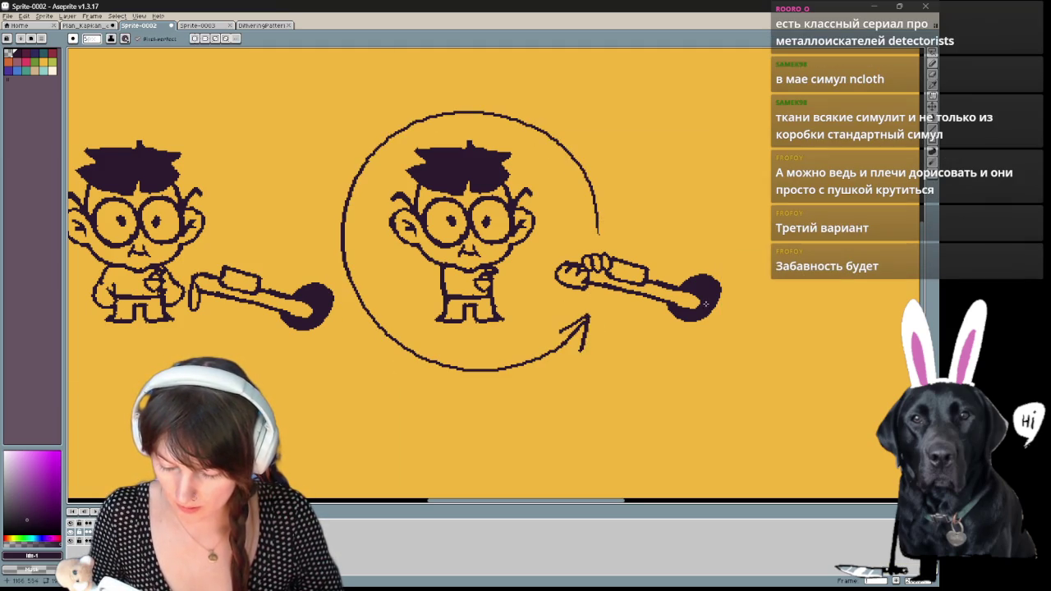
pyautogui.scroll(-1, 739, 312)
pyautogui.hotkey('ctrl', 'a')
pyautogui.scroll(-3, 798, 322)
pyautogui.scroll(4, 798, 322)
pyautogui.scroll(-1, 621, 348)
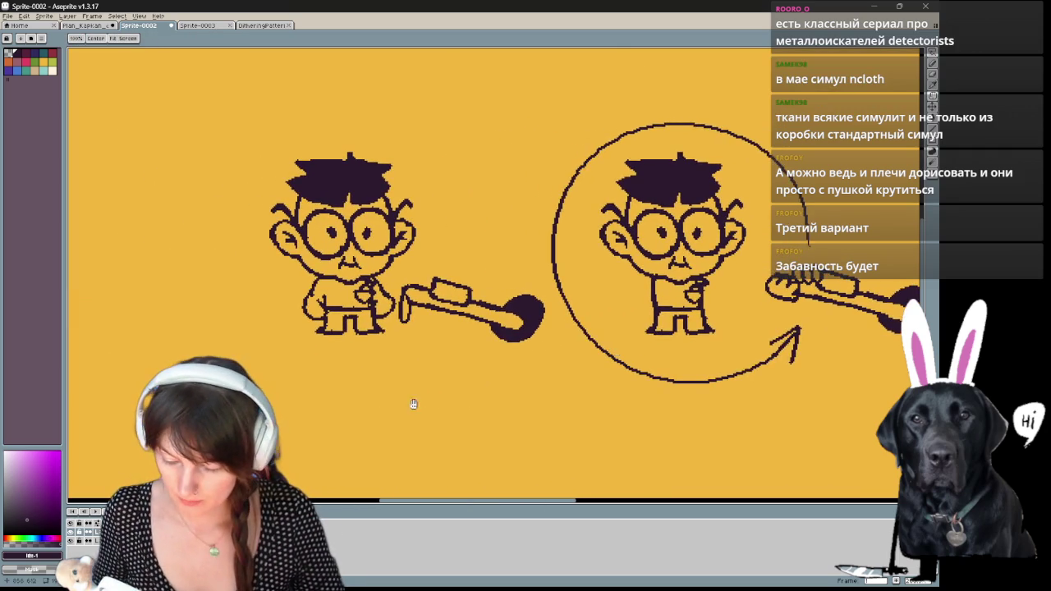
pyautogui.moveTo(413, 404); pyautogui.dragTo(316, 422)
pyautogui.press('b')
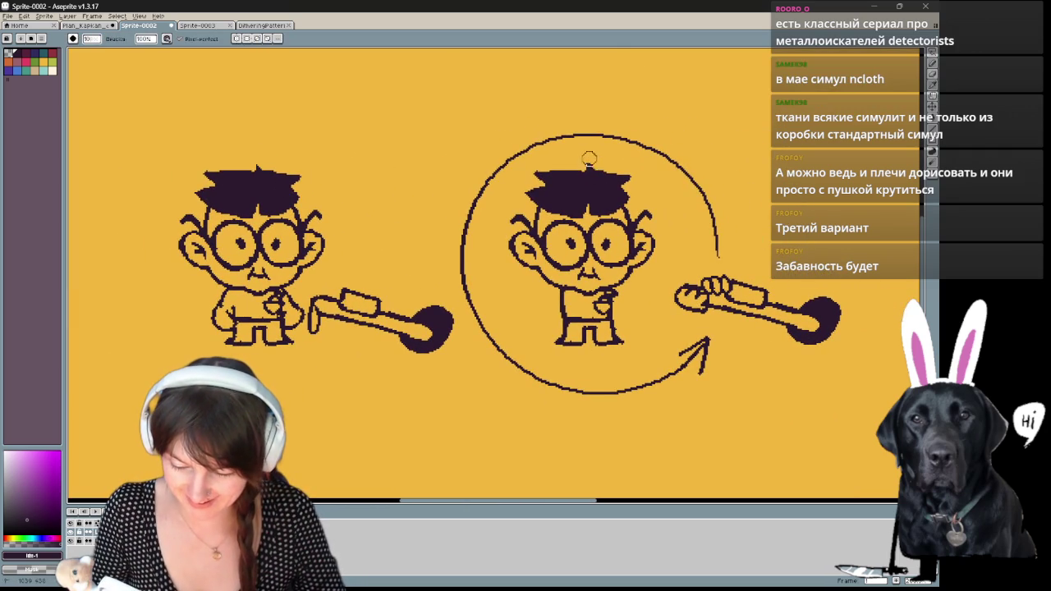
pyautogui.press('h')
pyautogui.moveTo(306, 356)
pyautogui.mouseDown()
pyautogui.moveTo(336, 364)
pyautogui.moveTo(314, 387)
pyautogui.mouseUp()
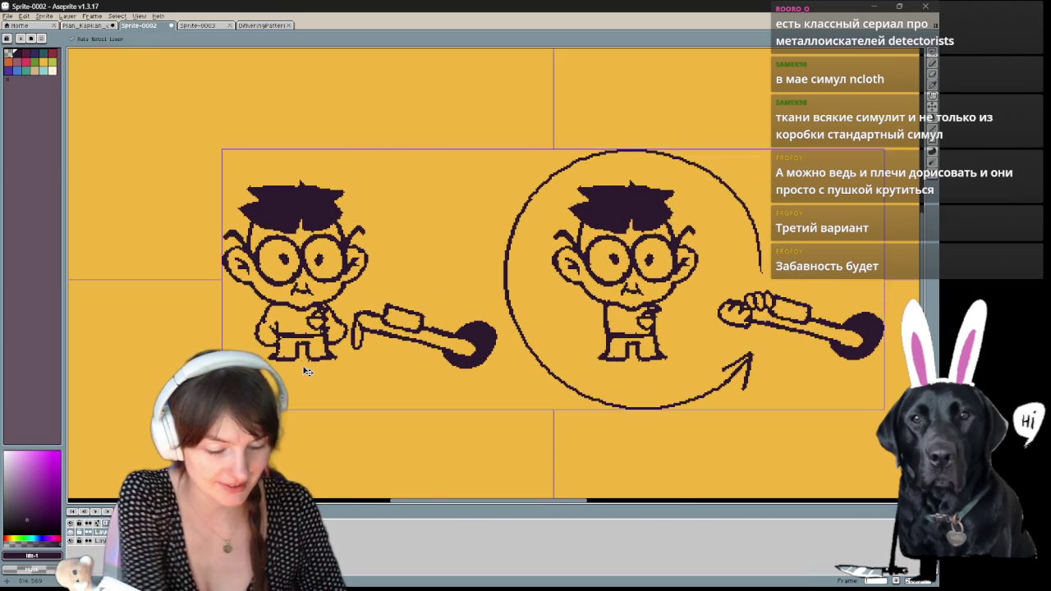
pyautogui.scroll(-2, 300, 369)
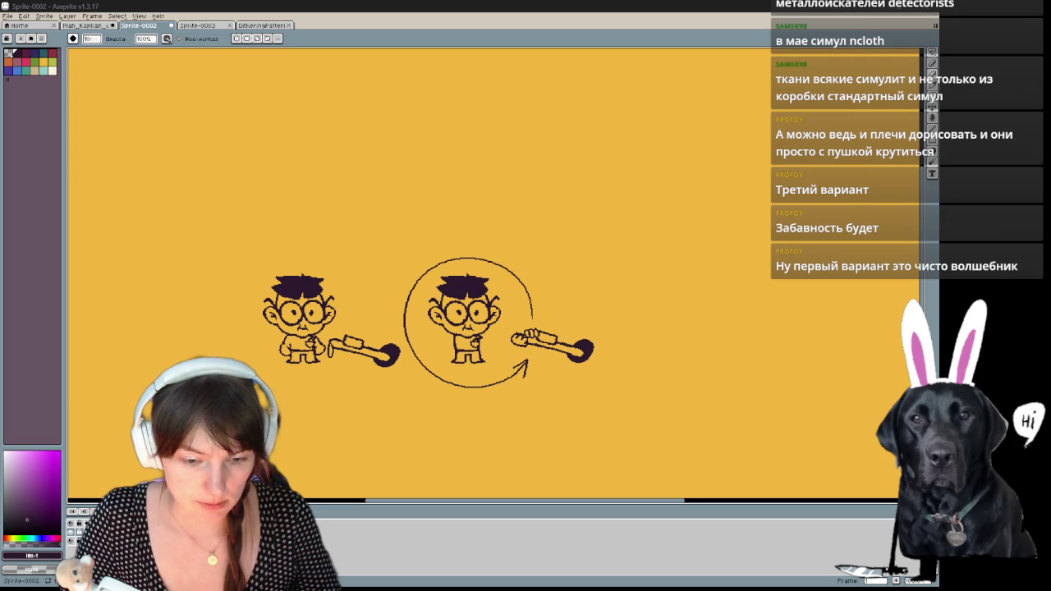
# - Pin the PureRef game reference board always on top and move it higher
pyautogui.hotkey('alt', 'Tab')
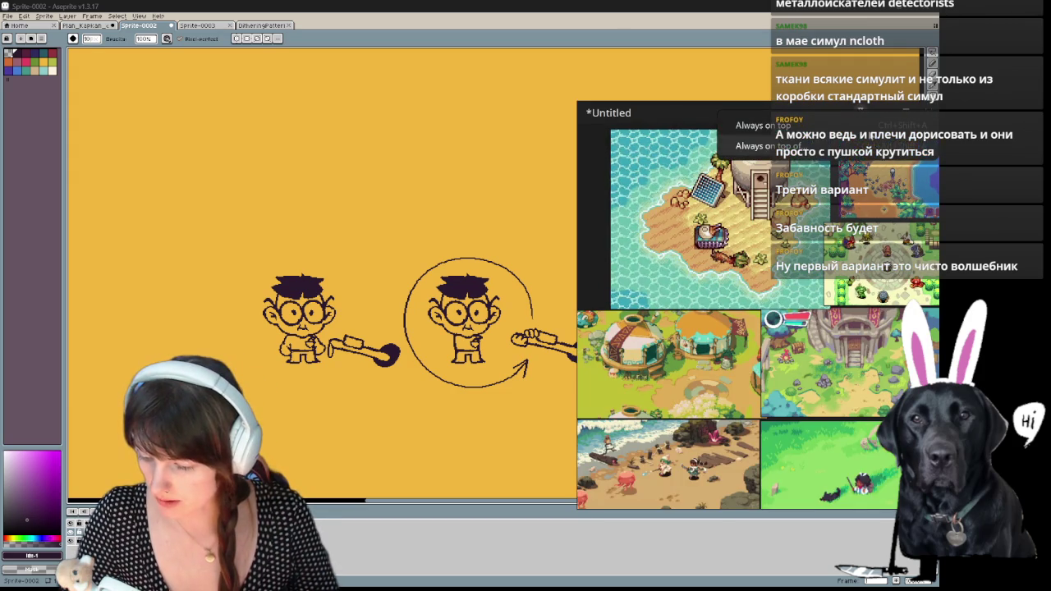
pyautogui.click(859, 113)
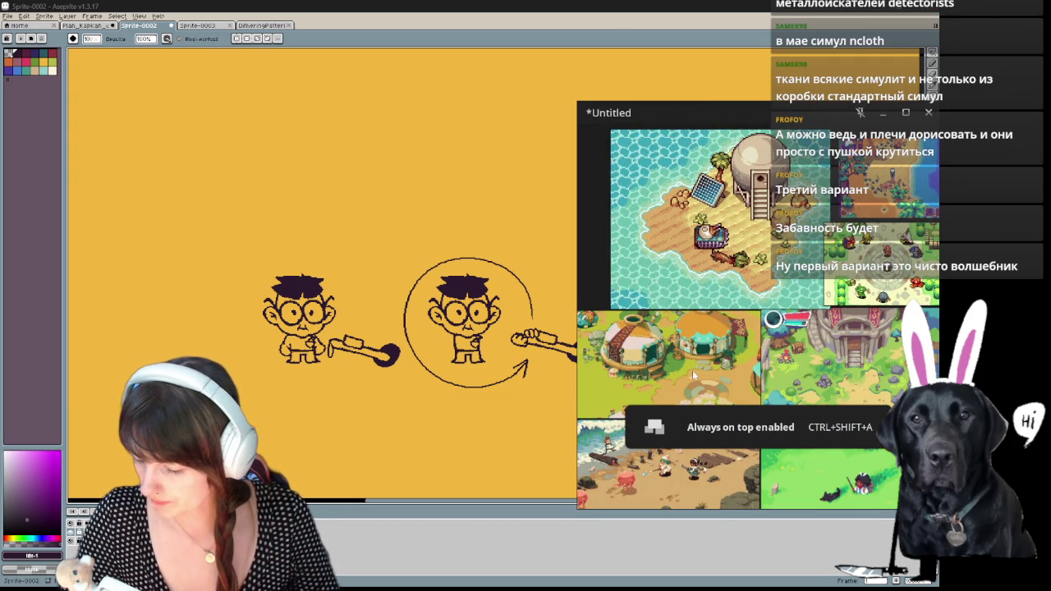
pyautogui.moveTo(656, 113); pyautogui.dragTo(649, 52)
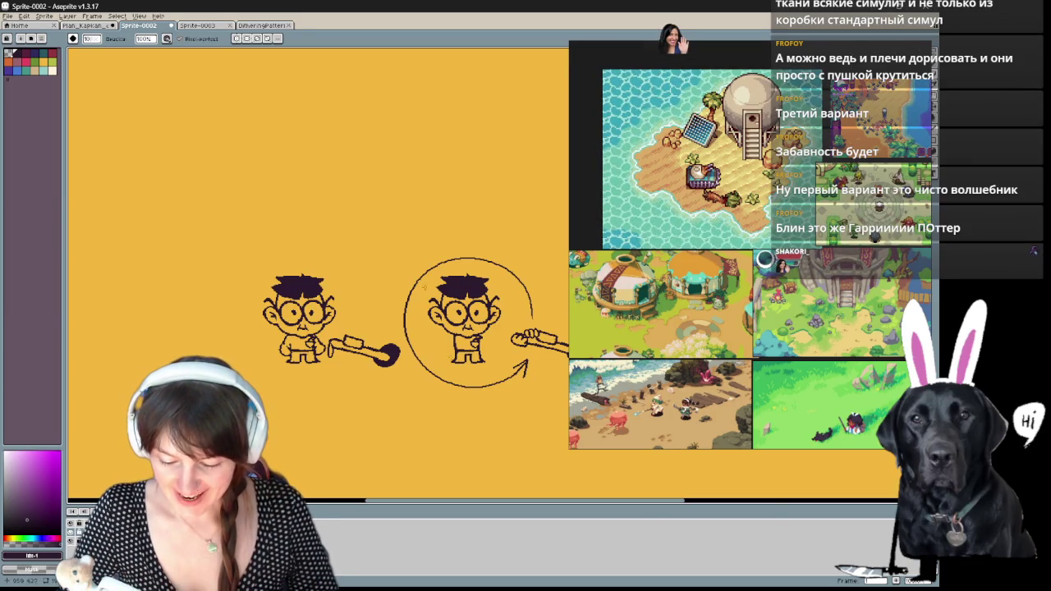
pyautogui.moveTo(424, 287); pyautogui.dragTo(421, 243)
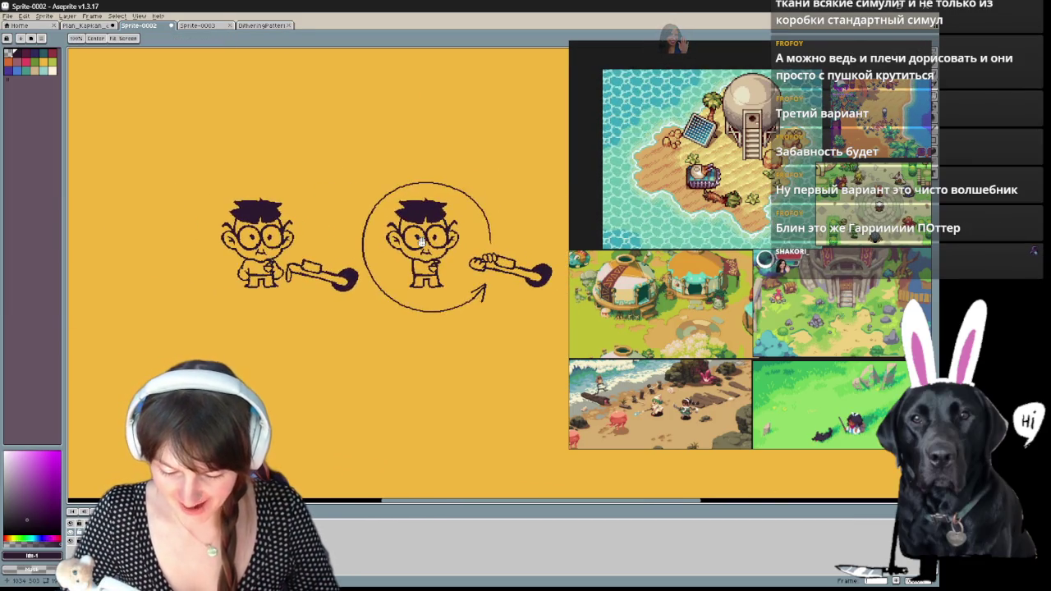
pyautogui.scroll(-1, 420, 241)
pyautogui.scroll(-1, 284, 308)
pyautogui.press('b')
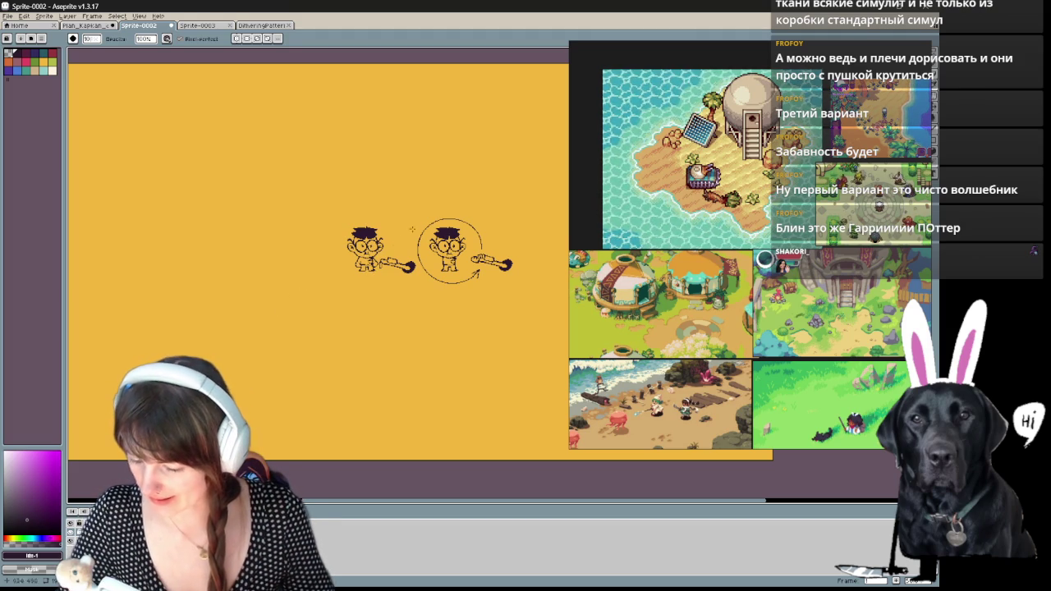
pyautogui.moveTo(413, 230)
pyautogui.mouseDown()
pyautogui.moveTo(190, 288)
pyautogui.moveTo(355, 278)
pyautogui.mouseUp()
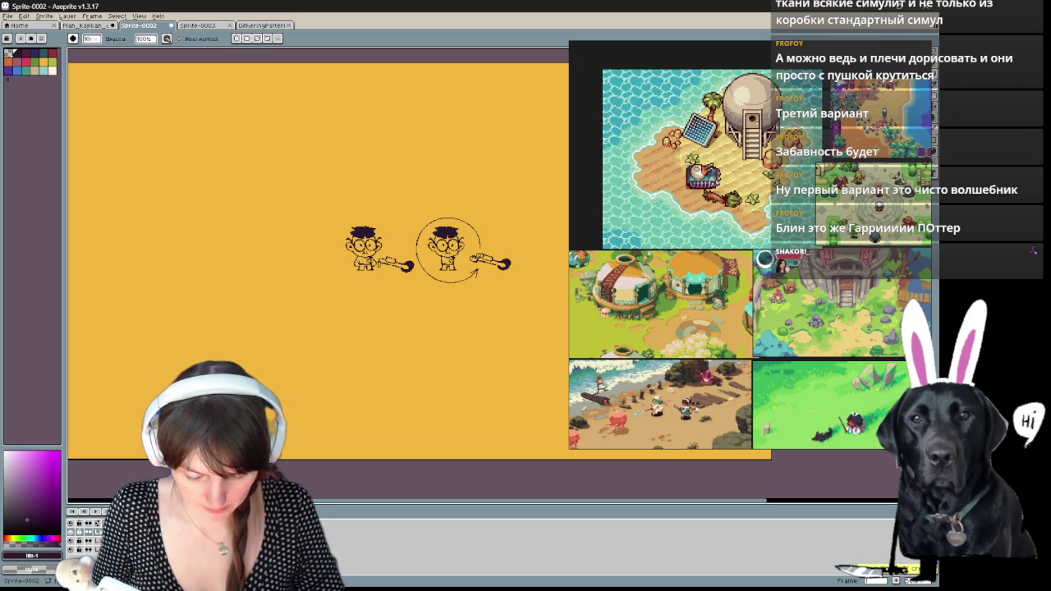
pyautogui.moveTo(304, 375); pyautogui.dragTo(399, 363)
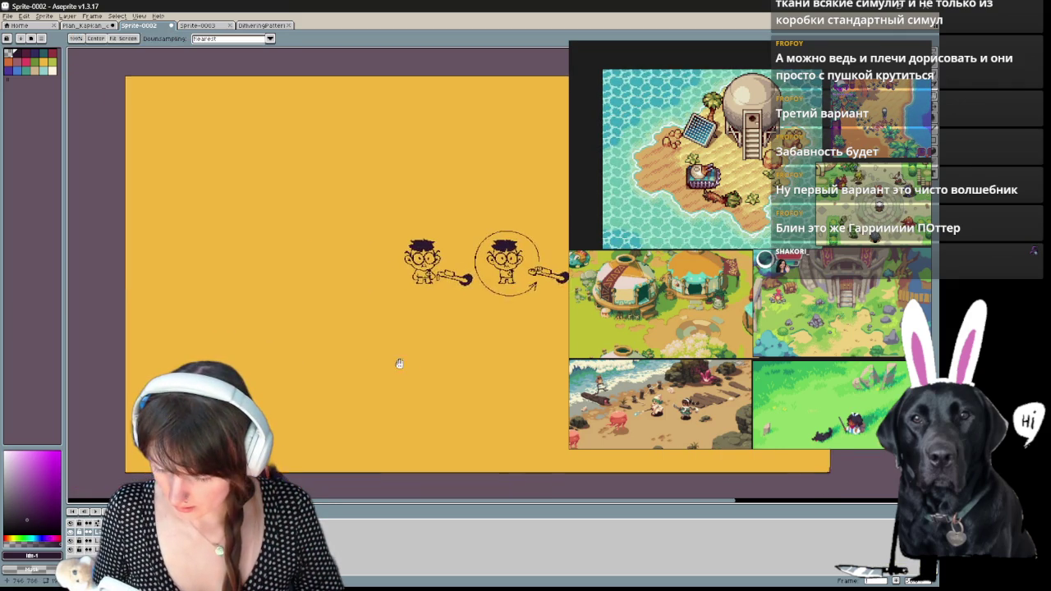
pyautogui.moveTo(338, 388); pyautogui.dragTo(69, 401)
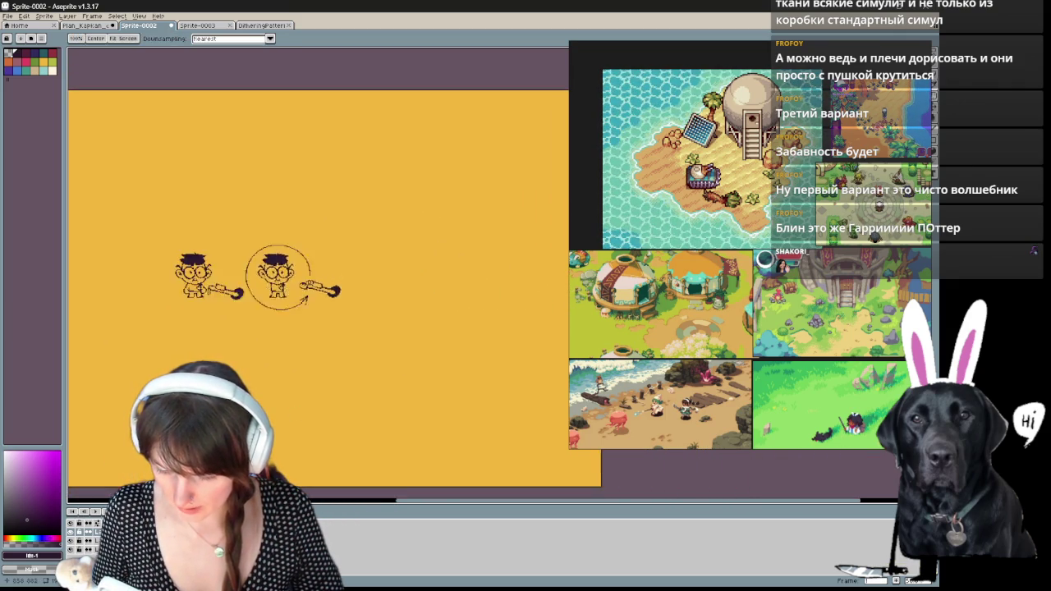
pyautogui.moveTo(314, 403)
pyautogui.mouseDown()
pyautogui.moveTo(357, 398)
pyautogui.moveTo(312, 394)
pyautogui.moveTo(476, 403)
pyautogui.moveTo(288, 413)
pyautogui.moveTo(393, 419)
pyautogui.moveTo(363, 429)
pyautogui.mouseUp()
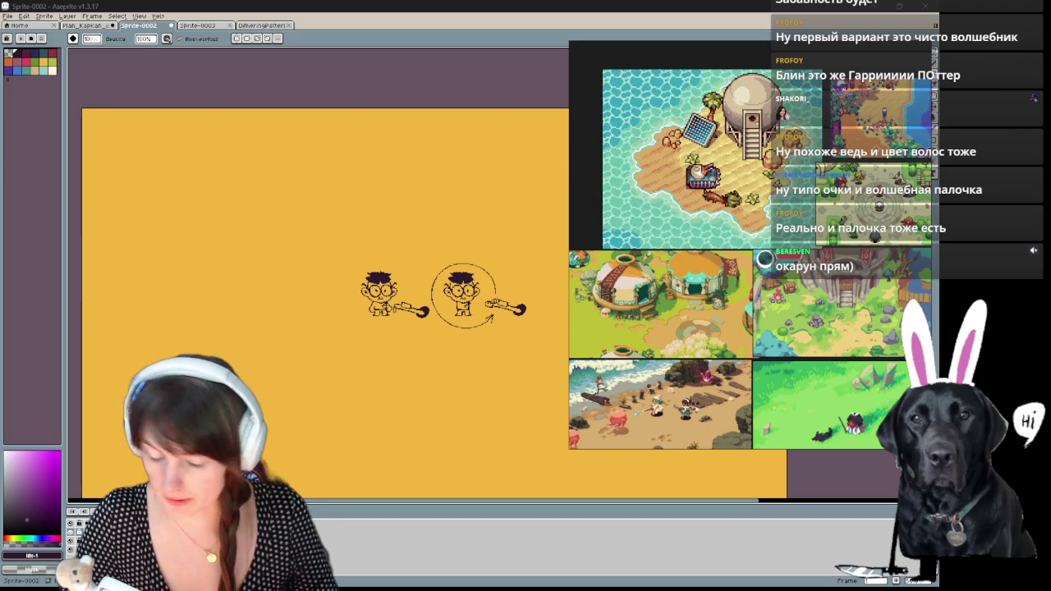
pyautogui.scroll(3, 446, 265)
pyautogui.scroll(-2, 390, 250)
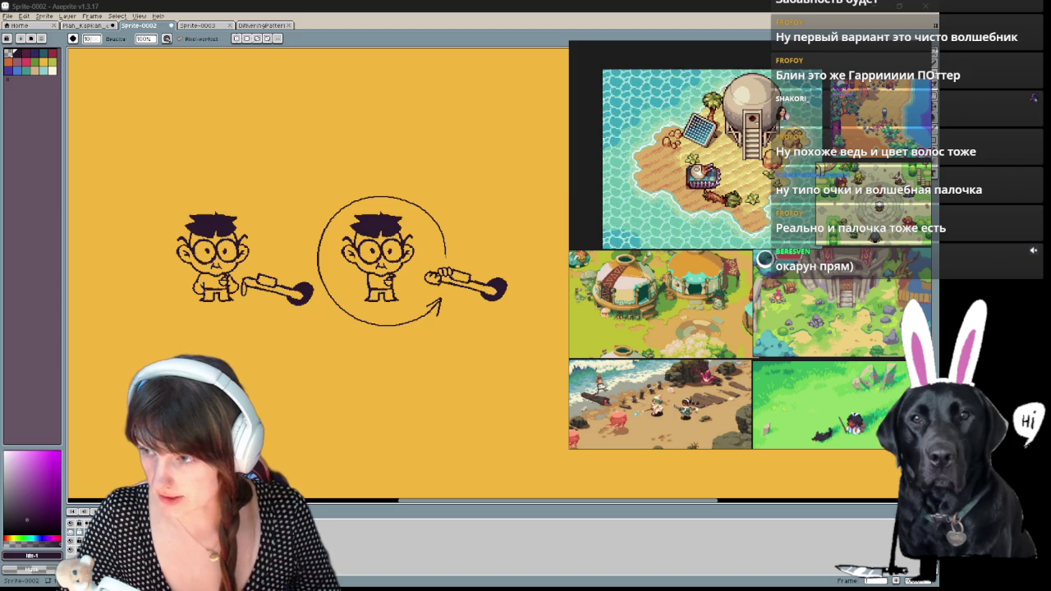
pyautogui.scroll(1, 392, 164)
pyautogui.moveTo(243, 293)
pyautogui.mouseDown()
pyautogui.moveTo(347, 257)
pyautogui.moveTo(461, 181)
pyautogui.moveTo(421, 220)
pyautogui.mouseUp()
pyautogui.scroll(-1, 461, 181)
pyautogui.scroll(-1, 342, 181)
pyautogui.scroll(1, 383, 228)
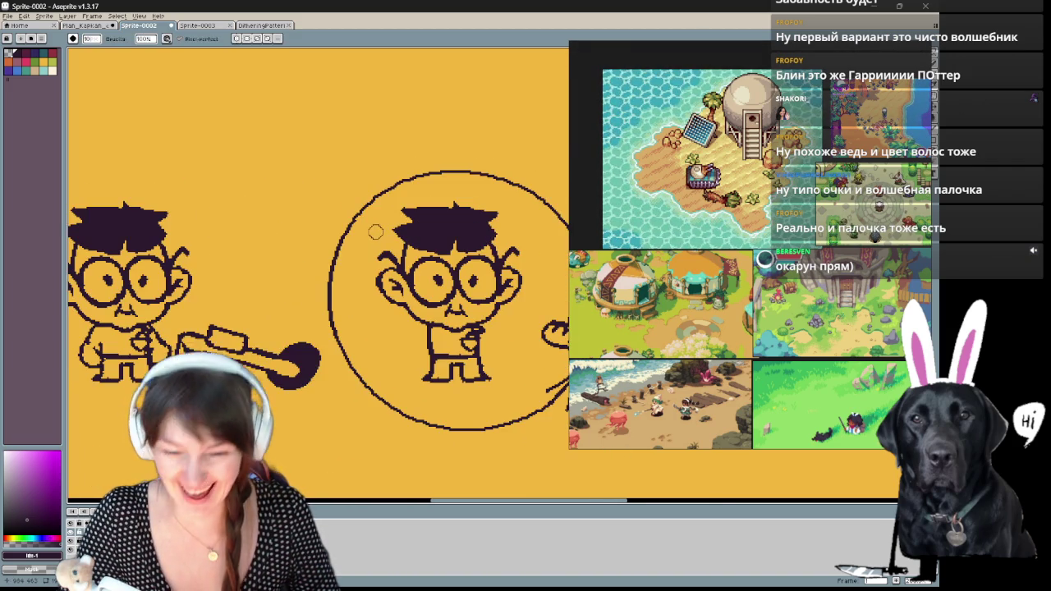
pyautogui.moveTo(337, 266)
pyautogui.mouseDown()
pyautogui.moveTo(372, 270)
pyautogui.moveTo(285, 253)
pyautogui.moveTo(370, 254)
pyautogui.moveTo(147, 236)
pyautogui.moveTo(428, 232)
pyautogui.moveTo(256, 231)
pyautogui.mouseUp()
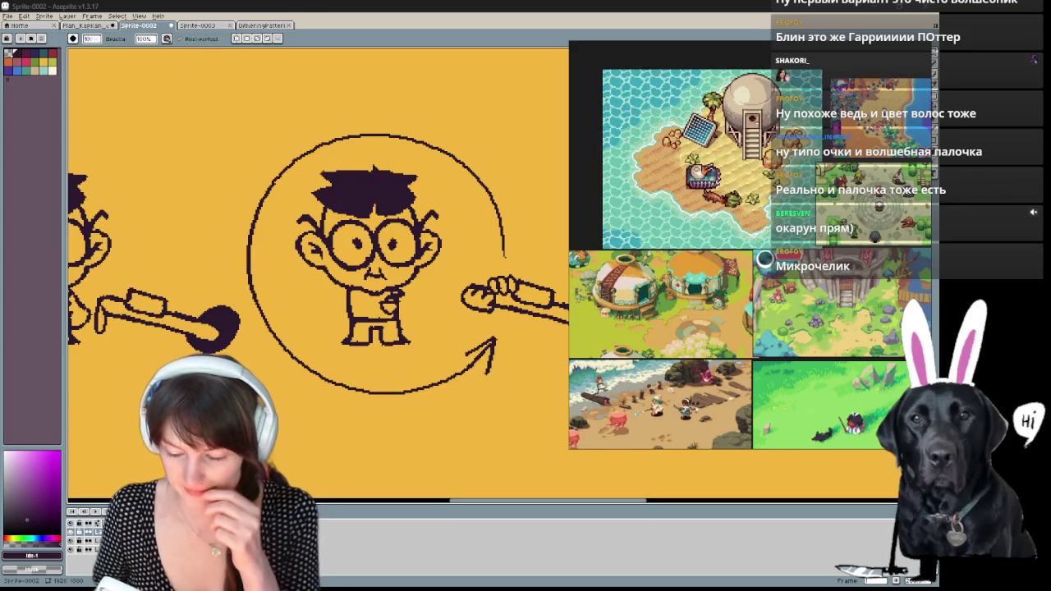
pyautogui.moveTo(515, 237)
pyautogui.mouseDown()
pyautogui.moveTo(505, 274)
pyautogui.moveTo(476, 270)
pyautogui.mouseUp()
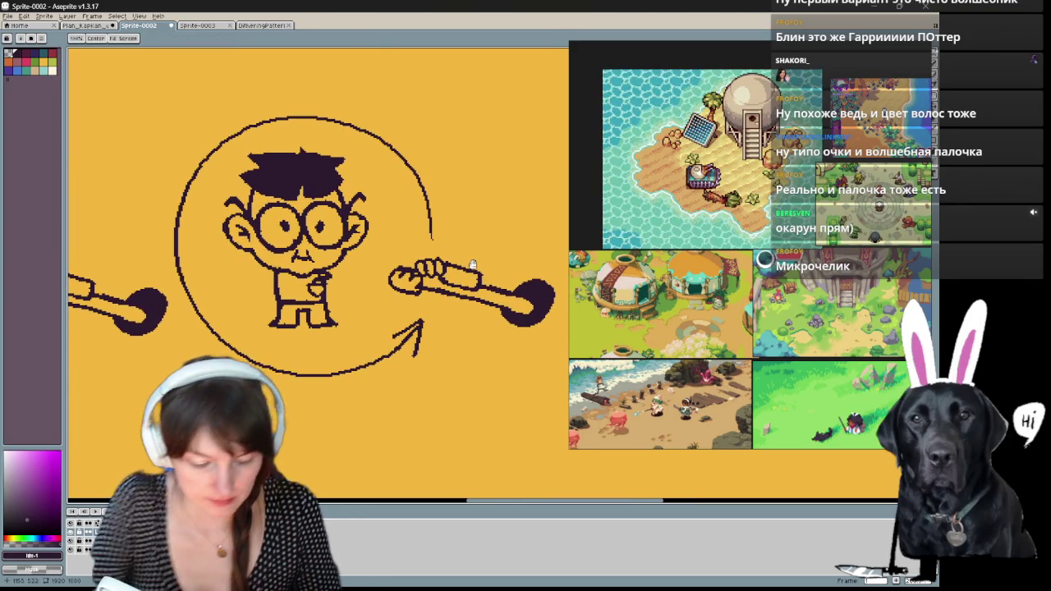
pyautogui.hotkey('ctrl', 'space')
pyautogui.press('Escape')
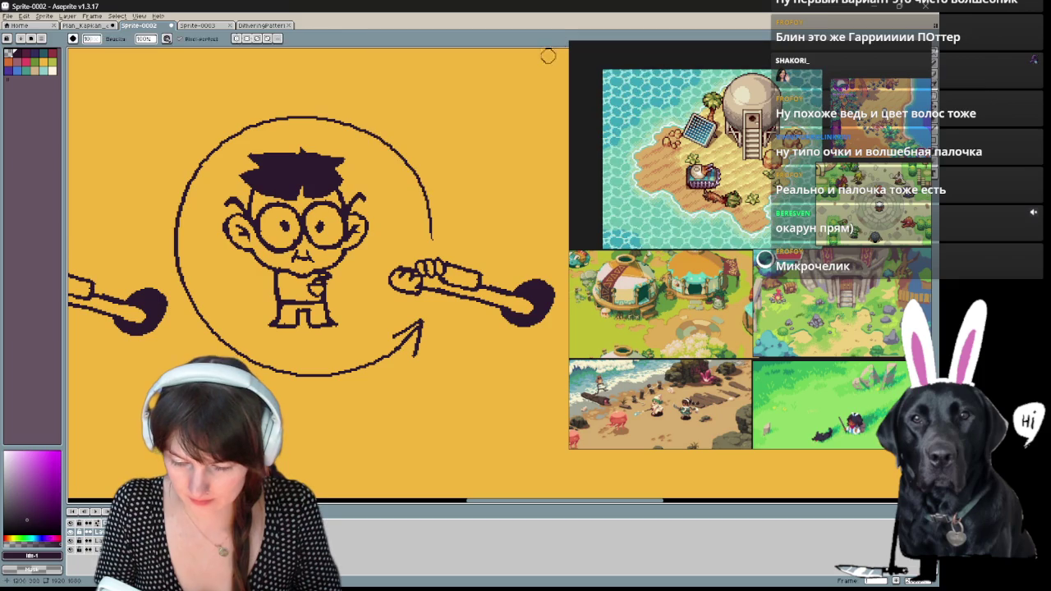
pyautogui.hscroll(-2, 451, 189)
pyautogui.hscroll(-2, 447, 197)
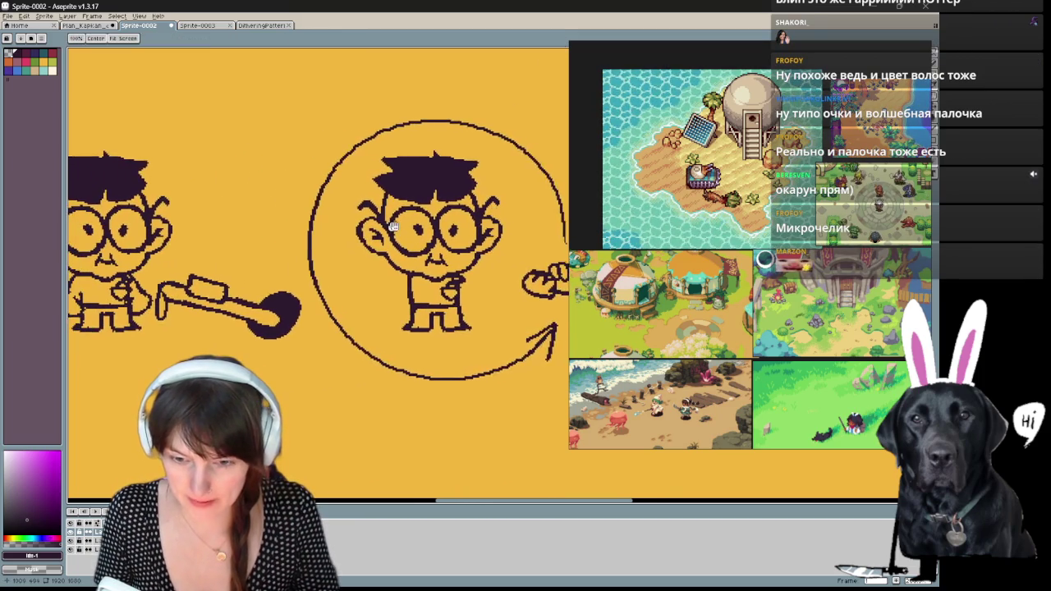
pyautogui.hscroll(-2, 442, 212)
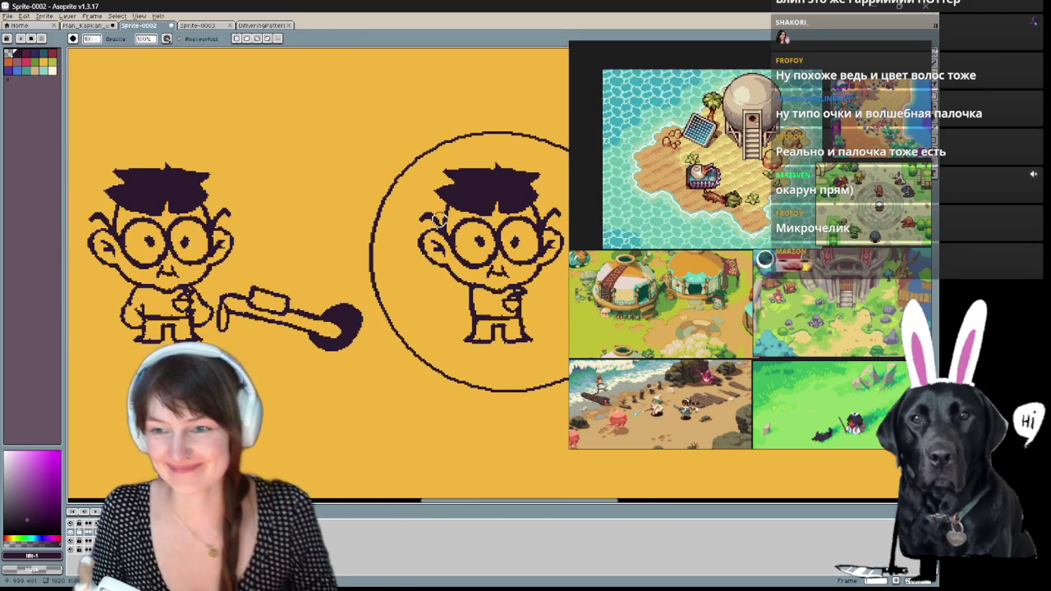
pyautogui.moveTo(383, 270)
pyautogui.mouseDown()
pyautogui.moveTo(451, 269)
pyautogui.moveTo(479, 241)
pyautogui.moveTo(337, 254)
pyautogui.moveTo(385, 258)
pyautogui.mouseUp()
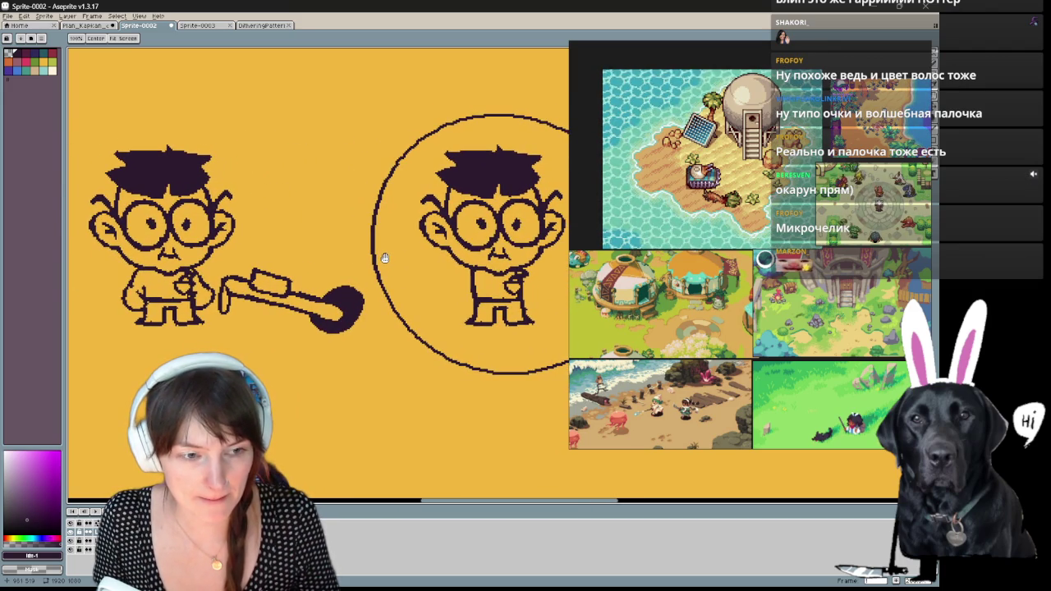
pyautogui.moveTo(383, 257); pyautogui.dragTo(374, 261)
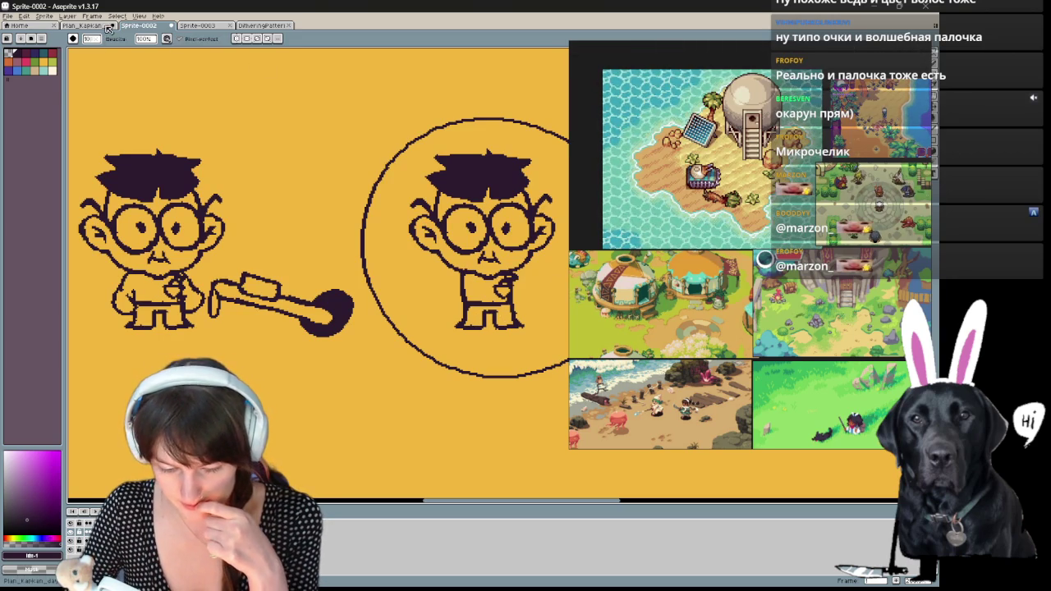
# - Bring up the Plan_Kapkan_day01 sheet and frame the mustached captain sketch with room to its right
pyautogui.hotkey('ctrl', 'shift', 'Tab')
pyautogui.scroll(-3, 443, 291)
pyautogui.scroll(2, 443, 291)
pyautogui.scroll(3, 443, 291)
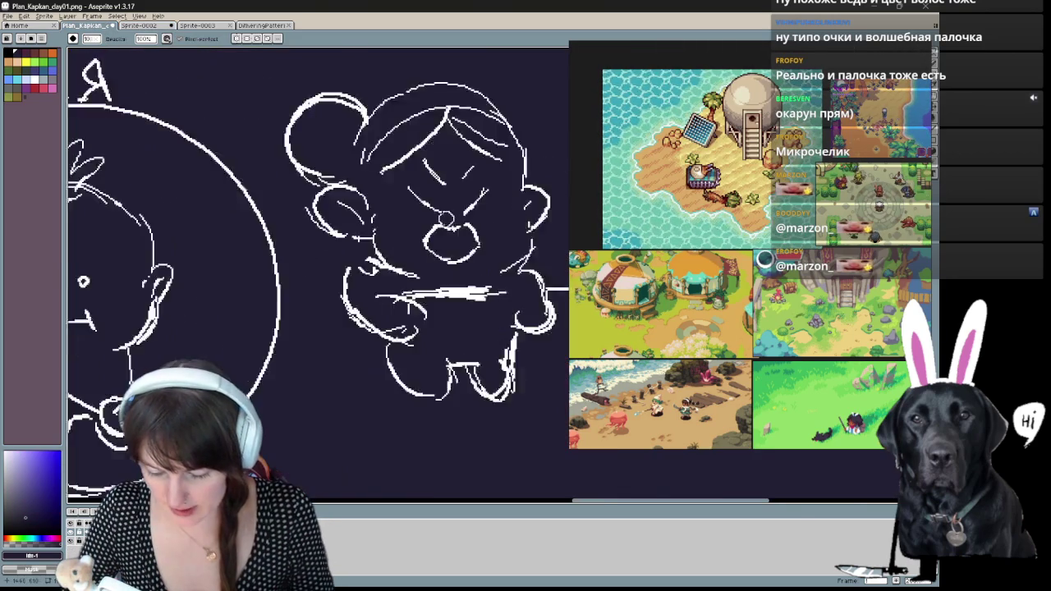
pyautogui.moveTo(458, 302); pyautogui.dragTo(359, 315)
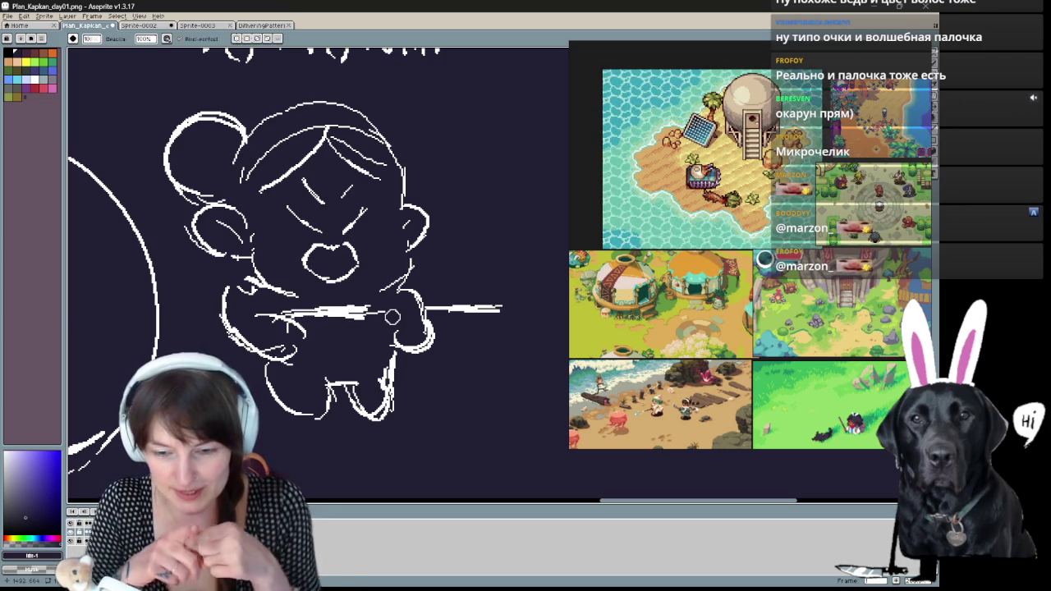
pyautogui.scroll(1, 393, 316)
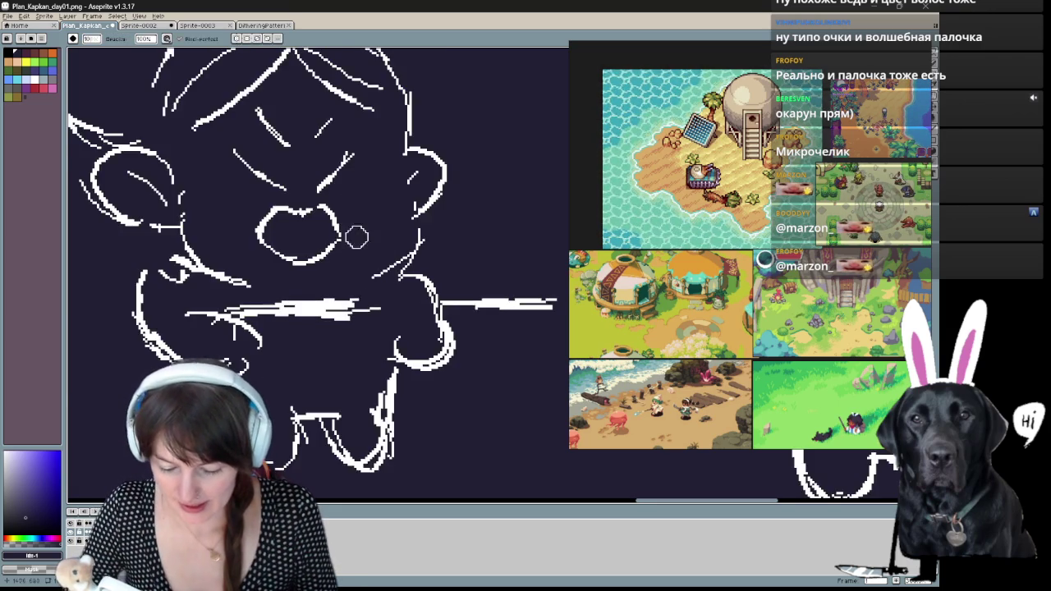
pyautogui.scroll(-2, 356, 235)
pyautogui.moveTo(460, 247); pyautogui.dragTo(205, 246)
pyautogui.scroll(2, 271, 279)
pyautogui.moveTo(271, 279); pyautogui.dragTo(172, 248)
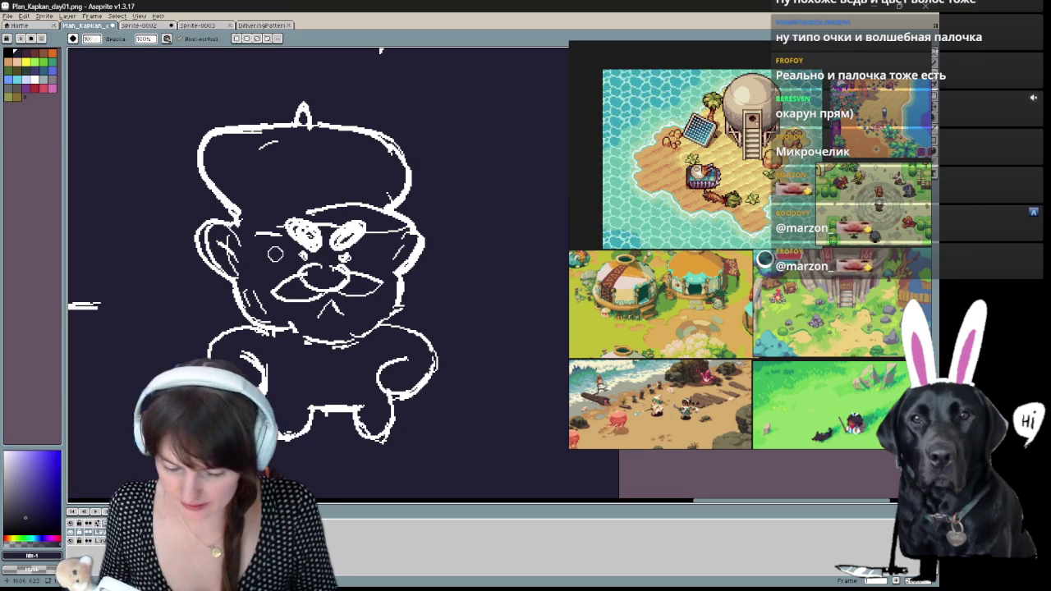
pyautogui.moveTo(275, 255); pyautogui.dragTo(213, 230)
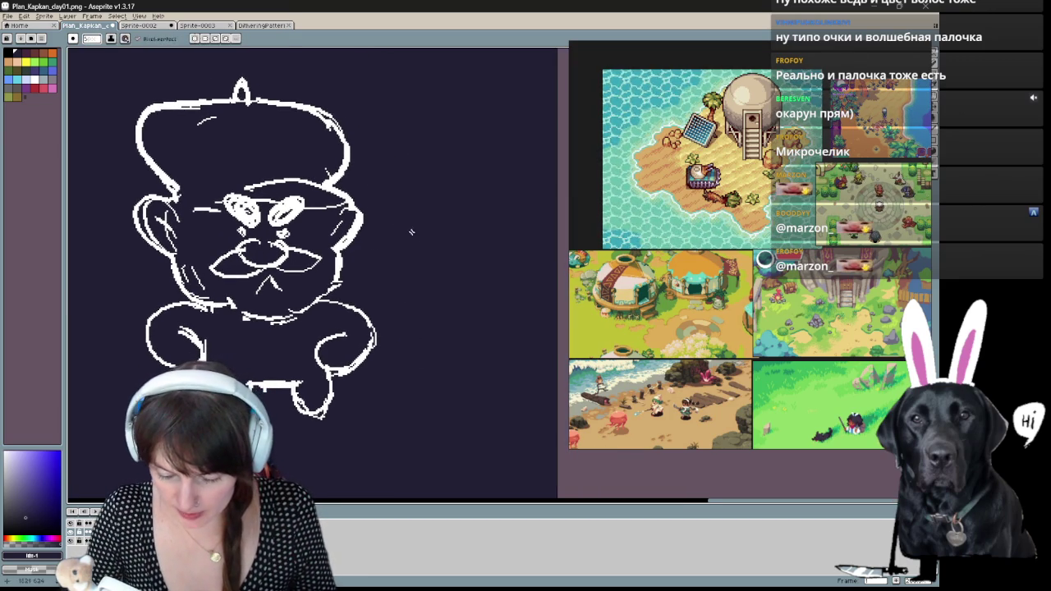
# - Draw a sword with a crossguard beside the captain, undoing and erasing stray strokes
pyautogui.click(34, 82)
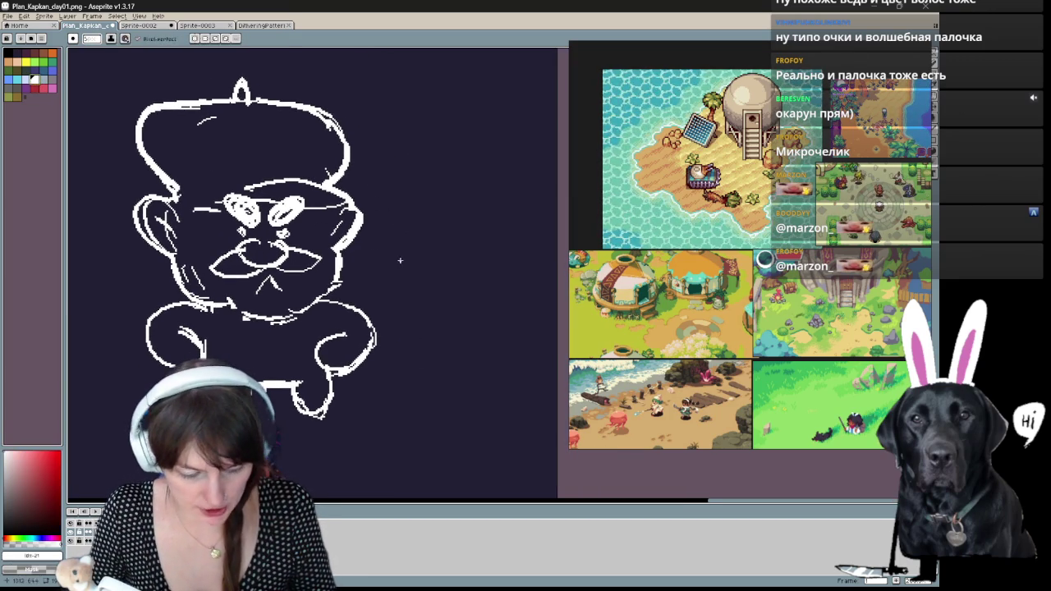
pyautogui.moveTo(417, 366); pyautogui.dragTo(472, 339)
pyautogui.hotkey('ctrl', 'z')
pyautogui.hotkey('ctrl', 'z')
pyautogui.moveTo(423, 369)
pyautogui.mouseDown()
pyautogui.moveTo(495, 334)
pyautogui.moveTo(433, 383)
pyautogui.moveTo(493, 340)
pyautogui.moveTo(453, 353)
pyautogui.moveTo(474, 382)
pyautogui.mouseUp()
pyautogui.hotkey('ctrl', 'z')
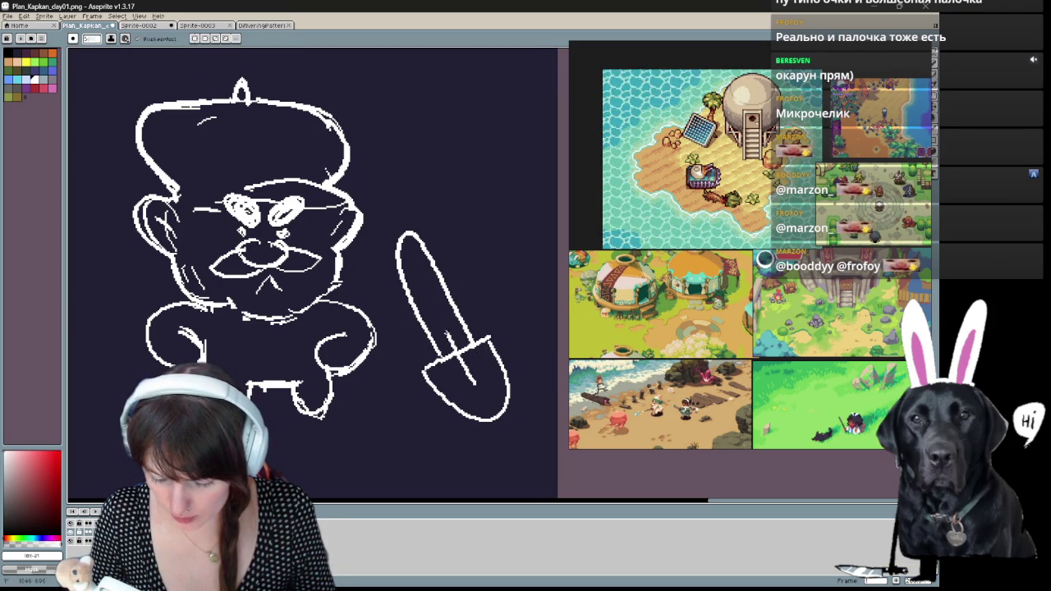
pyautogui.moveTo(425, 334)
pyautogui.mouseDown()
pyautogui.moveTo(460, 315)
pyautogui.moveTo(448, 358)
pyautogui.mouseUp()
pyautogui.press('e')
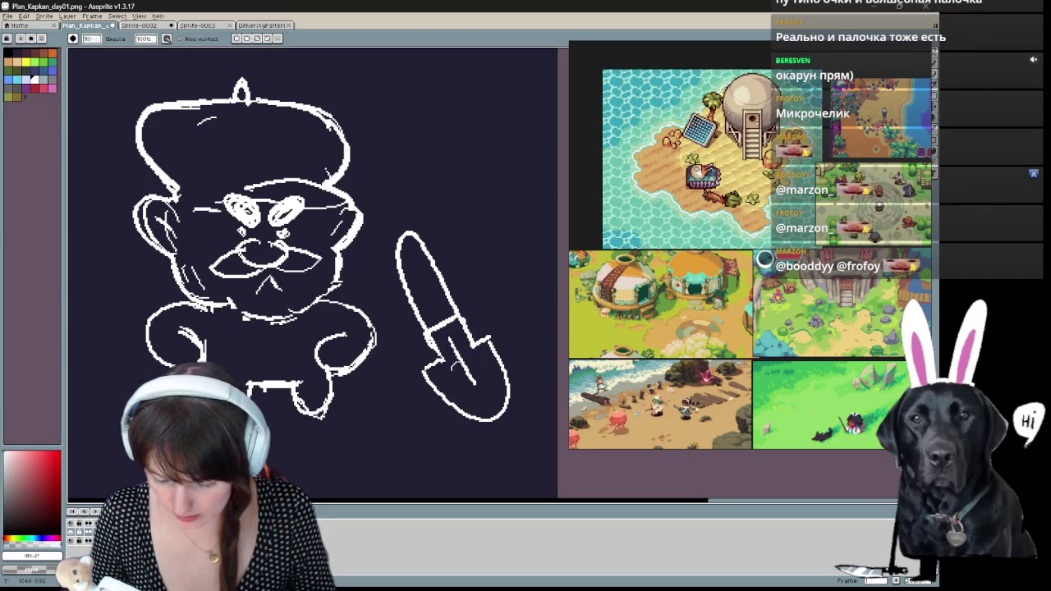
pyautogui.press('b')
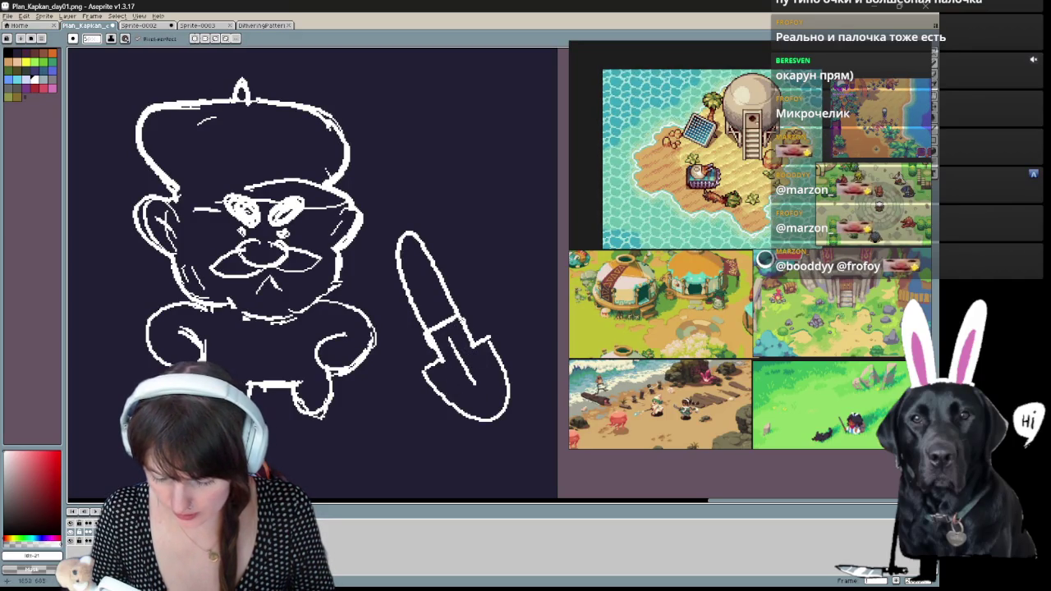
pyautogui.moveTo(474, 328); pyautogui.dragTo(374, 261)
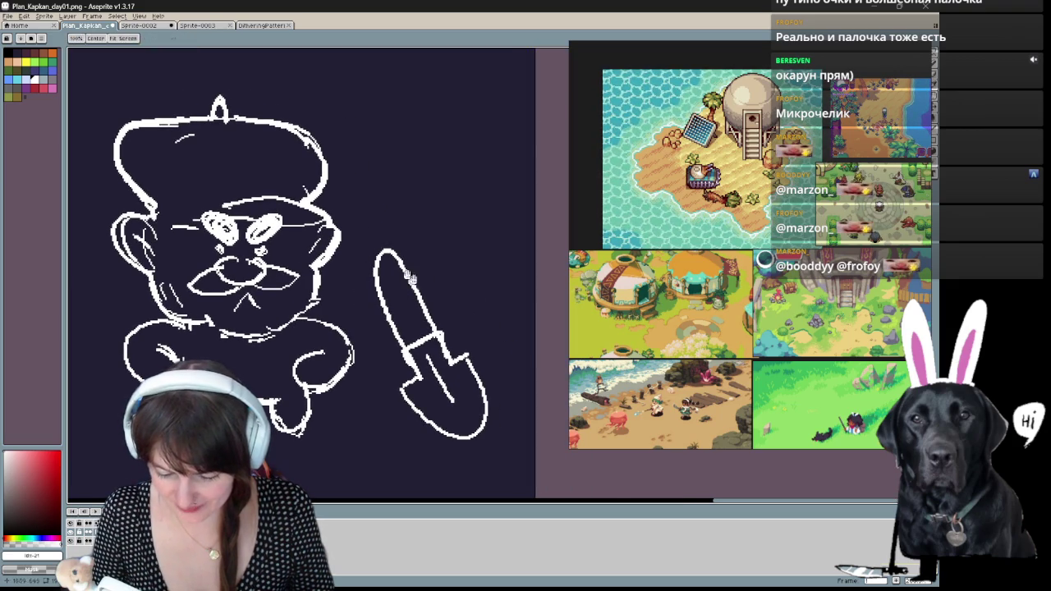
pyautogui.moveTo(377, 259); pyautogui.dragTo(459, 271)
pyautogui.scroll(-3, 328, 271)
pyautogui.scroll(2, 329, 271)
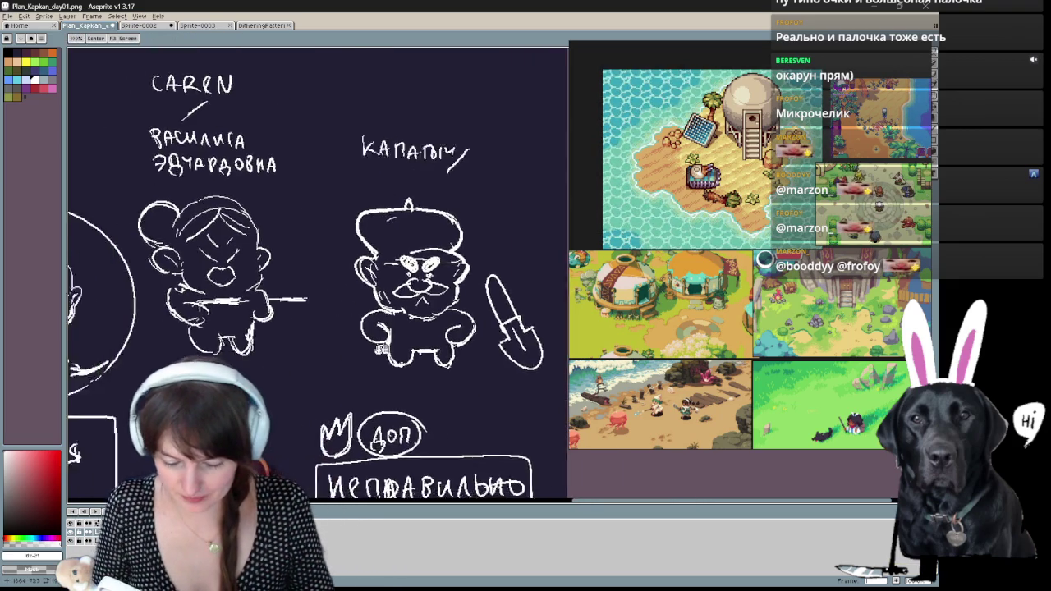
pyautogui.moveTo(459, 271); pyautogui.dragTo(334, 279)
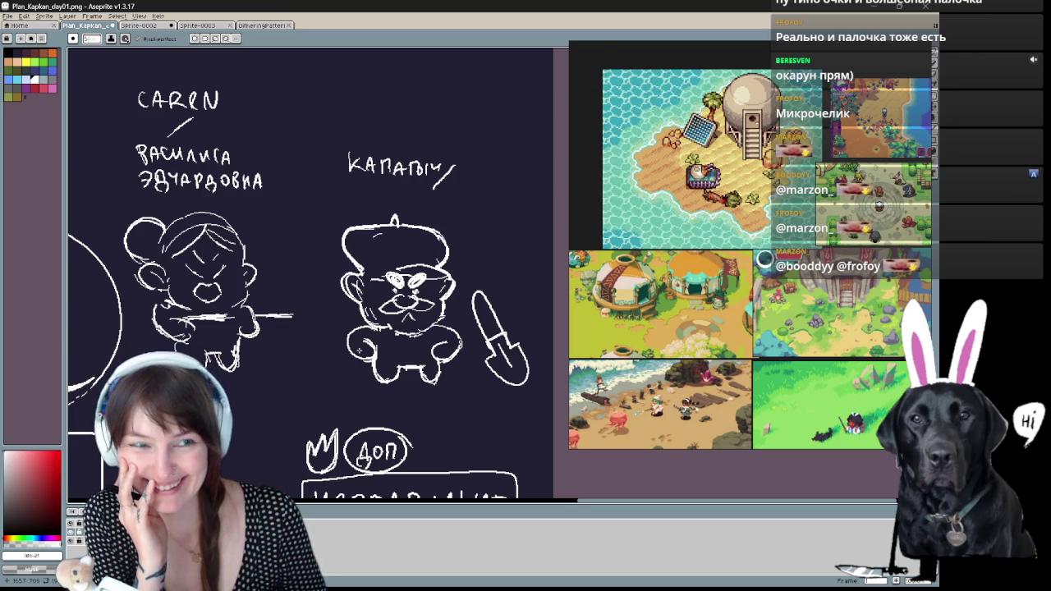
pyautogui.moveTo(110, 353)
pyautogui.mouseDown()
pyautogui.moveTo(479, 318)
pyautogui.moveTo(473, 307)
pyautogui.mouseUp()
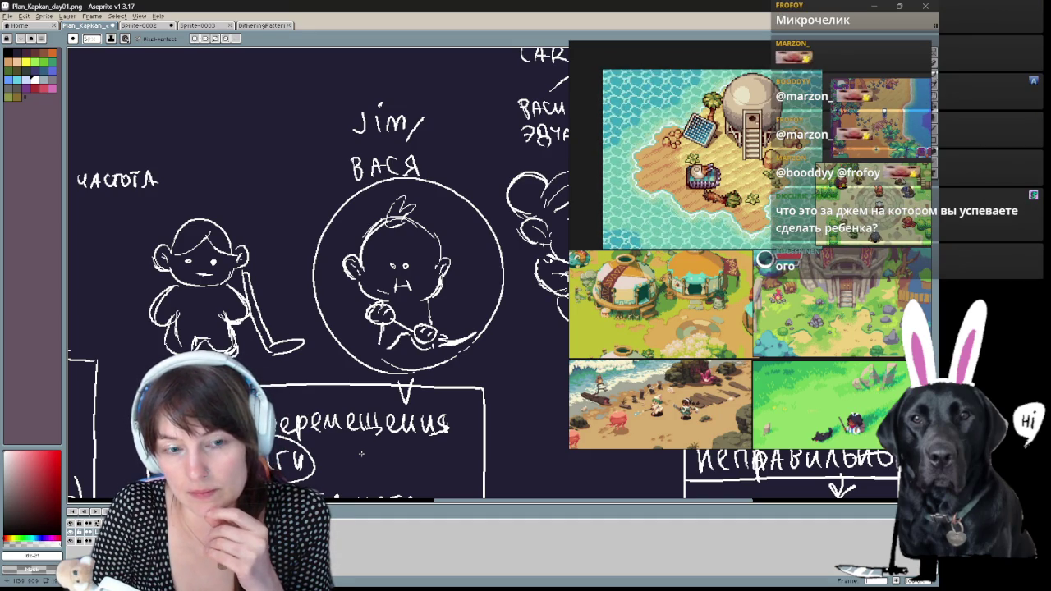
# - Pan to the circled ВАСЯ baby sketch and enlarge the floating PureRef reference window
pyautogui.moveTo(480, 353)
pyautogui.mouseDown()
pyautogui.moveTo(471, 300)
pyautogui.moveTo(508, 337)
pyautogui.mouseUp()
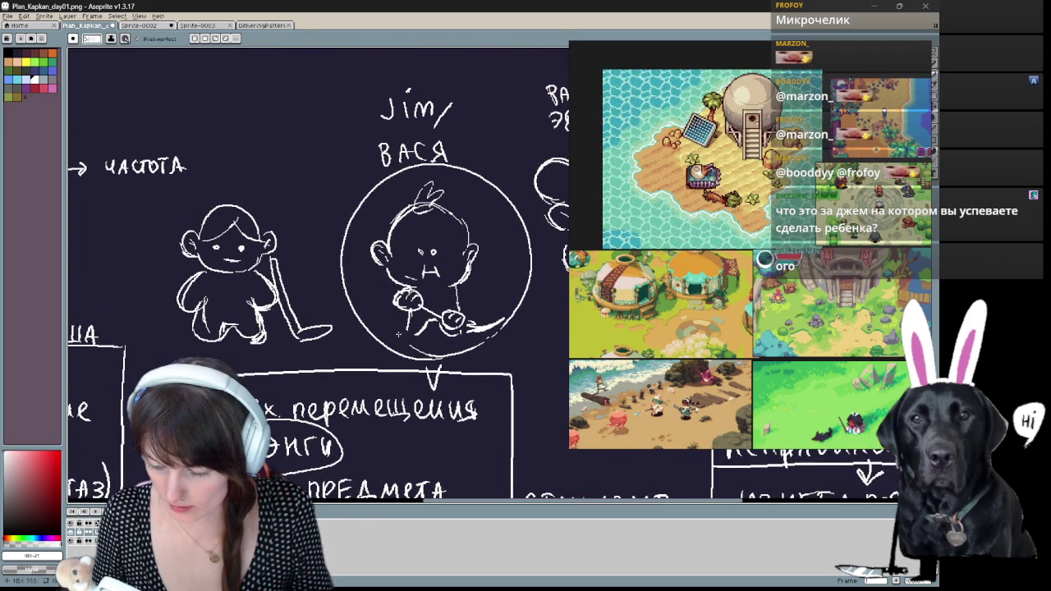
pyautogui.press('space')
pyautogui.moveTo(415, 331); pyautogui.dragTo(388, 339)
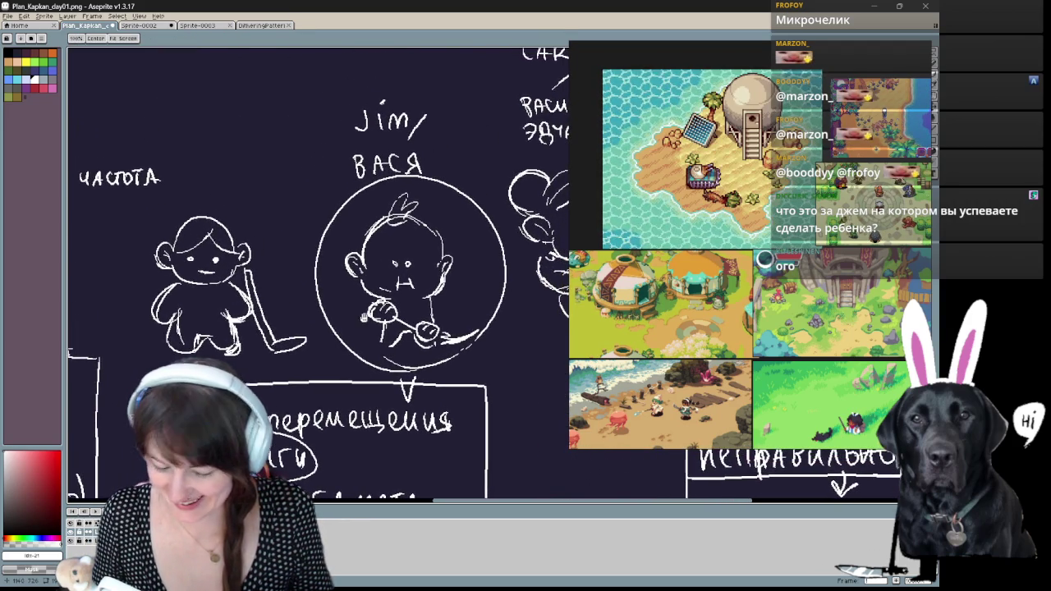
pyautogui.scroll(2, 368, 323)
pyautogui.moveTo(368, 324); pyautogui.dragTo(301, 374)
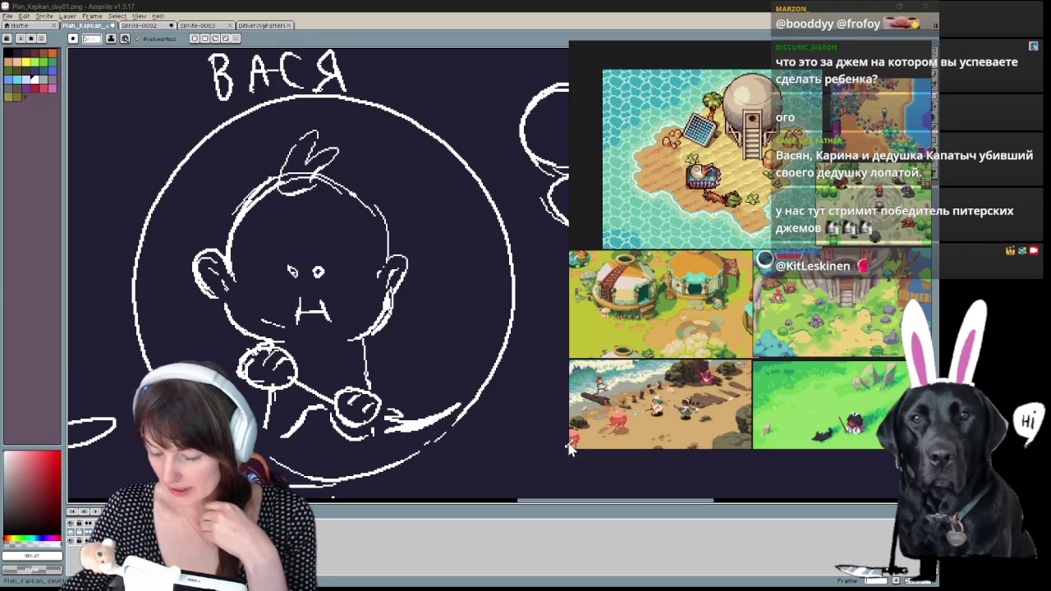
pyautogui.moveTo(570, 444); pyautogui.dragTo(525, 476)
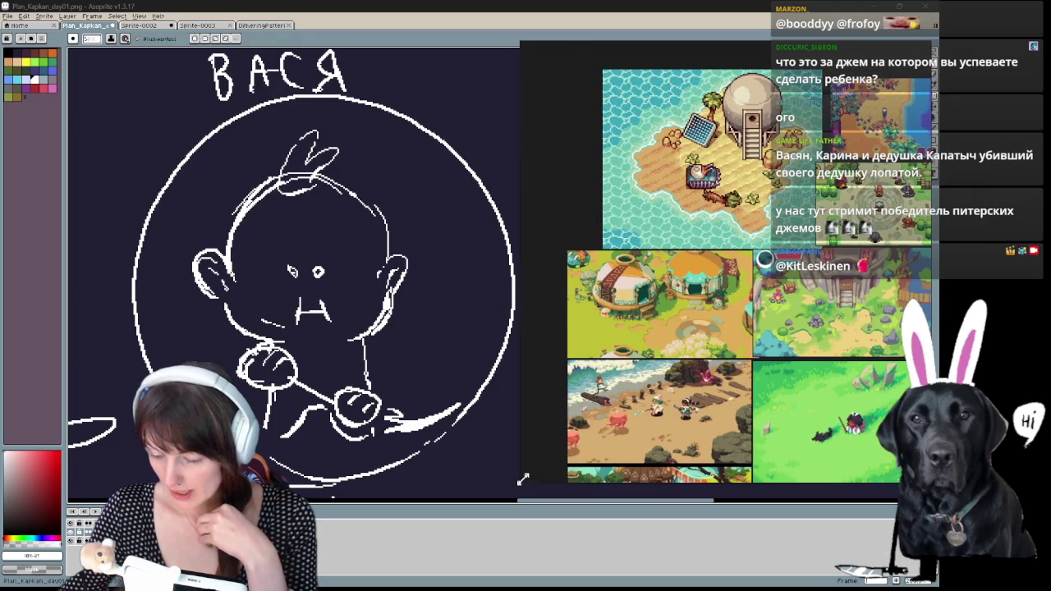
# - Zoom in and out around the pixel-art game reference collage in PureRef
pyautogui.scroll(-3, 718, 312)
pyautogui.scroll(-3, 861, 325)
pyautogui.scroll(2, 878, 366)
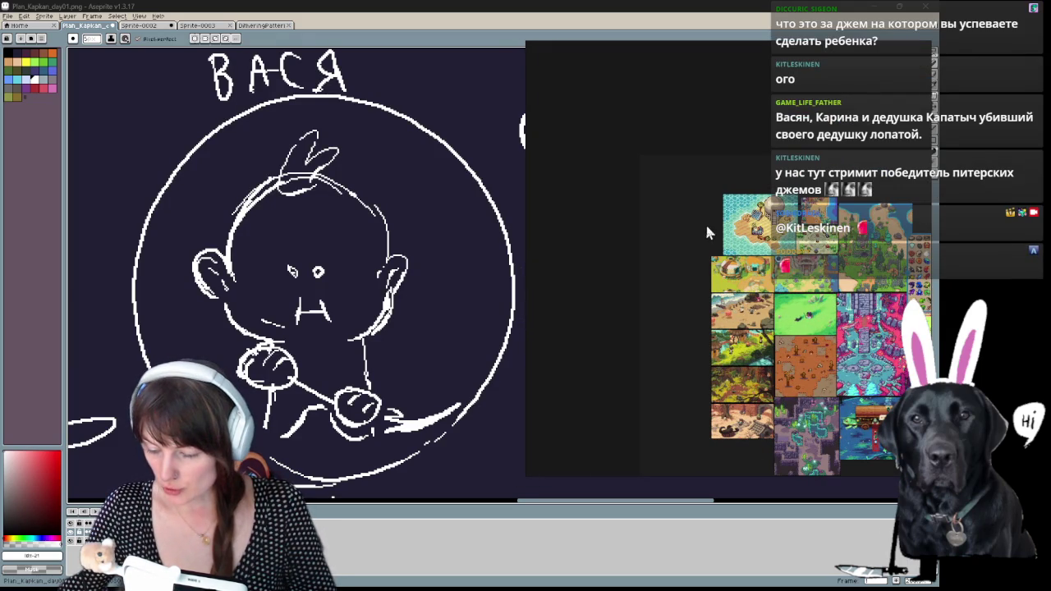
pyautogui.scroll(-1, 705, 221)
pyautogui.scroll(1, 882, 268)
pyautogui.scroll(1, 881, 269)
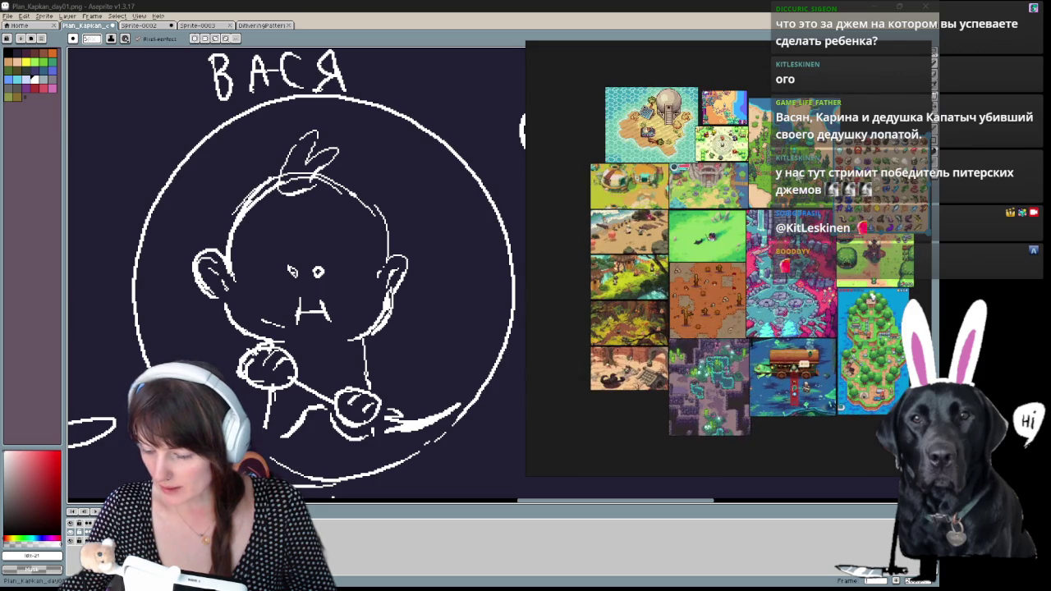
pyautogui.scroll(1, 882, 269)
pyautogui.scroll(2, 881, 268)
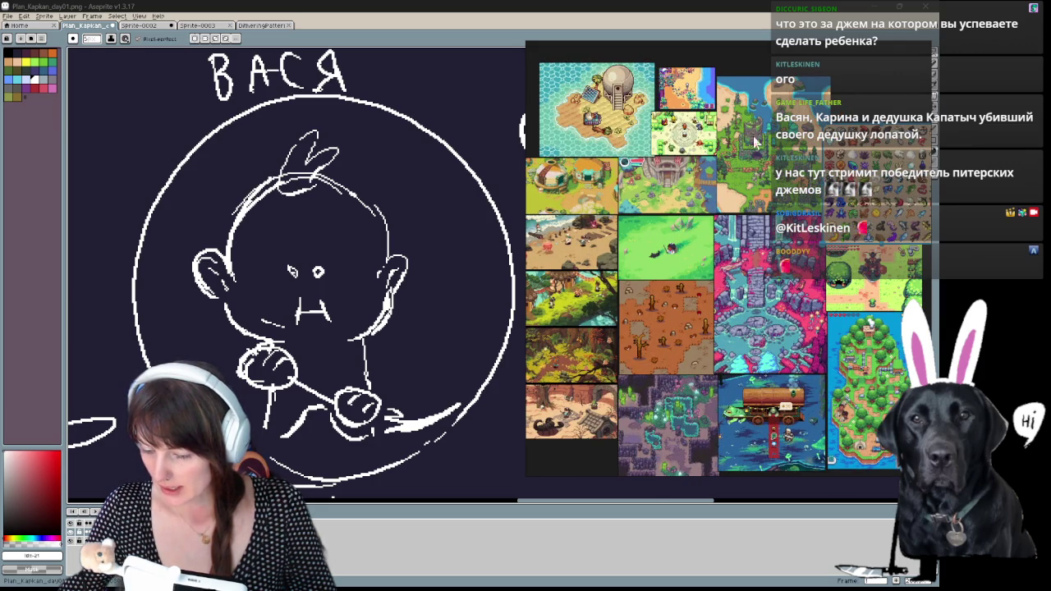
pyautogui.scroll(-1, 754, 141)
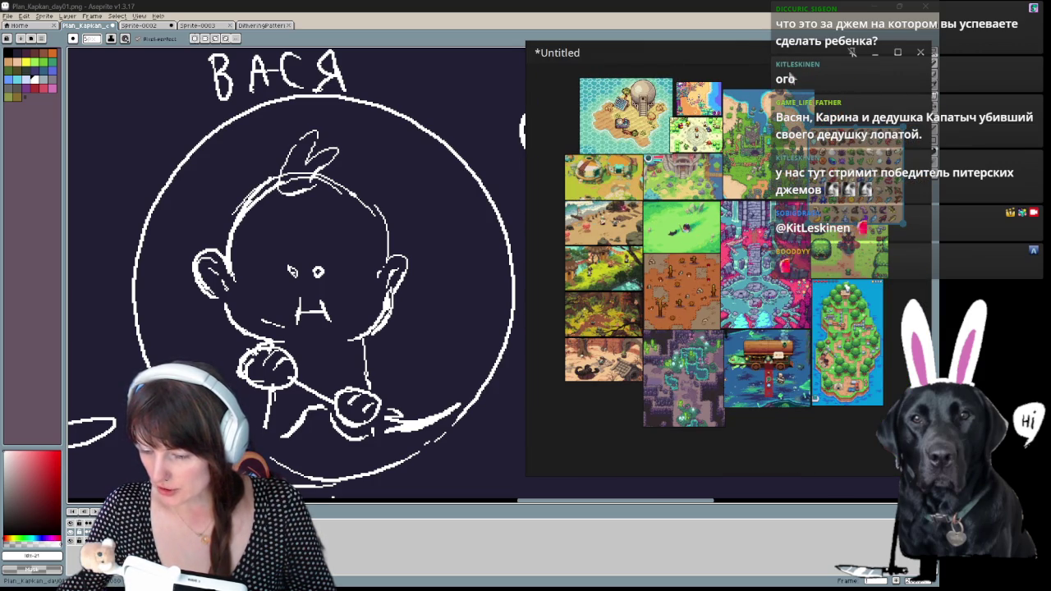
# - Toggle the PureRef board fullscreen and back, select and deselect the collage, then return to Aseprite
pyautogui.rightClick(780, 90)
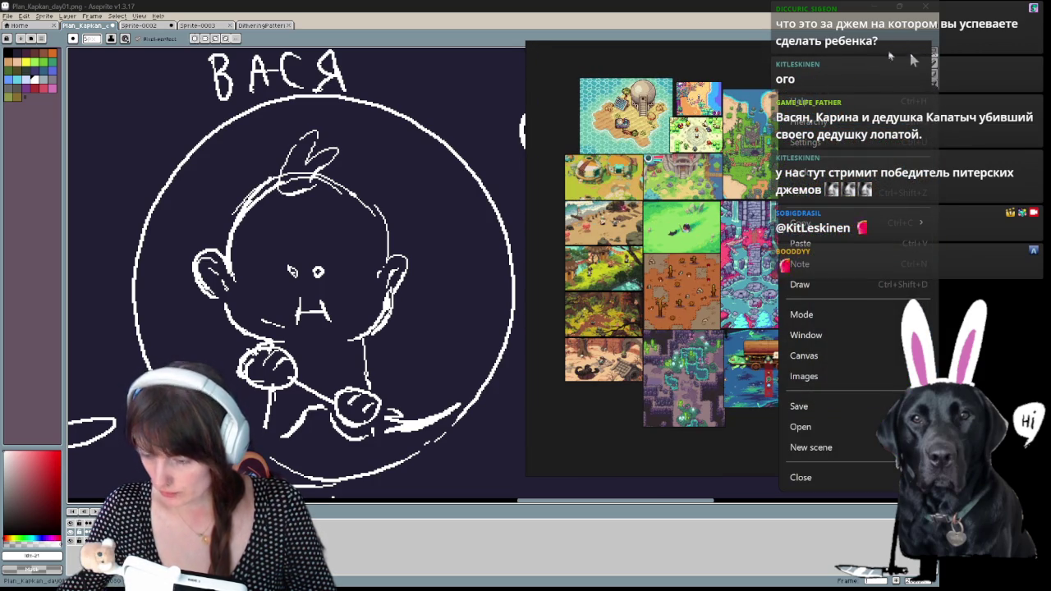
pyautogui.hotkey('ctrl', 'f')
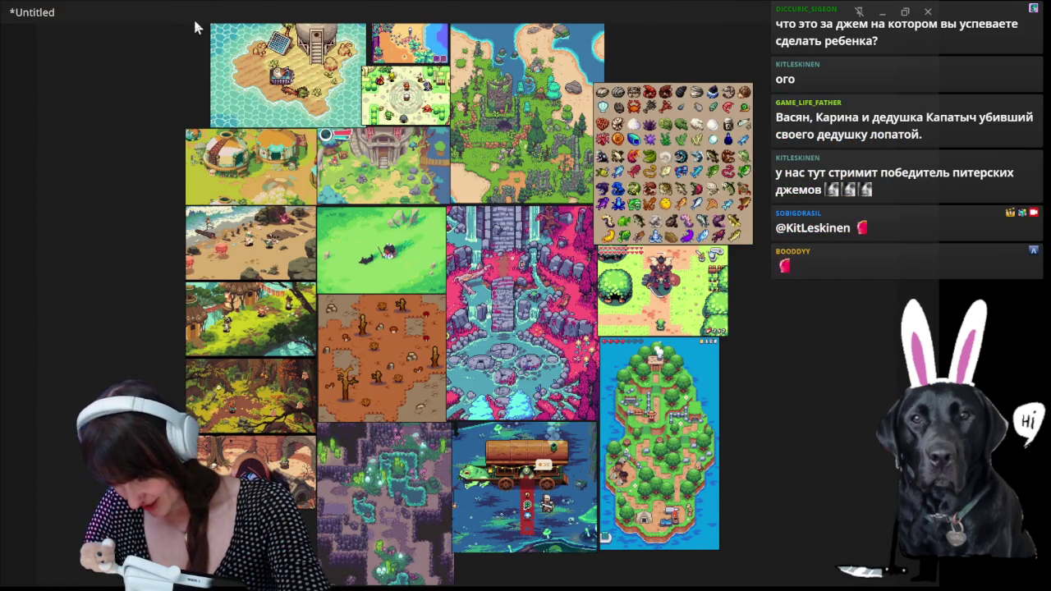
pyautogui.hotkey('ctrl', 'f')
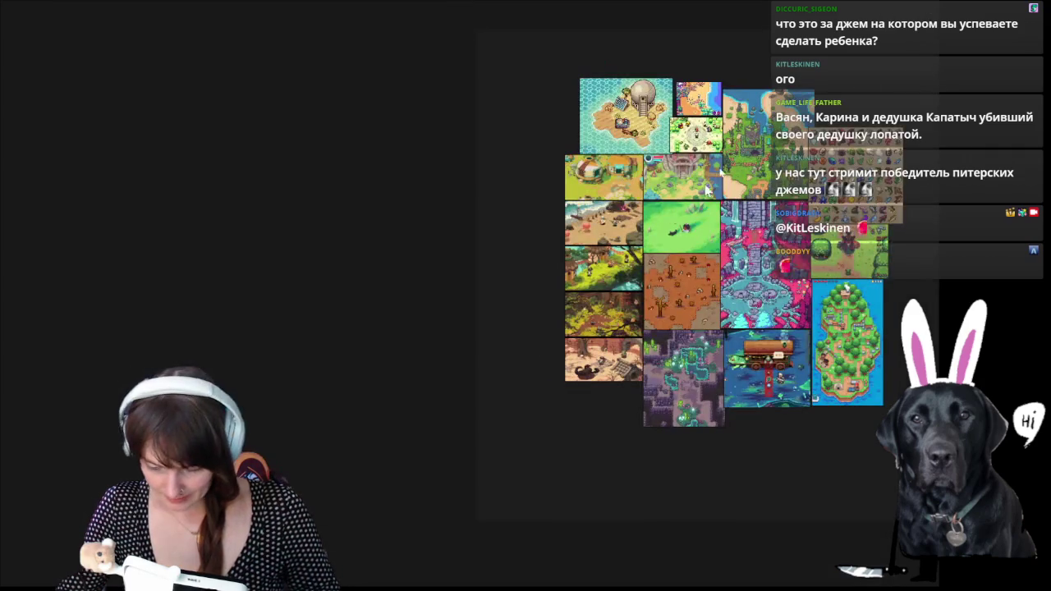
pyautogui.scroll(2, 868, 90)
pyautogui.scroll(2, 866, 94)
pyautogui.scroll(2, 865, 107)
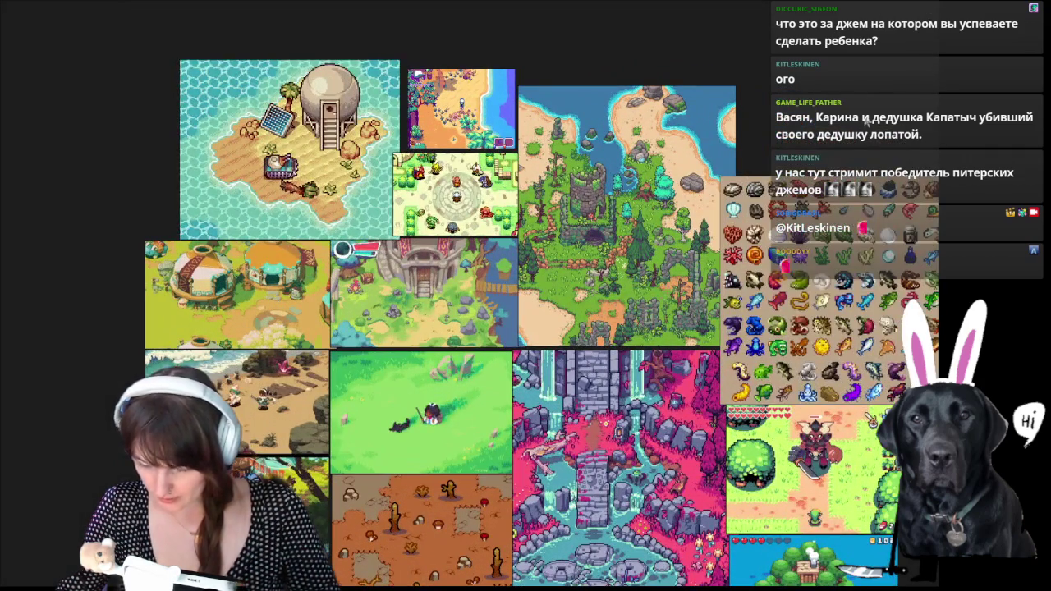
pyautogui.moveTo(109, 32); pyautogui.dragTo(936, 583)
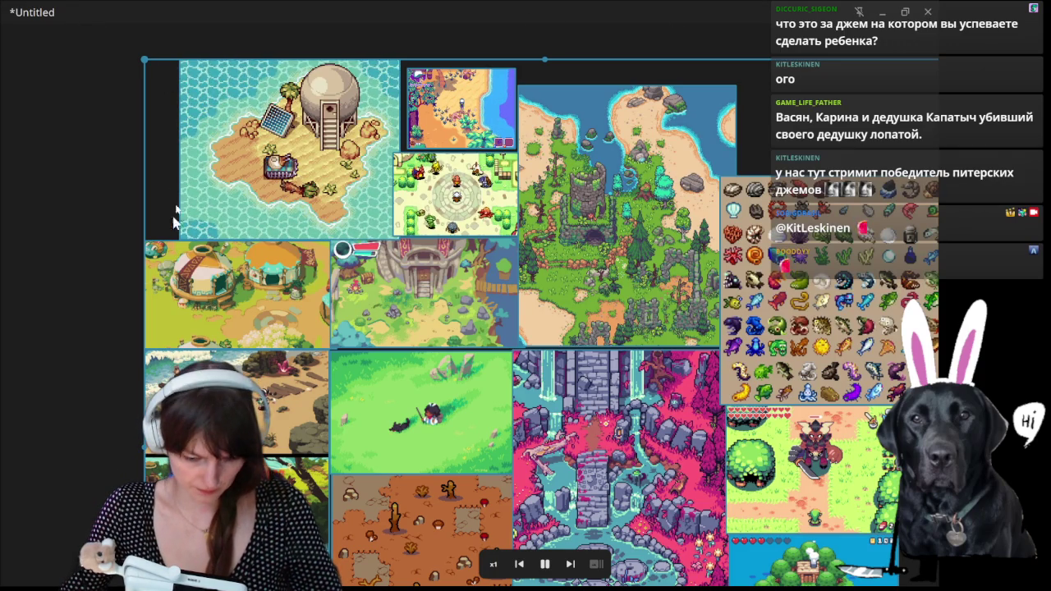
pyautogui.click(103, 128)
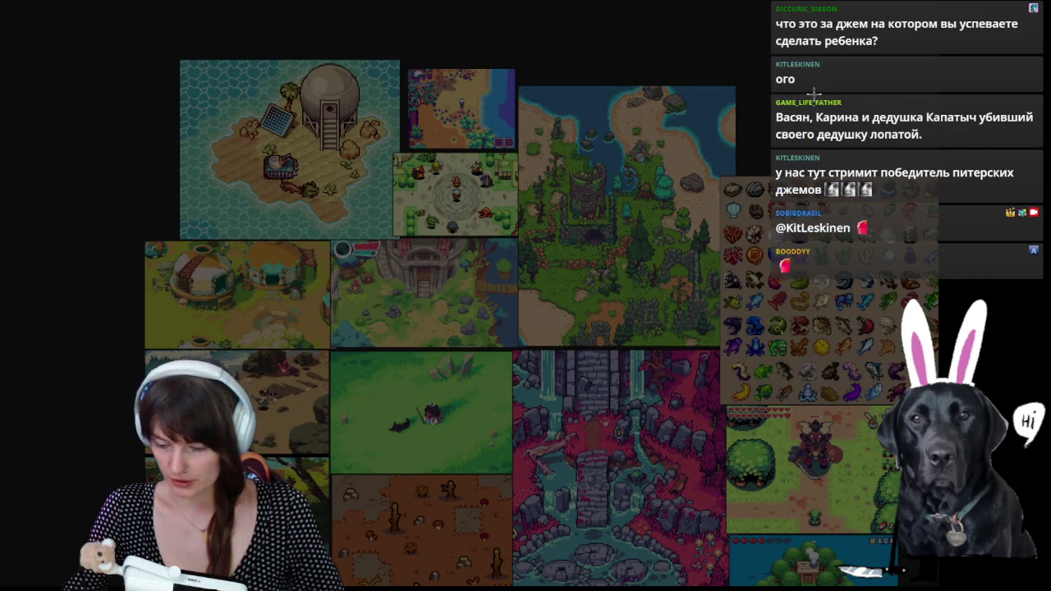
pyautogui.hotkey('alt', 'Tab')
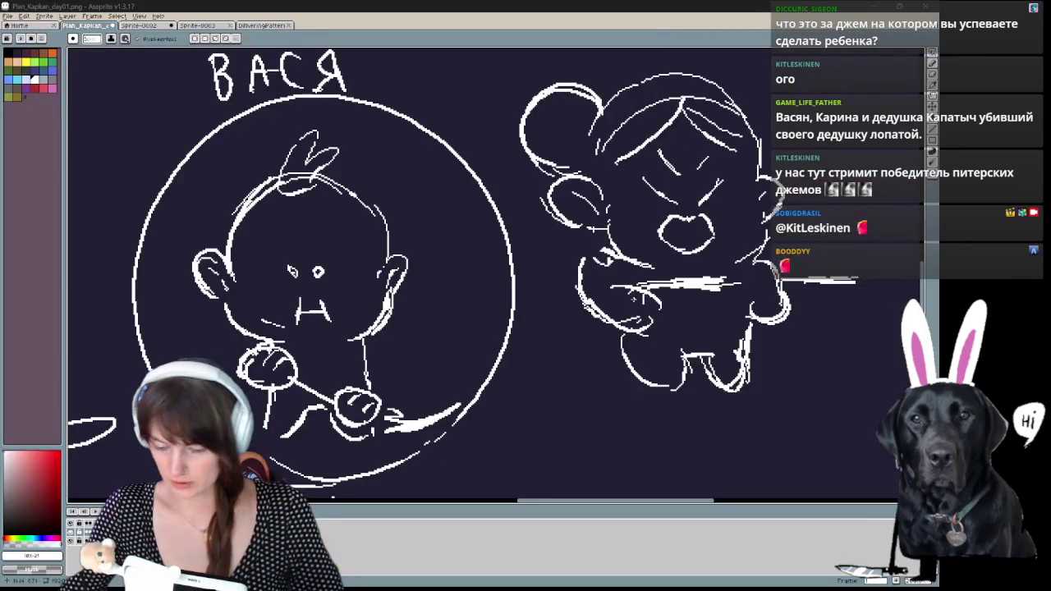
# - Show the orange Sprite-0002 canvas with both metal-detector boys, pan it, then go to PureRef
pyautogui.hotkey('ctrl', 'Tab')
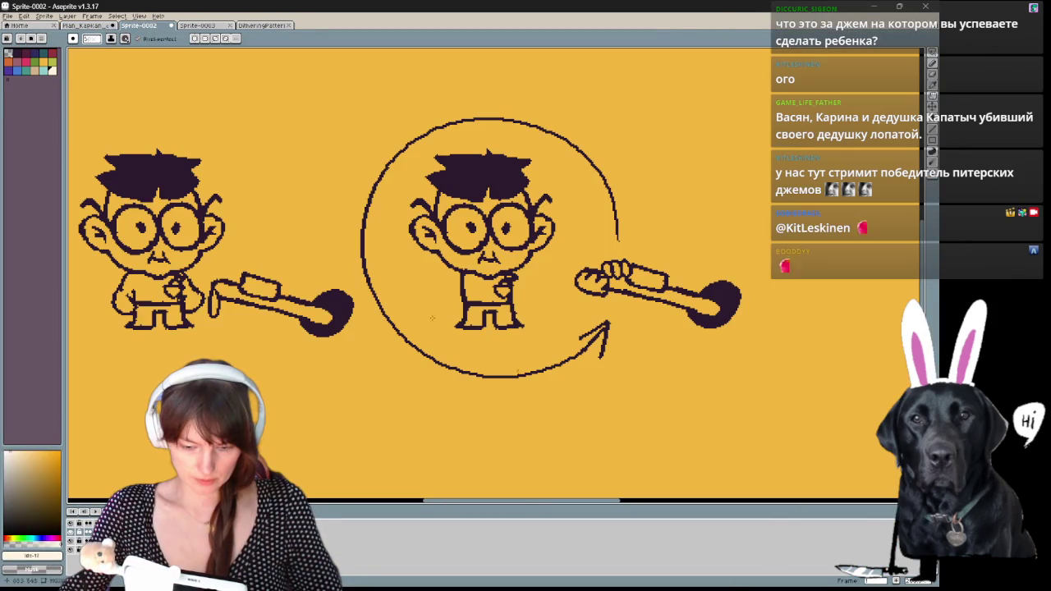
pyautogui.moveTo(269, 197); pyautogui.dragTo(412, 236)
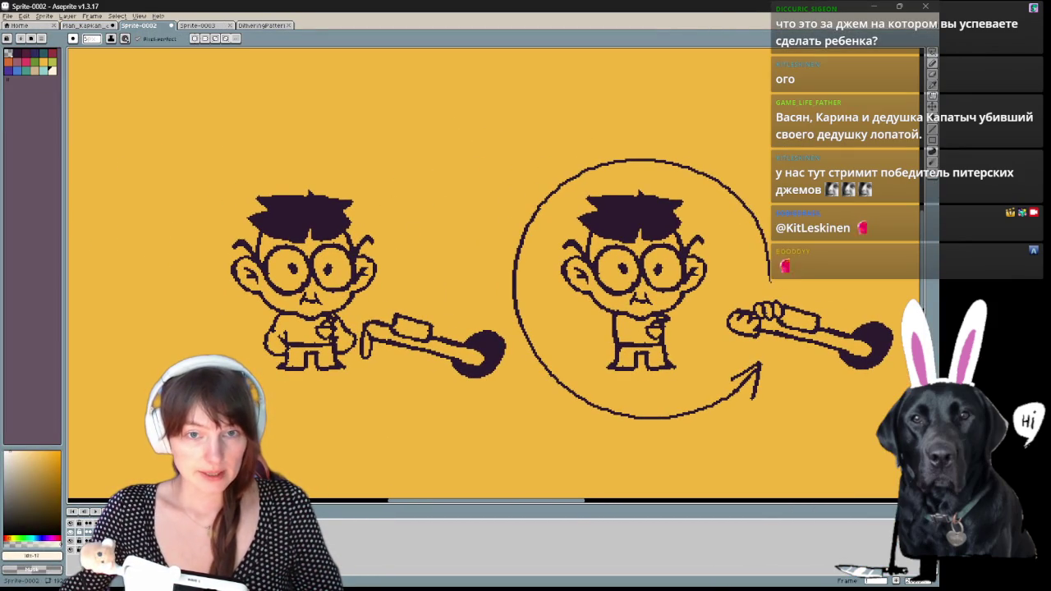
pyautogui.hotkey('alt', 'Tab')
pyautogui.hotkey('alt', 'Tab')
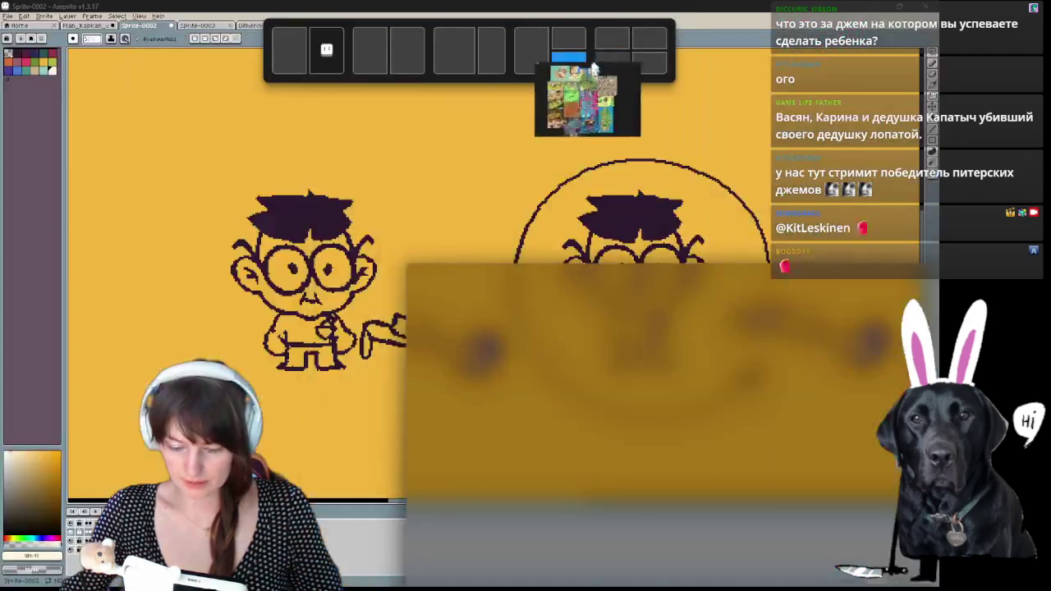
# - Zoom in and out on the PureRef game-art collage
pyautogui.scroll(2, 459, 25)
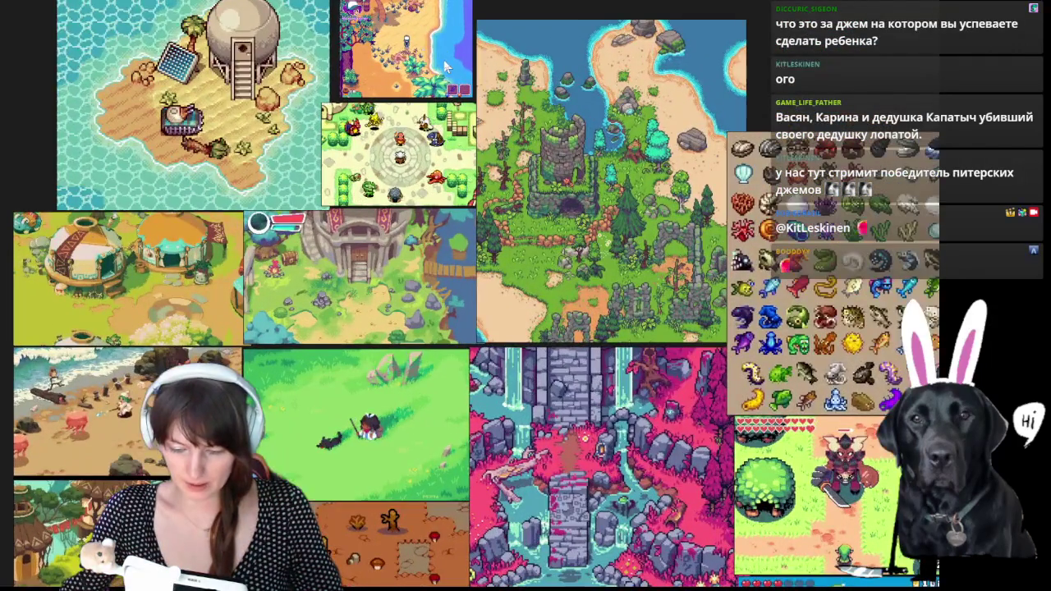
pyautogui.scroll(-2, 437, 72)
pyautogui.scroll(2, 238, 56)
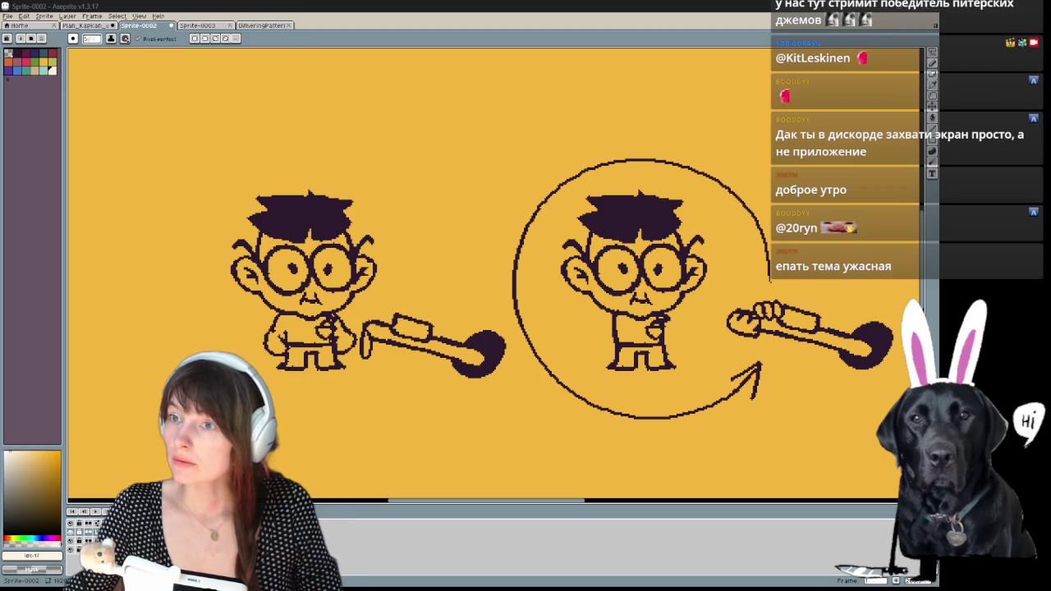
# - Preview the KMUW and Polygon.com EarthBound screenshots and the Welcome to EarthBound video image
pyautogui.hotkey('alt', 'Tab')
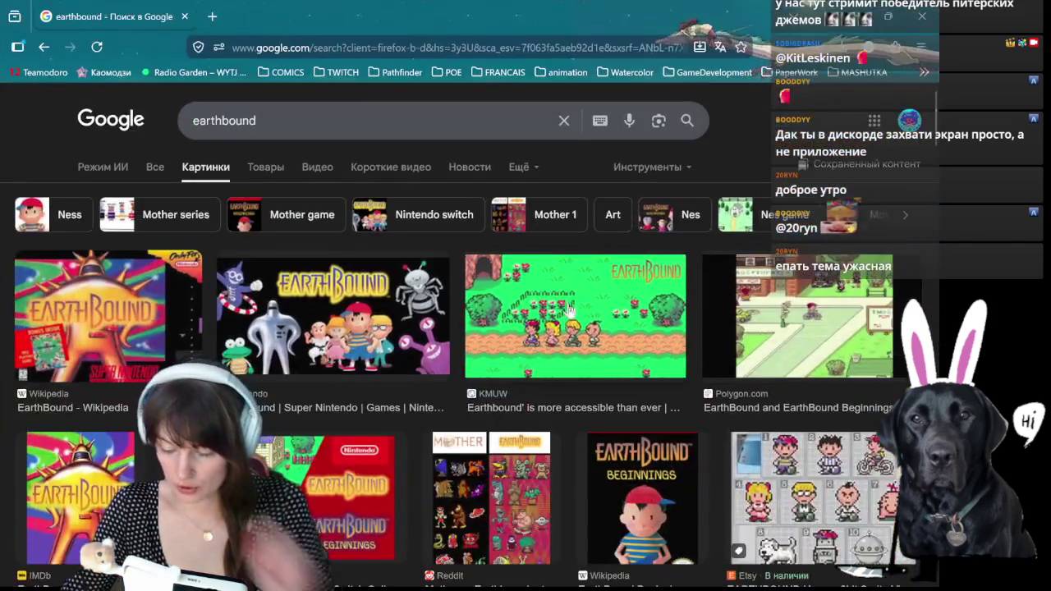
pyautogui.click(571, 307)
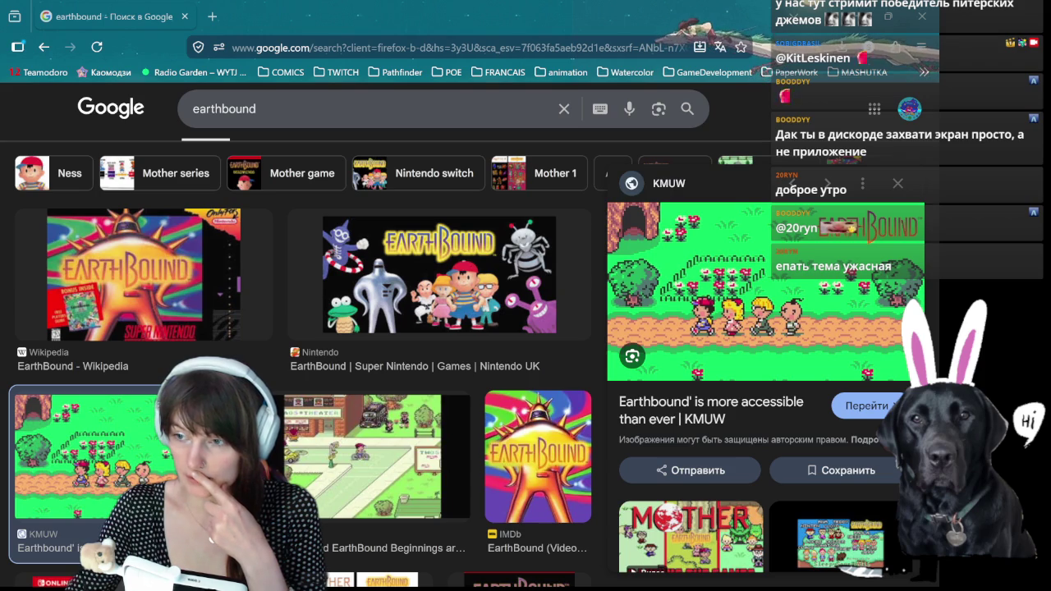
pyautogui.scroll(-2, 472, 366)
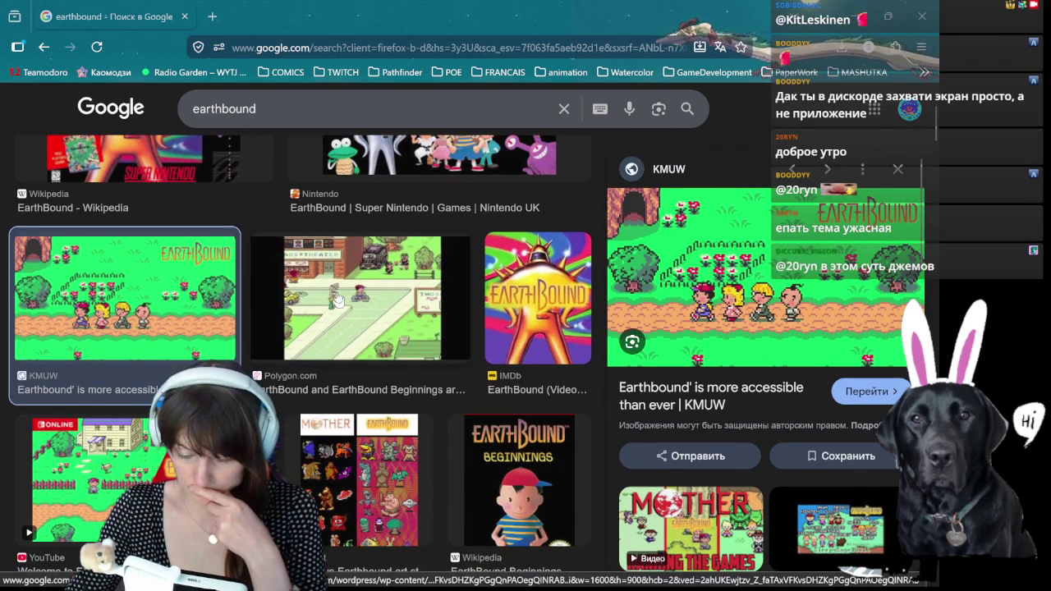
pyautogui.click(415, 310)
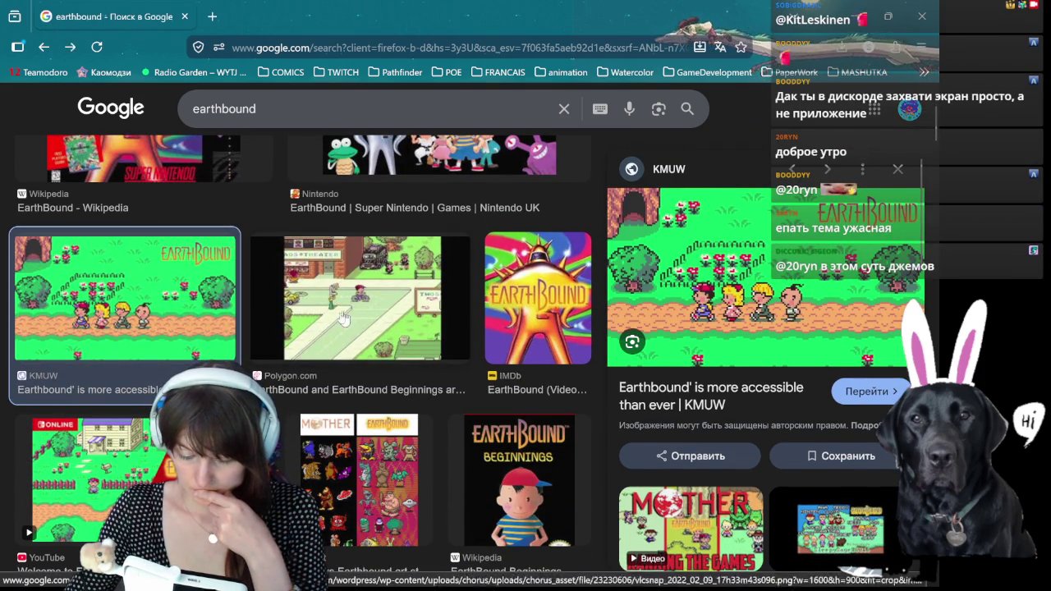
pyautogui.click(131, 463)
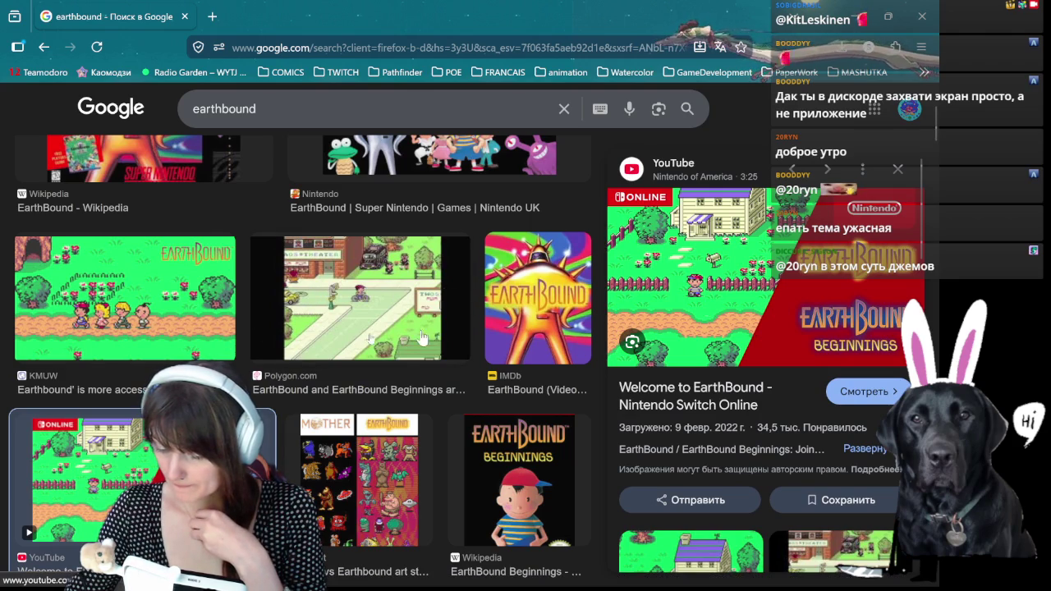
# - Preview the SuperPod Network EarthBound screenshot and the Etsy EarthBound heroes sprite sheet
pyautogui.scroll(-2, 429, 314)
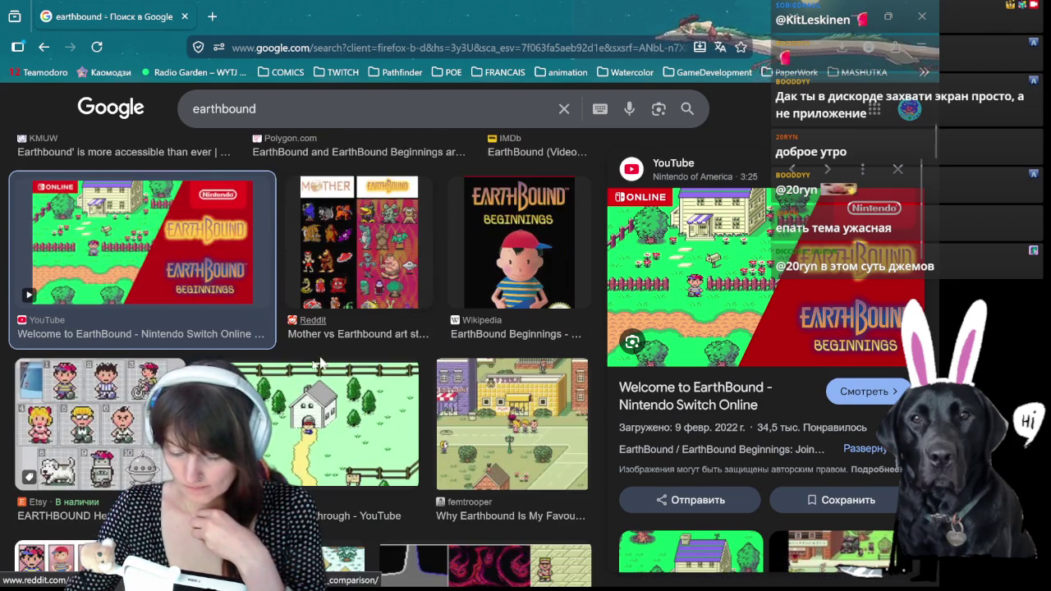
pyautogui.scroll(-2, 320, 420)
pyautogui.scroll(-2, 320, 420)
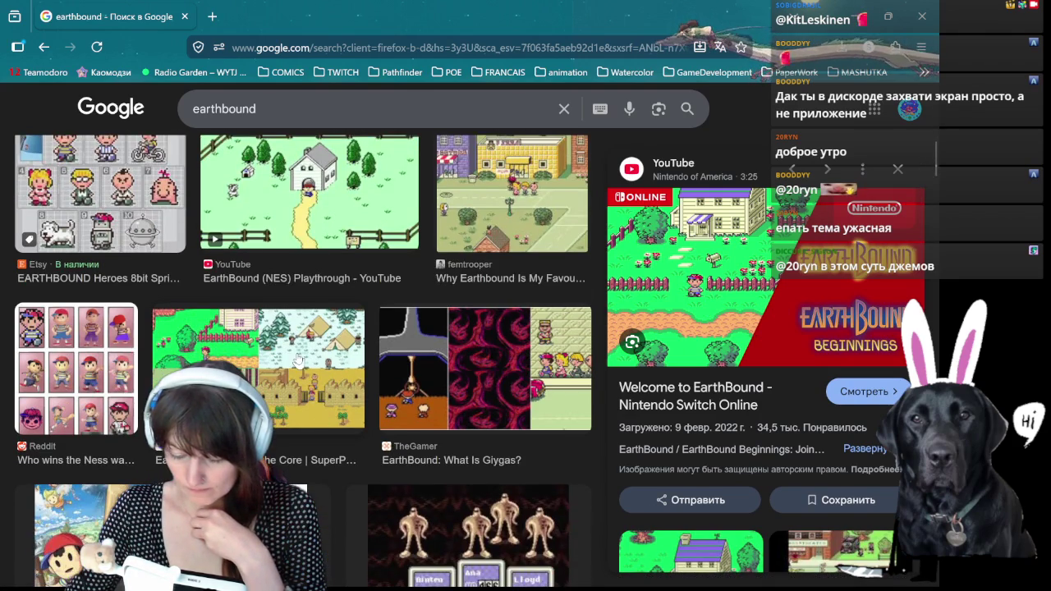
pyautogui.click(285, 362)
pyautogui.scroll(-3, 285, 361)
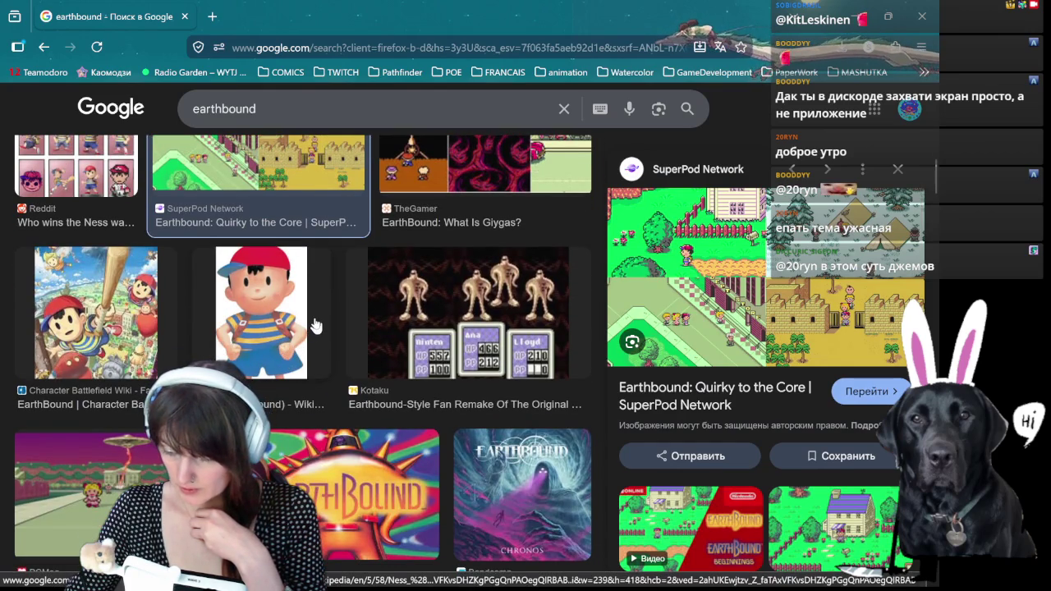
pyautogui.scroll(3, 316, 325)
pyautogui.click(120, 344)
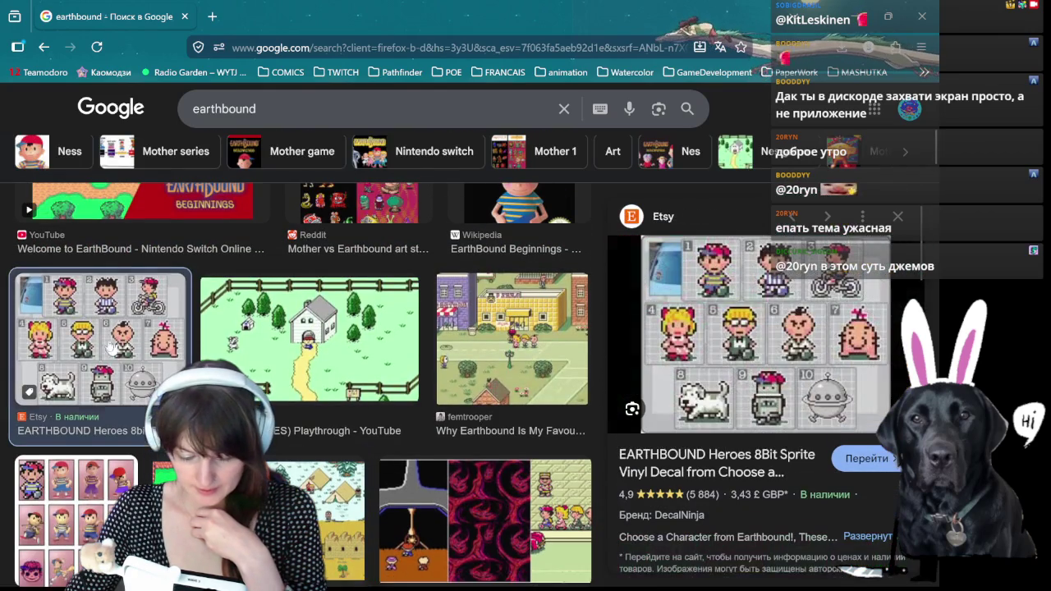
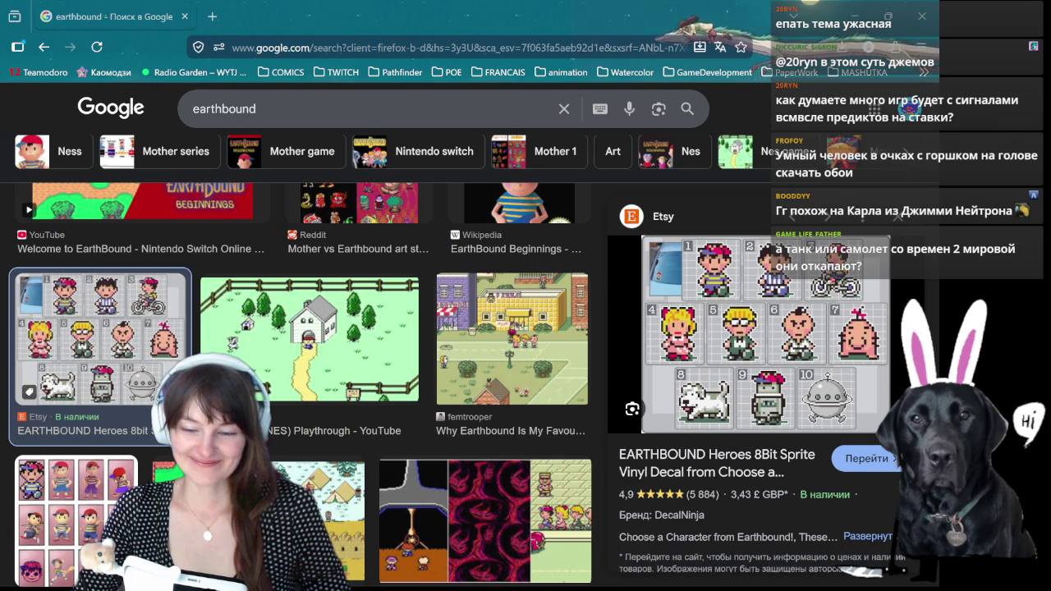
# - Open a new Firefox tab and search Google for 'карл джимми нейтрон'
pyautogui.click(212, 16)
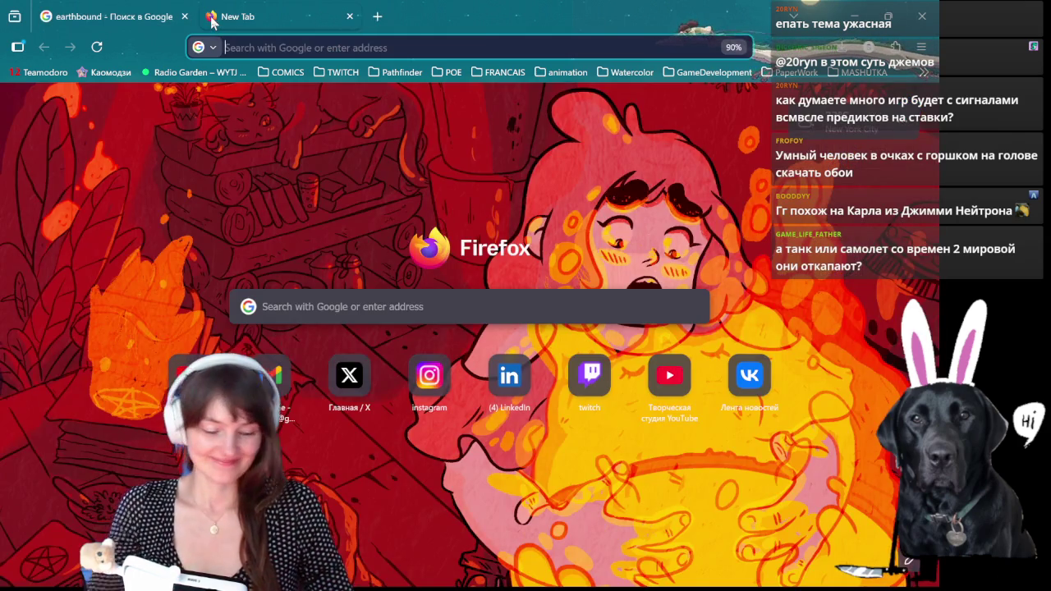
pyautogui.write('r')
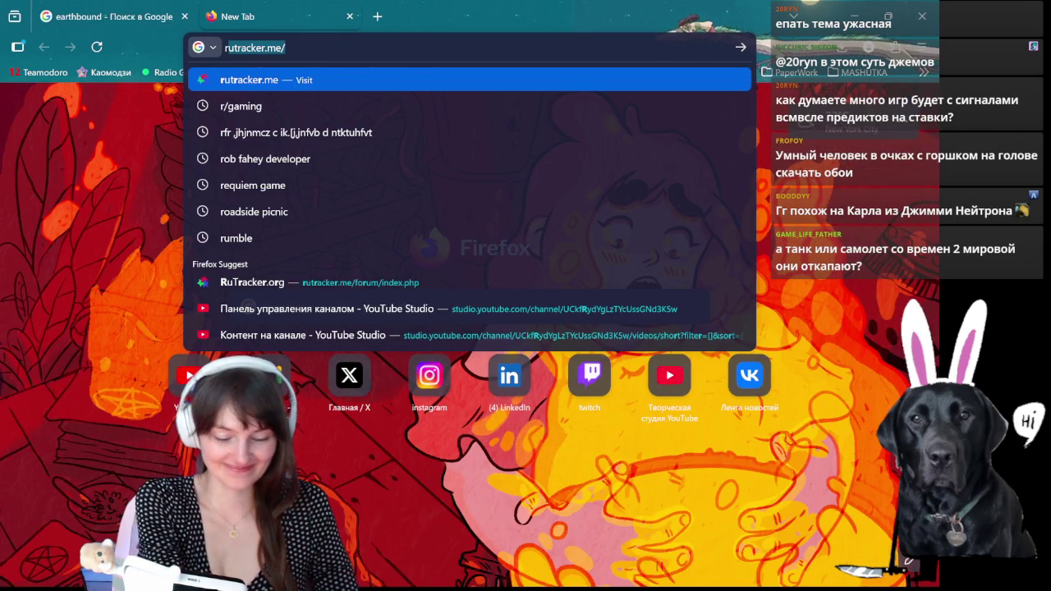
pyautogui.press('BackSpace')
pyautogui.press('BackSpace')
pyautogui.write('rfk')
pyautogui.press('BackSpace')
pyautogui.press('BackSpace')
pyautogui.press('BackSpace')
pyautogui.write('rf')
pyautogui.press('BackSpace')
pyautogui.press('BackSpace')
pyautogui.write('кард')
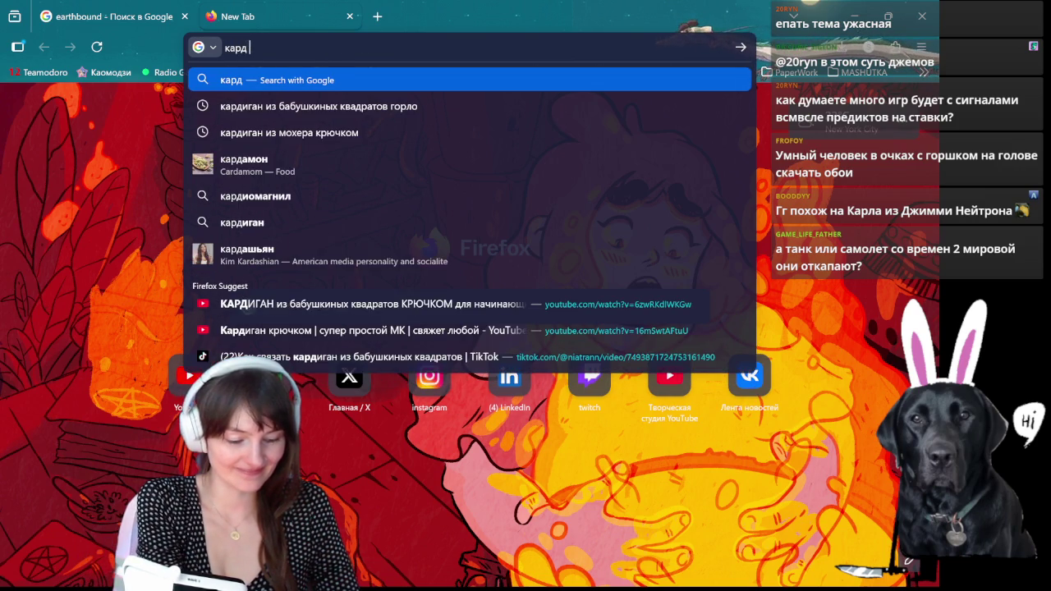
pyautogui.press('BackSpace')
pyautogui.write('ь')
pyautogui.press('BackSpace')
pyautogui.write('л ')
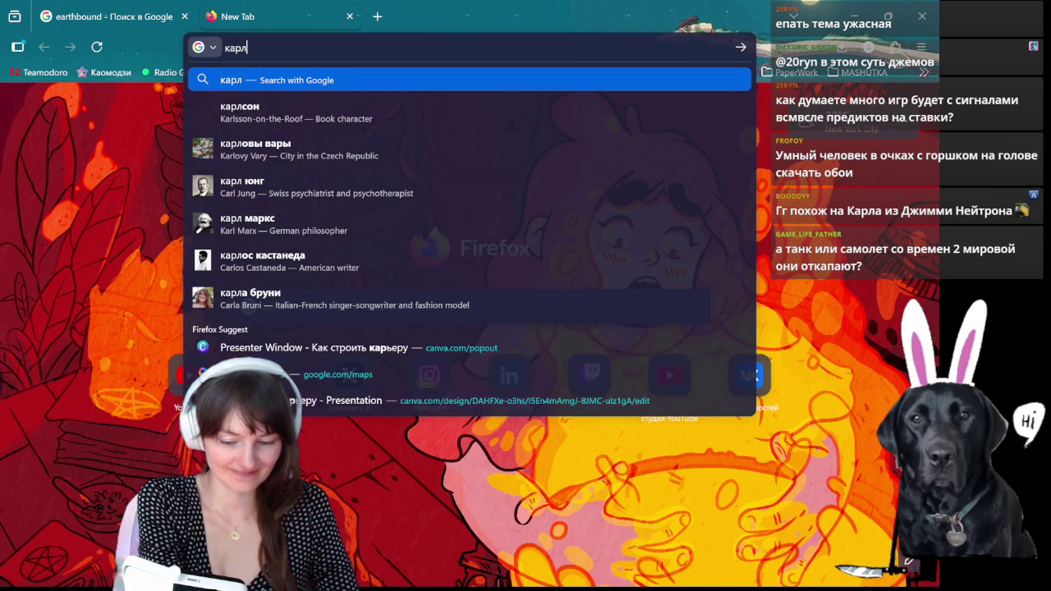
pyautogui.write('джимми нейтрон')
pyautogui.press('Return')
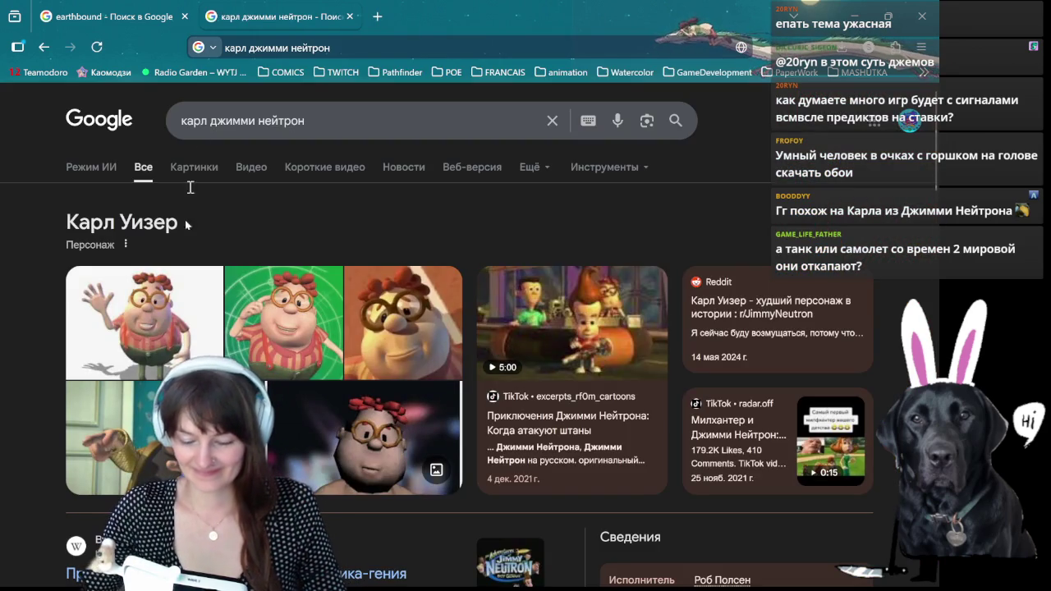
# - Show image results and preview the muscular Carl picture, the 'Карл Визер (исправлено)' model
pyautogui.click(215, 167)
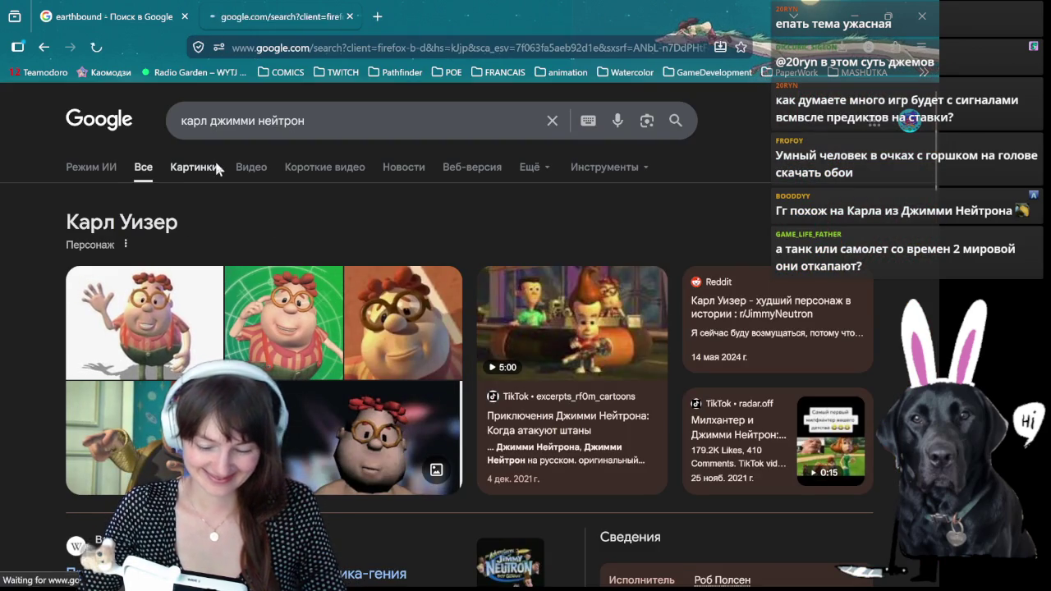
pyautogui.scroll(-2, 539, 401)
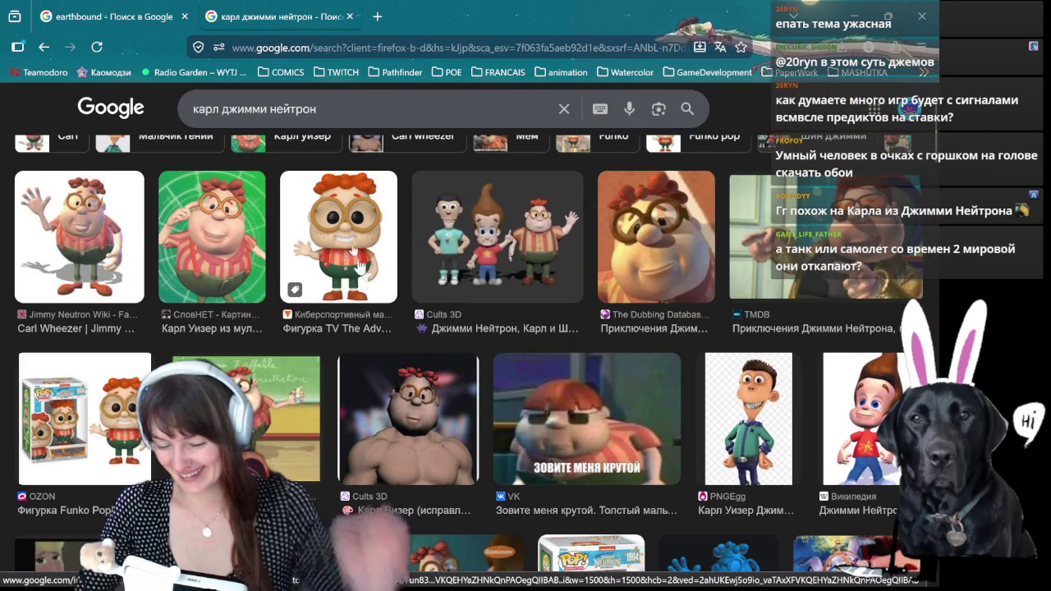
pyautogui.click(419, 450)
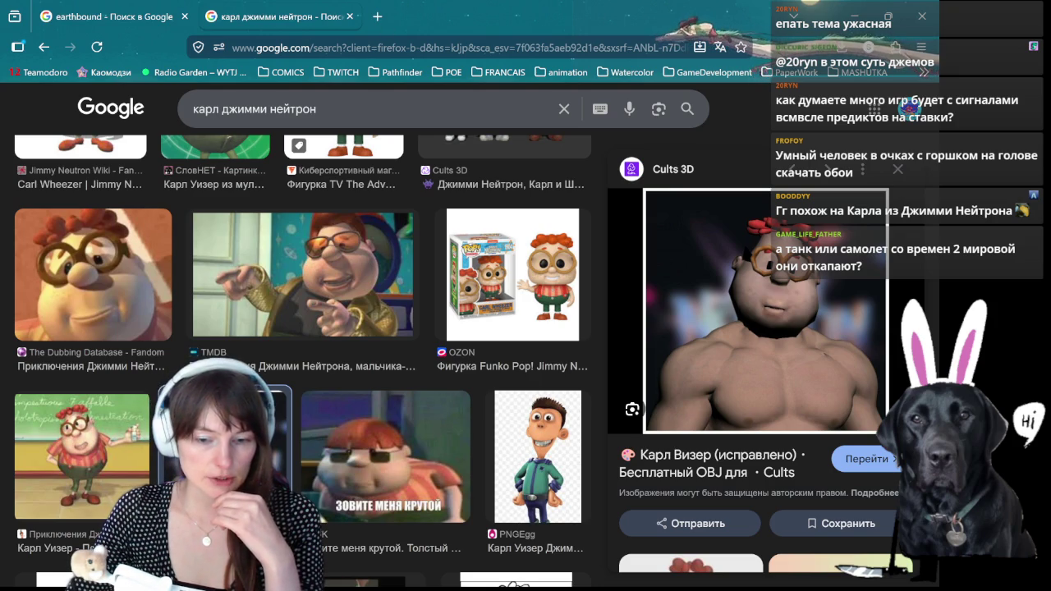
pyautogui.hotkey('alt', 'Tab')
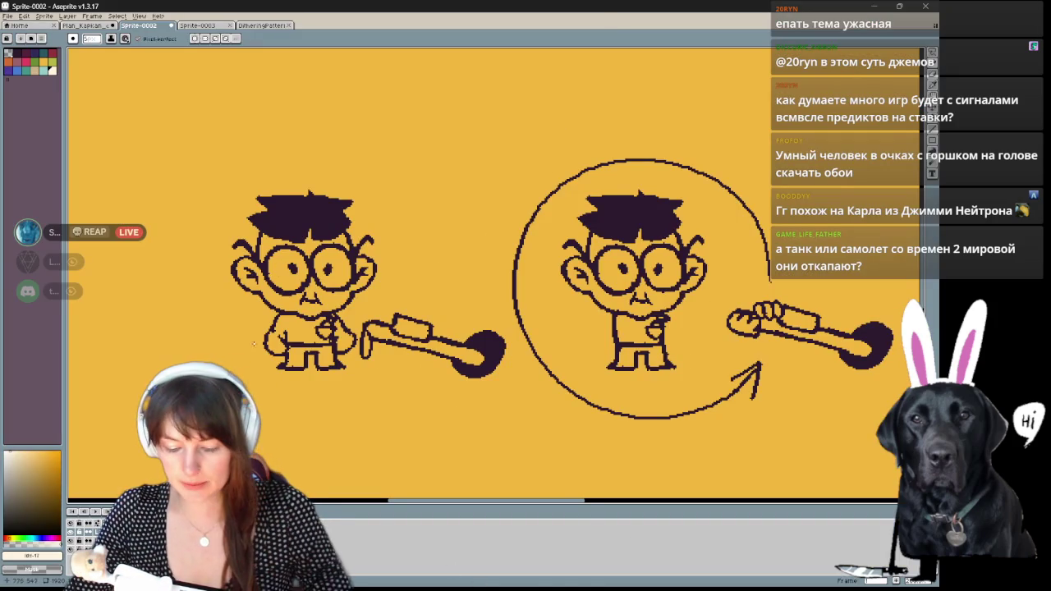
# - Zoom and pan the Aseprite canvas to recentre both boys, with the pencil active
pyautogui.scroll(1, 270, 357)
pyautogui.scroll(-3, 509, 325)
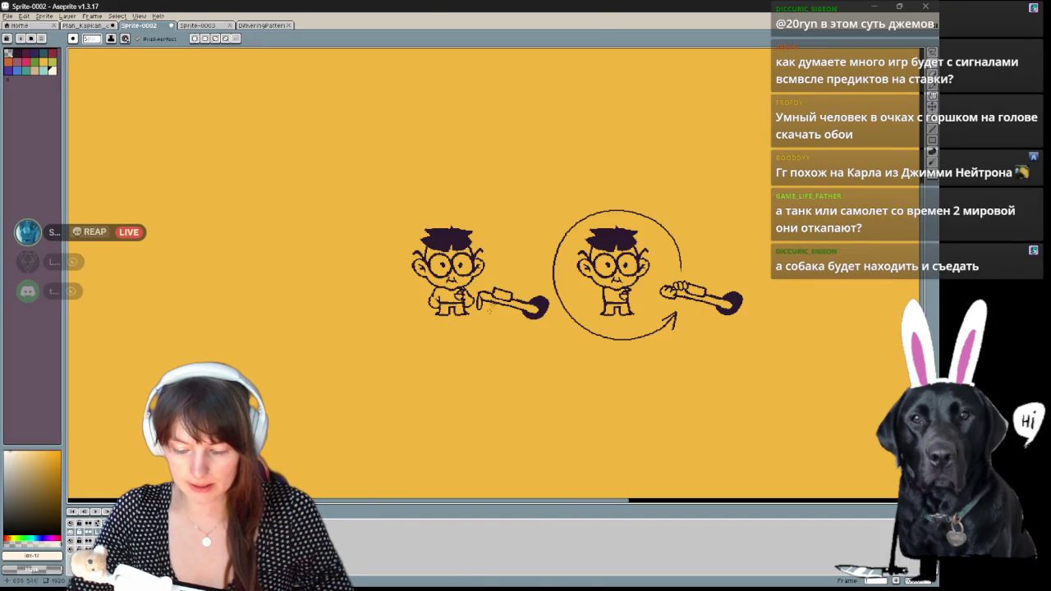
pyautogui.scroll(2, 737, 297)
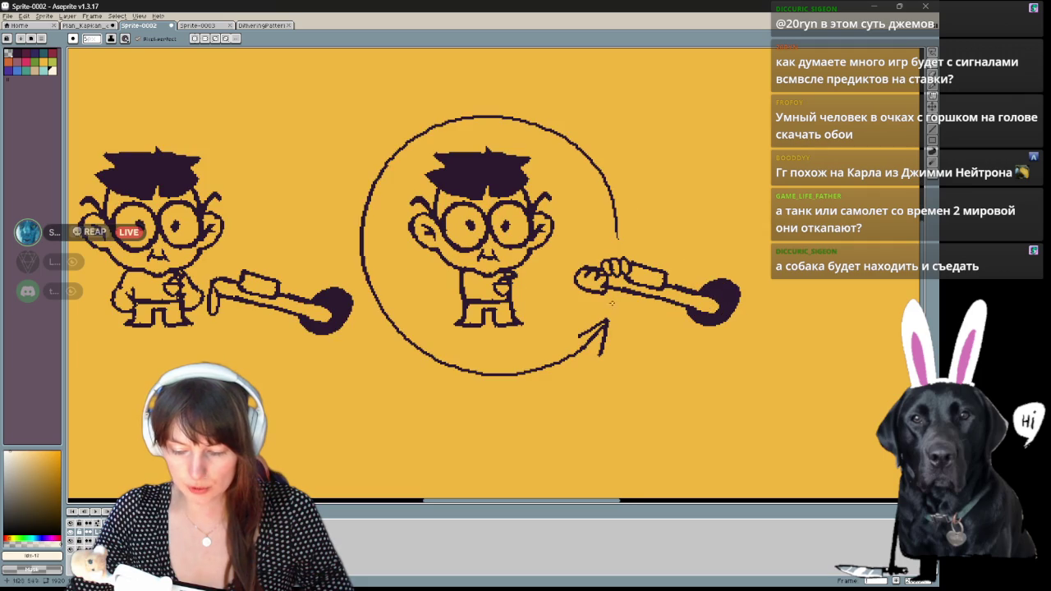
pyautogui.moveTo(201, 250); pyautogui.dragTo(397, 271)
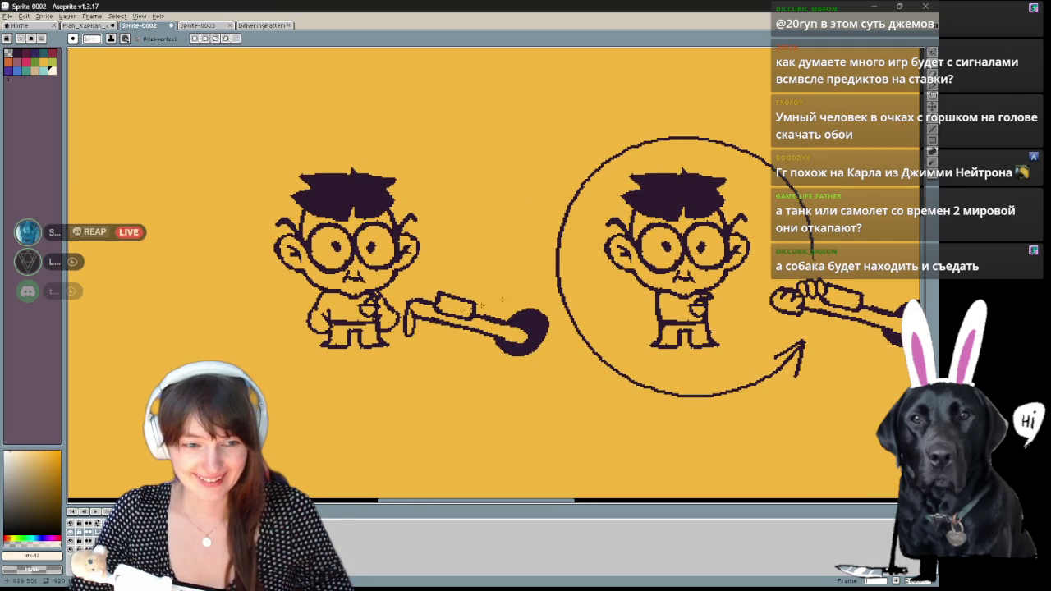
pyautogui.moveTo(564, 224)
pyautogui.mouseDown()
pyautogui.moveTo(655, 228)
pyautogui.moveTo(422, 223)
pyautogui.mouseUp()
pyautogui.press('b')
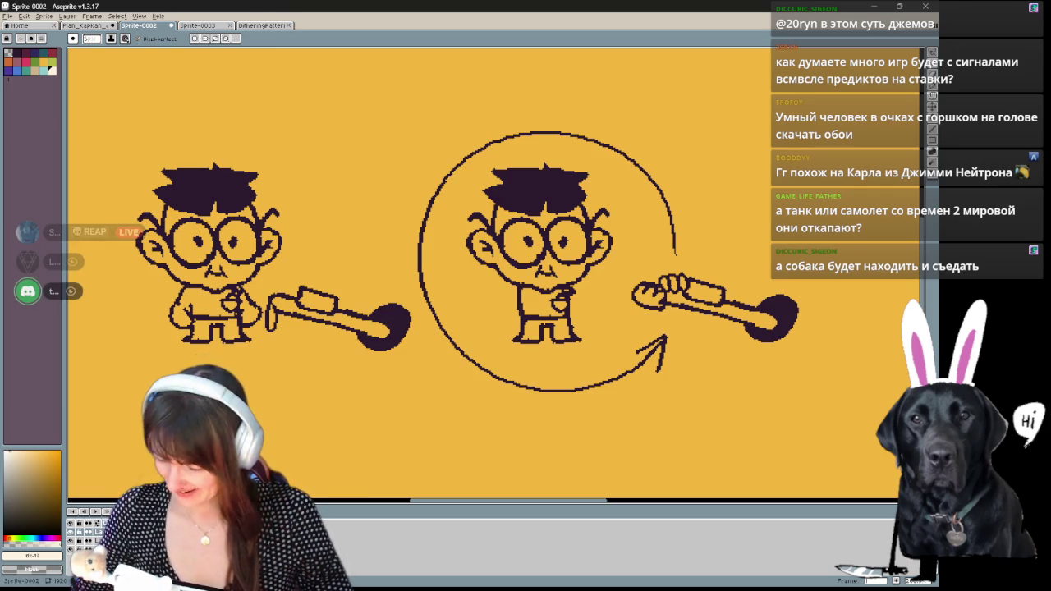
pyautogui.moveTo(755, 262)
pyautogui.mouseDown()
pyautogui.moveTo(614, 315)
pyautogui.moveTo(658, 385)
pyautogui.mouseUp()
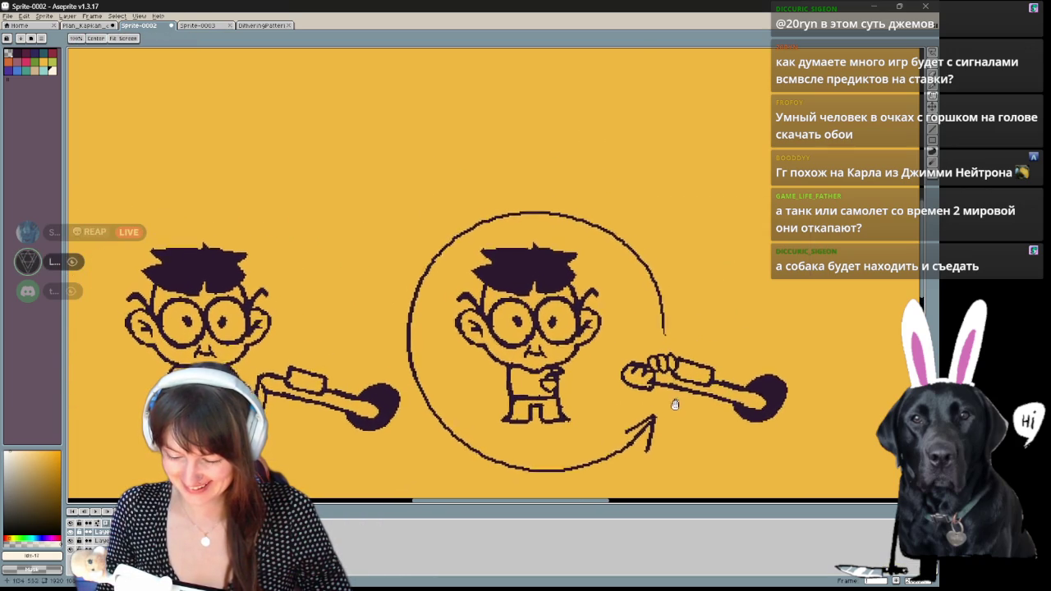
pyautogui.moveTo(816, 357)
pyautogui.mouseDown()
pyautogui.moveTo(756, 339)
pyautogui.moveTo(867, 314)
pyautogui.mouseUp()
pyautogui.moveTo(797, 339); pyautogui.dragTo(759, 345)
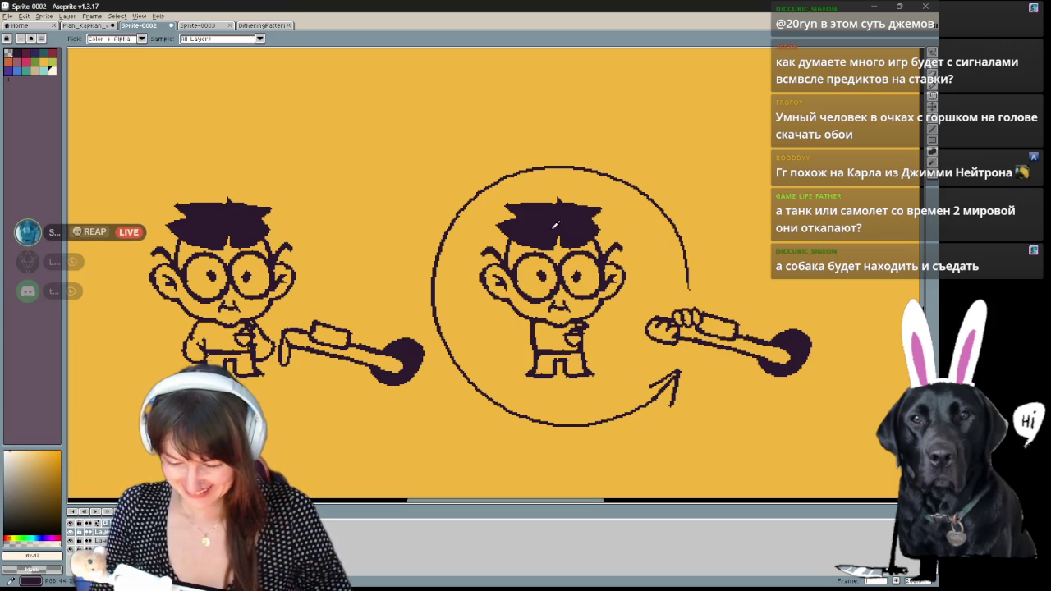
# - Pick a new palette colour and undo the stray strokes on the left and circled boys
pyautogui.click(11, 53)
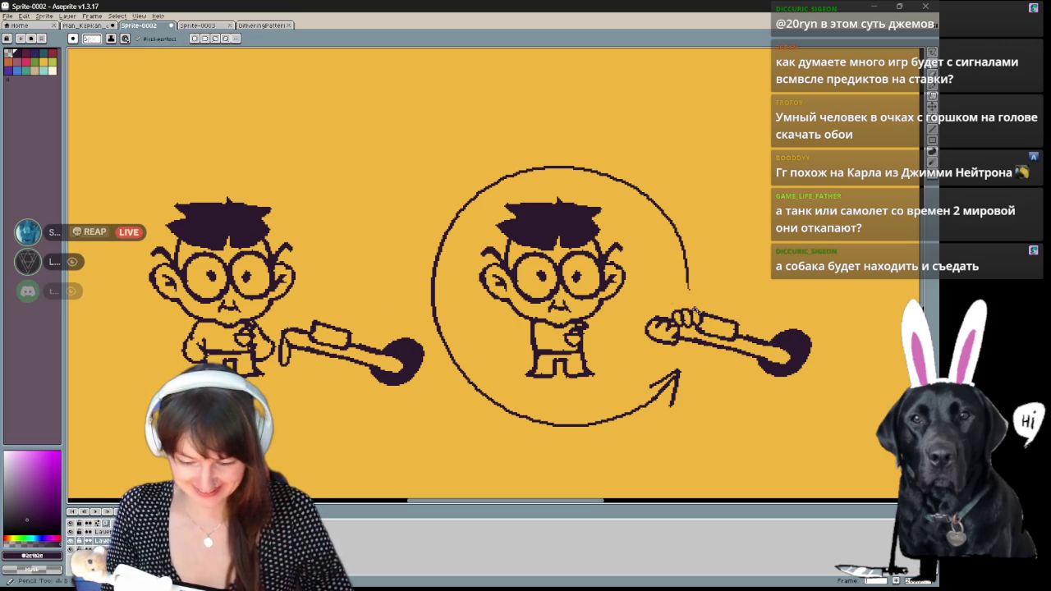
pyautogui.moveTo(694, 358)
pyautogui.mouseDown()
pyautogui.moveTo(836, 374)
pyautogui.moveTo(632, 376)
pyautogui.mouseUp()
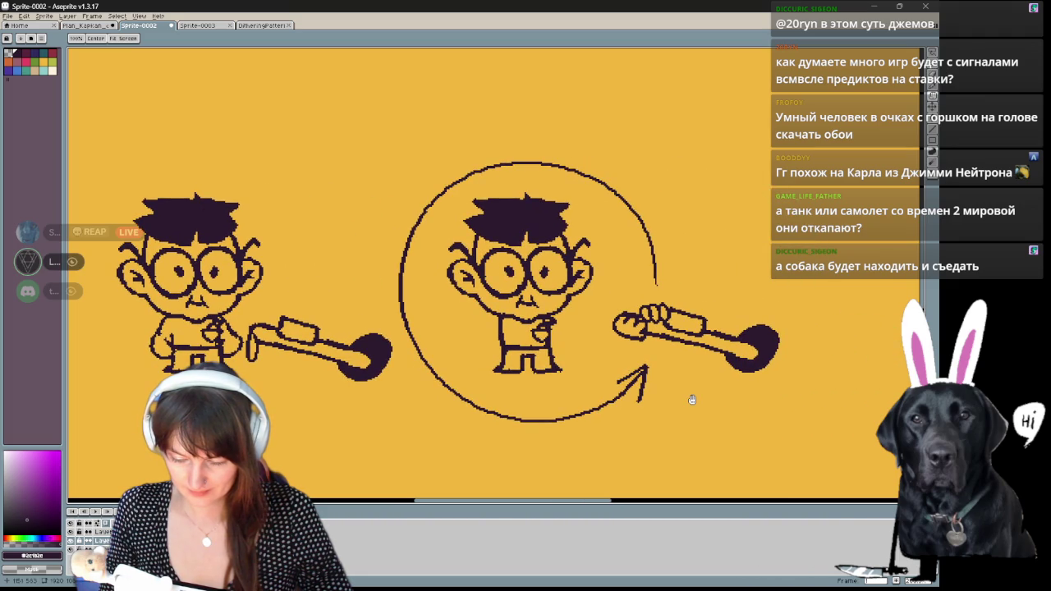
pyautogui.moveTo(692, 400); pyautogui.dragTo(863, 416)
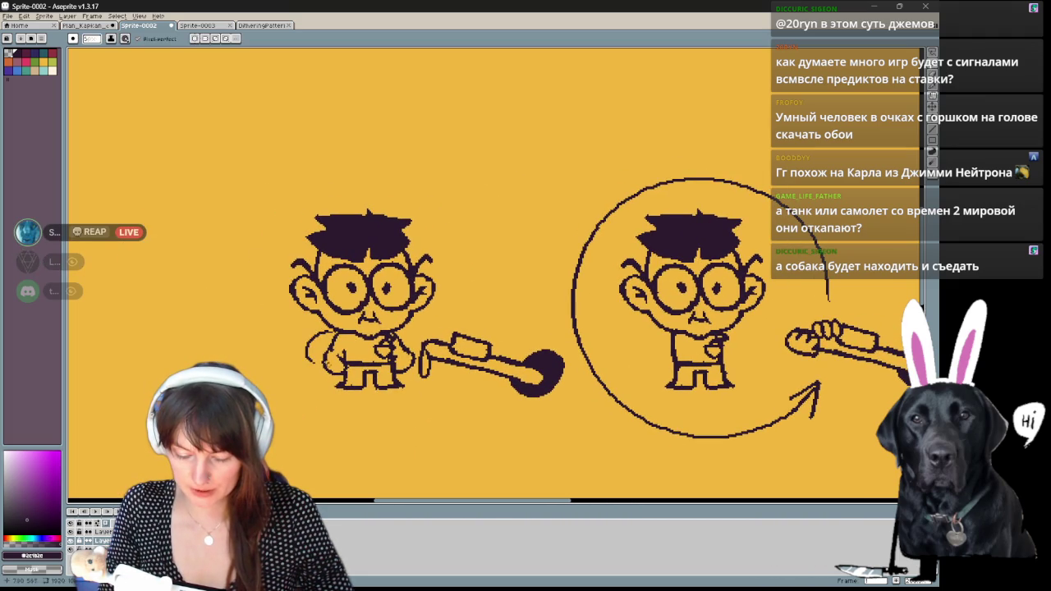
pyautogui.hotkey('ctrl', 'z')
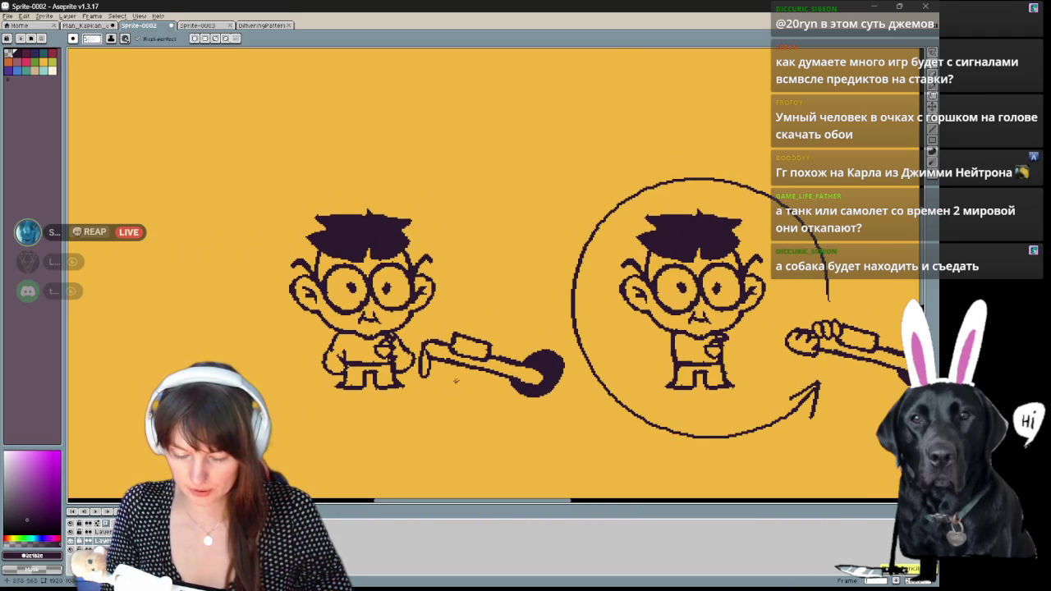
pyautogui.moveTo(456, 381); pyautogui.dragTo(401, 374)
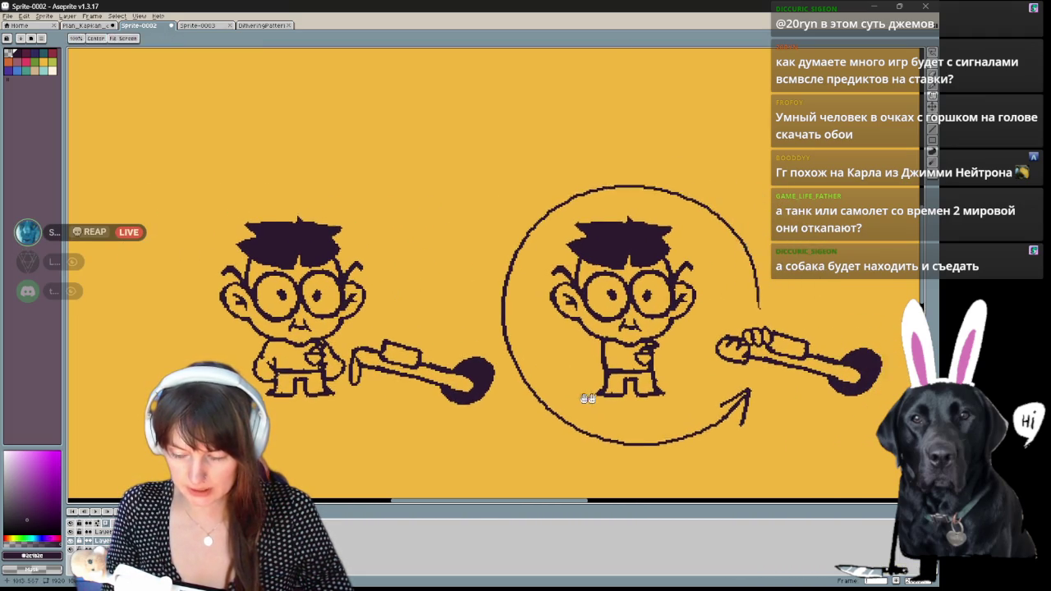
pyautogui.moveTo(309, 346); pyautogui.dragTo(216, 342)
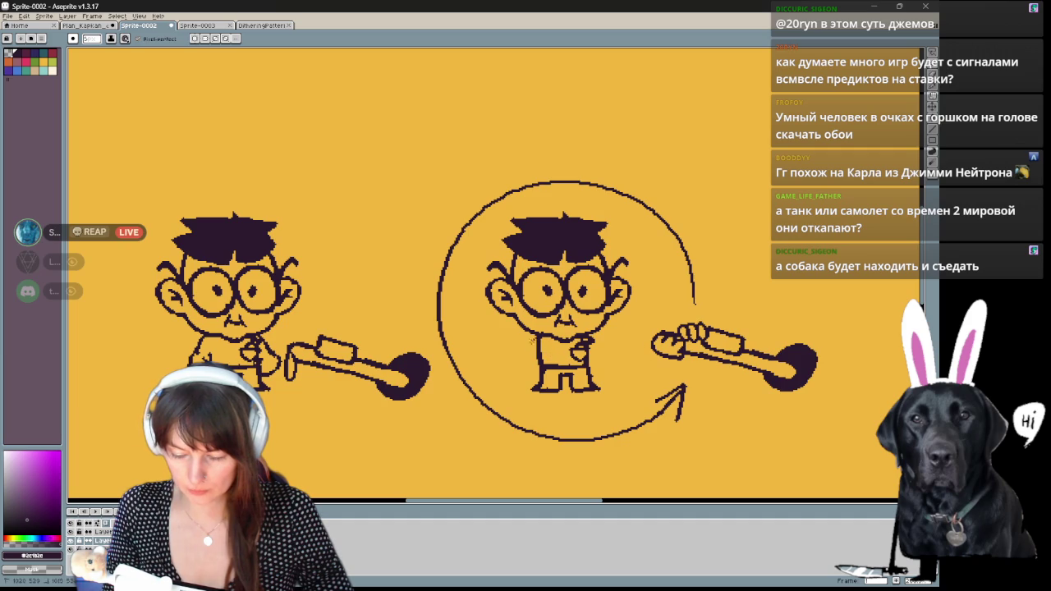
pyautogui.hotkey('ctrl', 'z')
pyautogui.hotkey('ctrl', 'z')
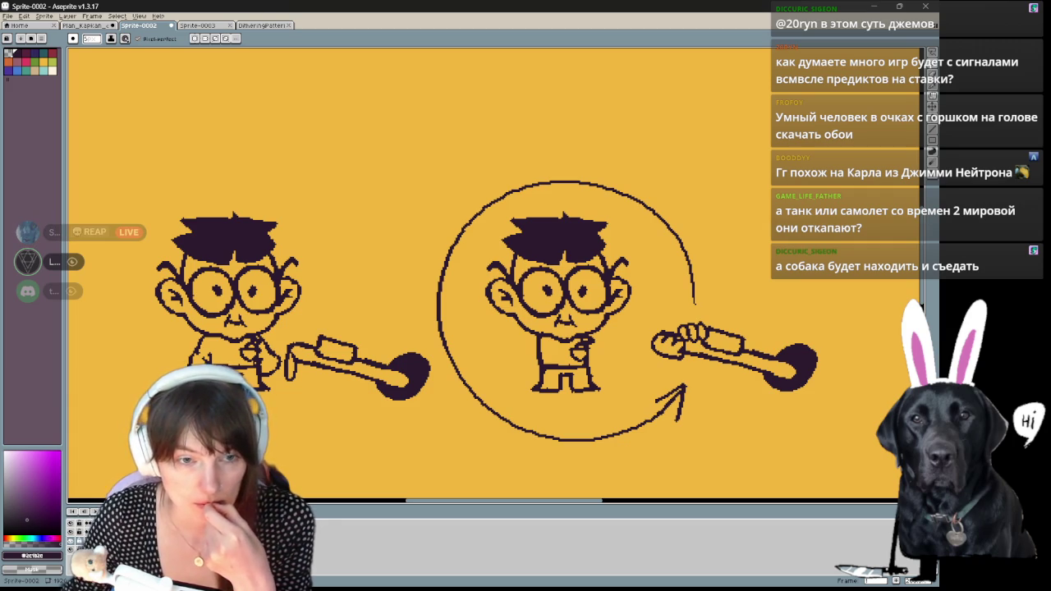
# - Zoom in on the circled boy and his metal detector
pyautogui.scroll(2, 574, 344)
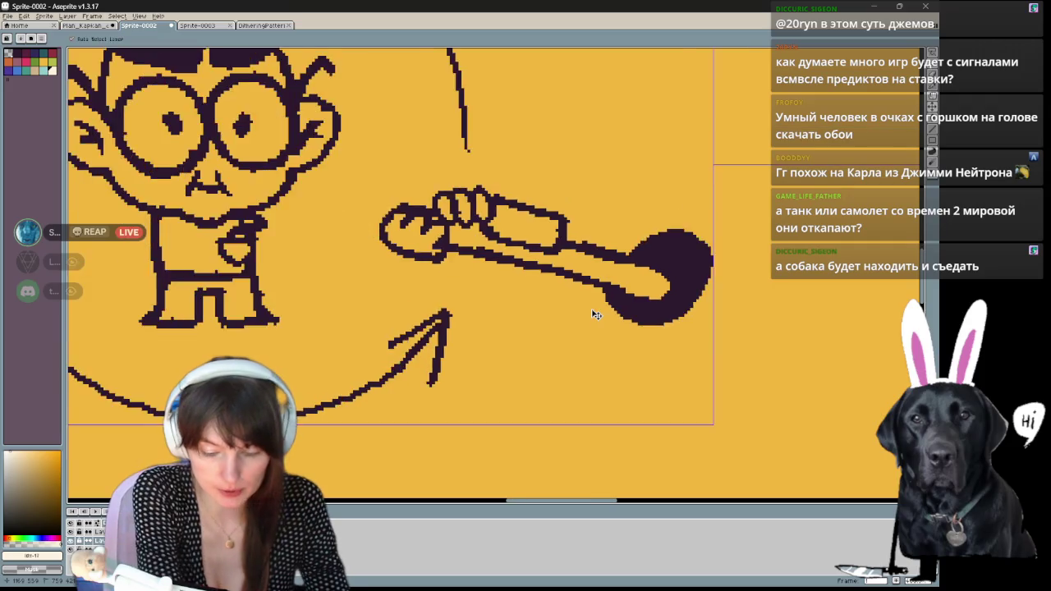
pyautogui.scroll(1, 534, 344)
# - Lasso the metal detector, try moving and rotating it, then cancel the transform
pyautogui.press('q')
pyautogui.moveTo(724, 283)
pyautogui.mouseDown()
pyautogui.moveTo(634, 365)
pyautogui.moveTo(723, 280)
pyautogui.mouseUp()
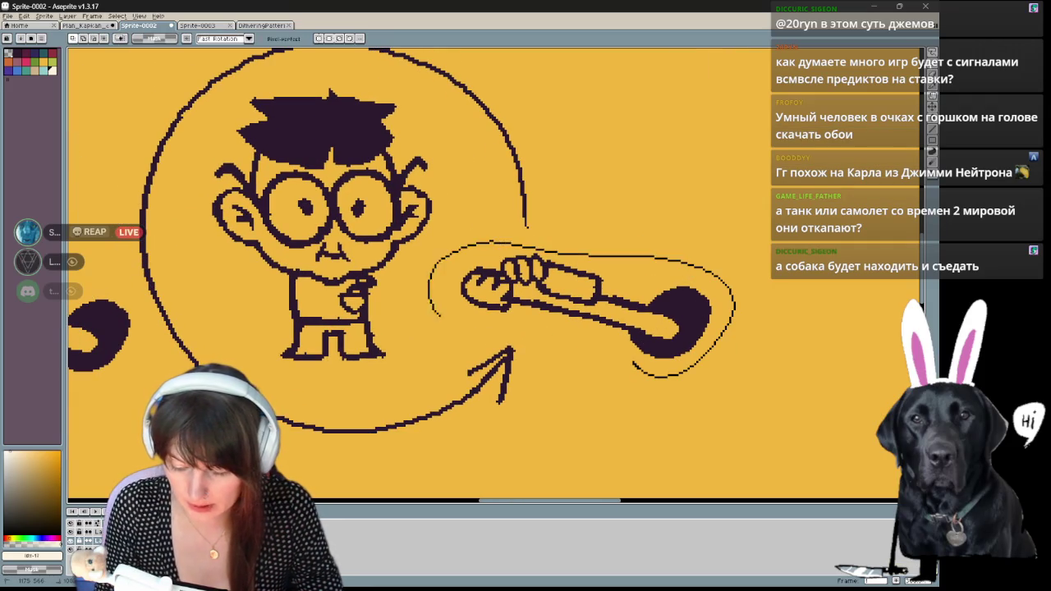
pyautogui.moveTo(679, 332); pyautogui.dragTo(579, 337)
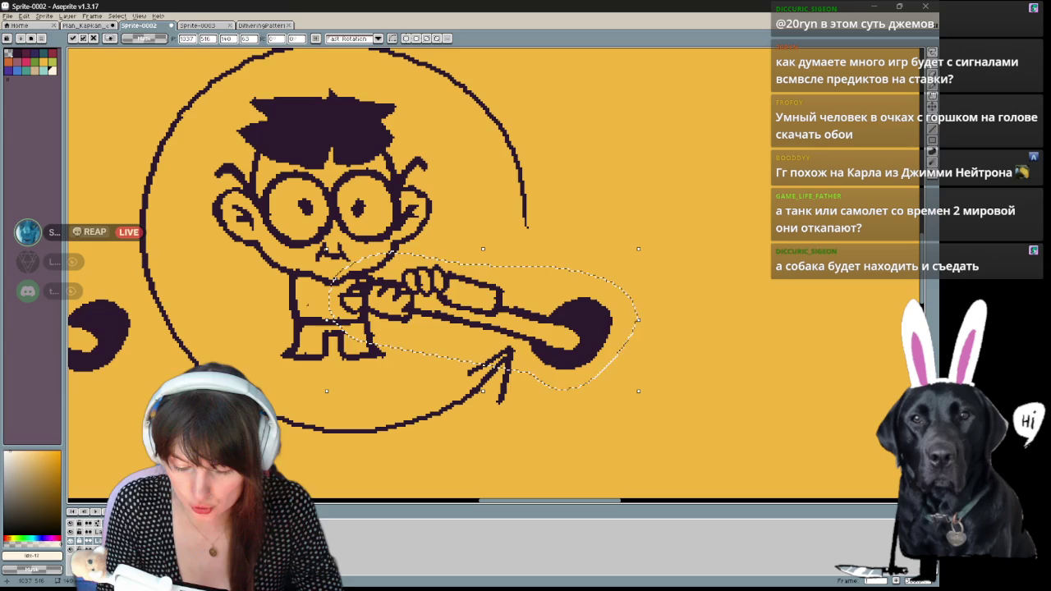
pyautogui.moveTo(576, 340)
pyautogui.mouseDown()
pyautogui.moveTo(589, 334)
pyautogui.moveTo(563, 341)
pyautogui.mouseUp()
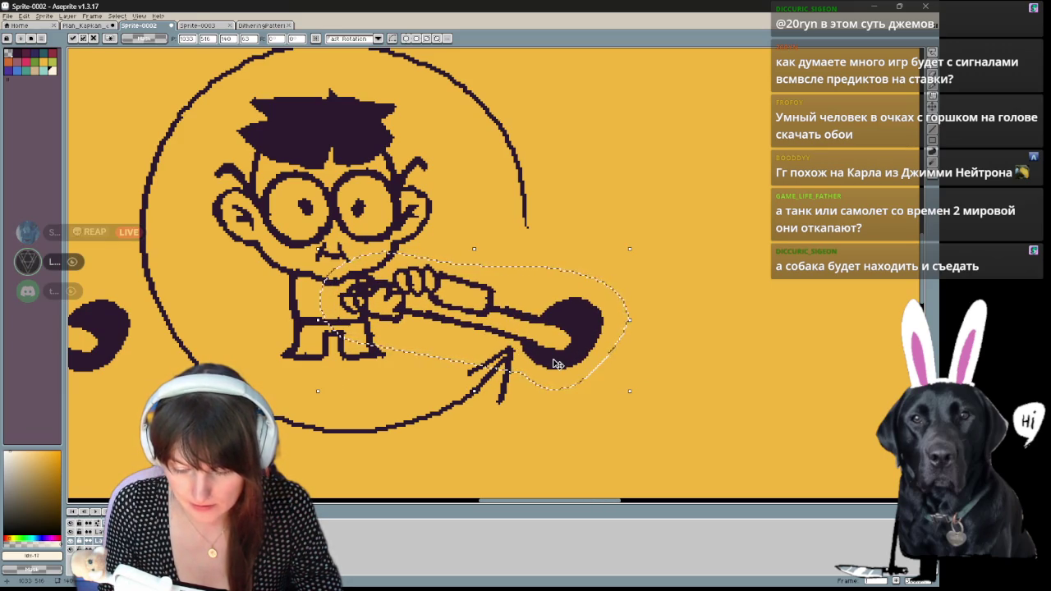
pyautogui.moveTo(633, 247)
pyautogui.mouseDown()
pyautogui.moveTo(555, 176)
pyautogui.moveTo(402, 78)
pyautogui.mouseUp()
pyautogui.moveTo(480, 249)
pyautogui.mouseDown()
pyautogui.moveTo(480, 318)
pyautogui.moveTo(508, 310)
pyautogui.mouseUp()
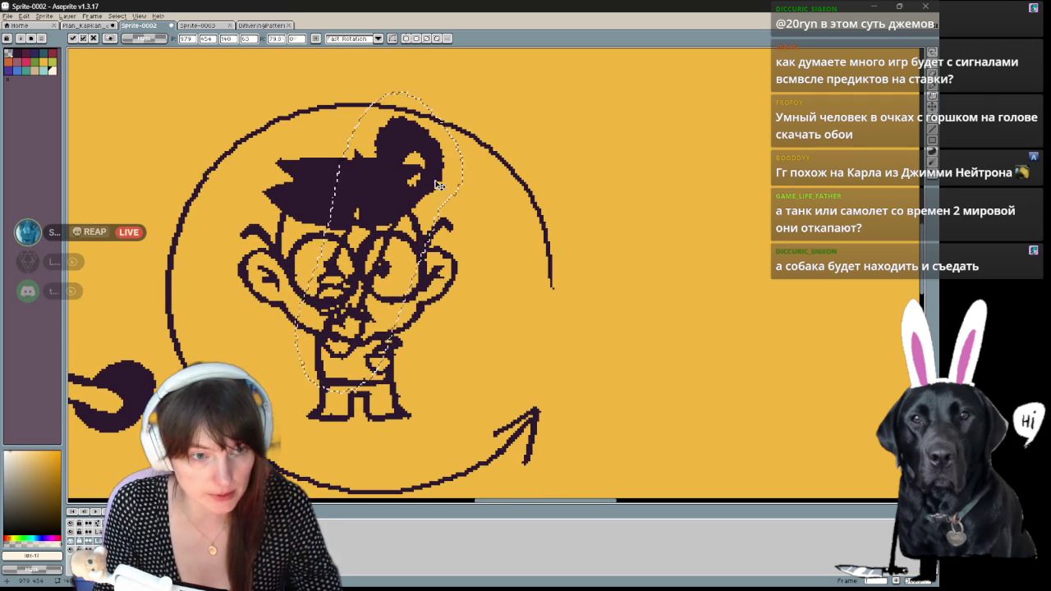
pyautogui.press('Escape')
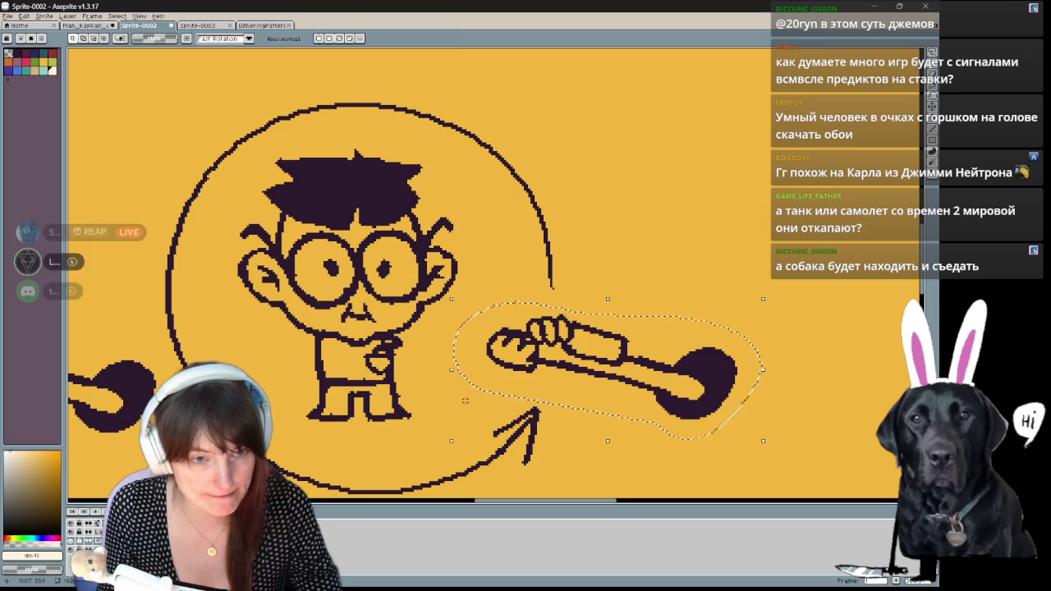
# - Move the horizontal metal detector into the circled boy's hand and apply it
pyautogui.moveTo(694, 369)
pyautogui.mouseDown()
pyautogui.moveTo(555, 378)
pyautogui.moveTo(621, 375)
pyautogui.moveTo(675, 390)
pyautogui.moveTo(875, 327)
pyautogui.moveTo(832, 293)
pyautogui.mouseUp()
pyautogui.scroll(-2, 675, 390)
pyautogui.scroll(2, 875, 327)
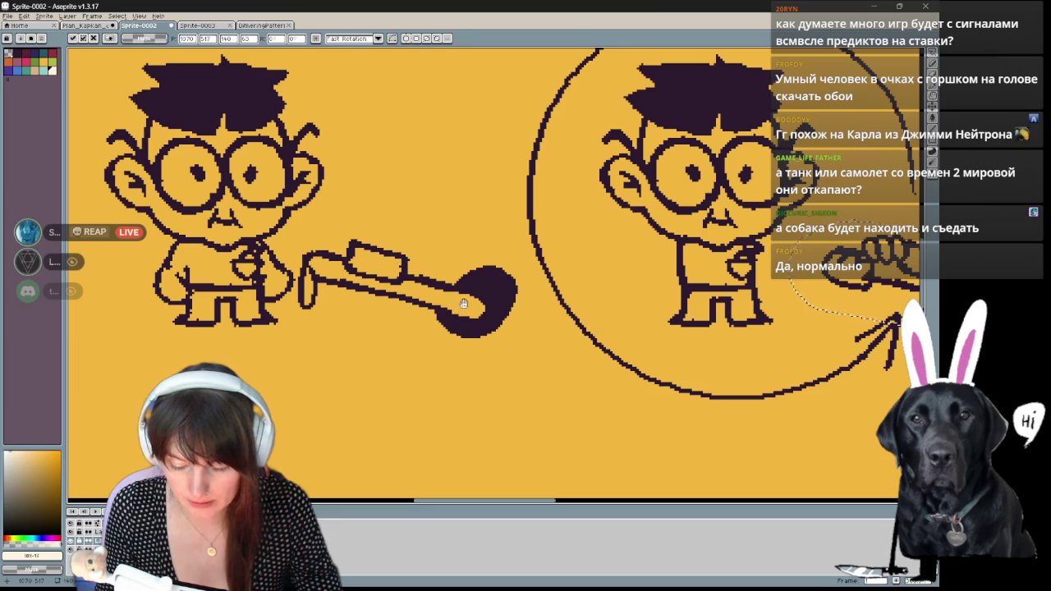
pyautogui.moveTo(461, 309); pyautogui.dragTo(148, 403)
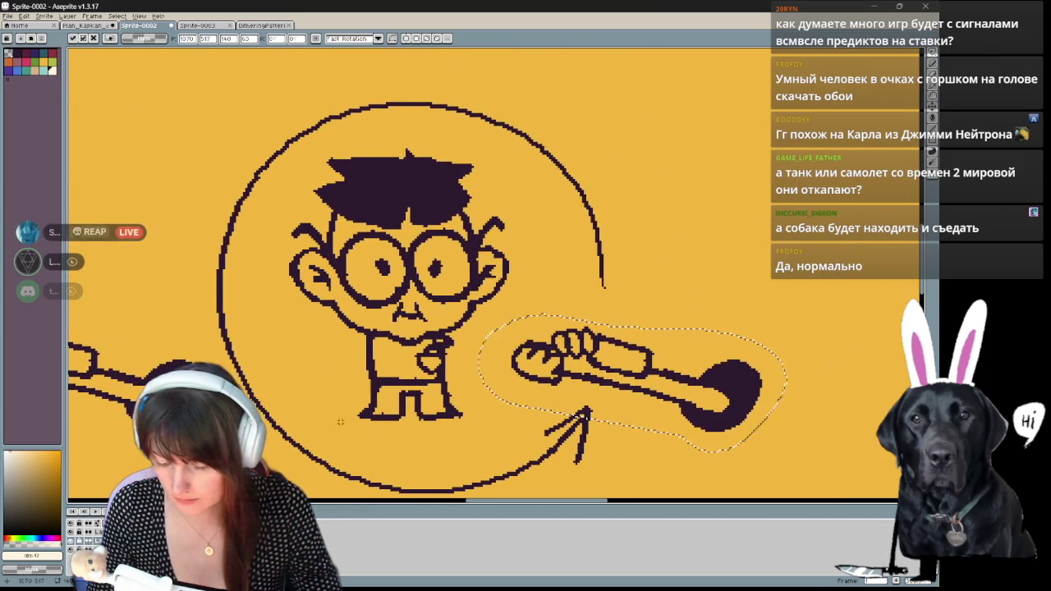
pyautogui.moveTo(344, 455); pyautogui.dragTo(334, 410)
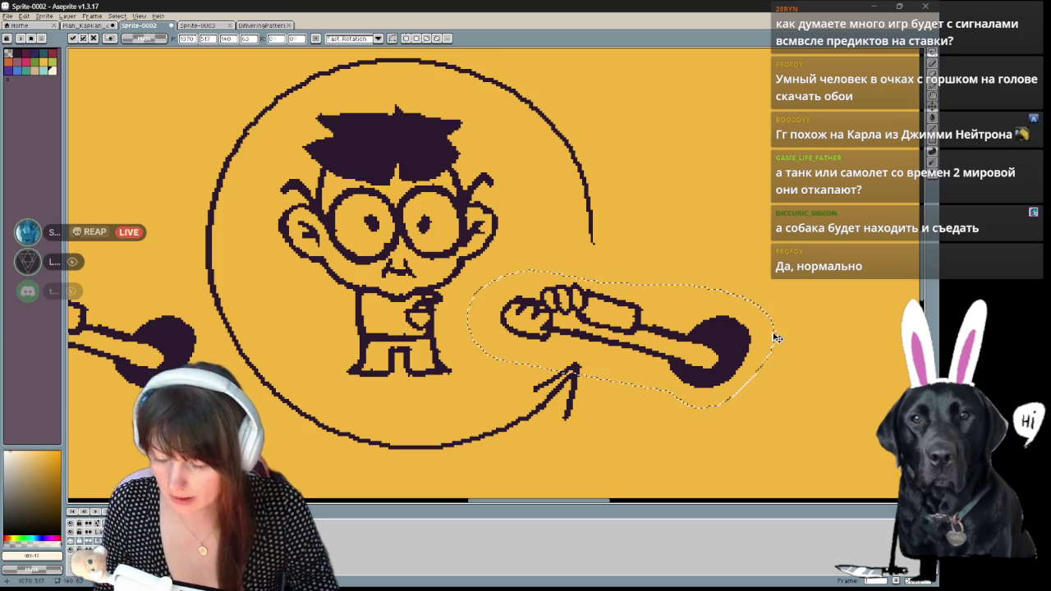
pyautogui.press('Return')
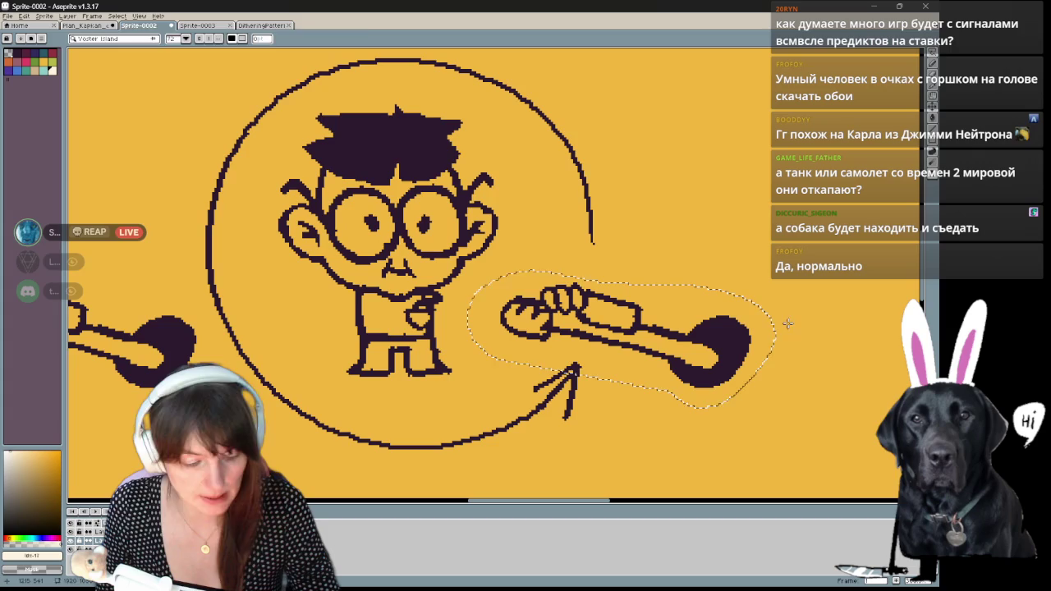
# - Lasso the arm and detector, rotate it back horizontal, and place it slightly higher and further right
pyautogui.press('q')
pyautogui.moveTo(784, 265); pyautogui.dragTo(647, 368)
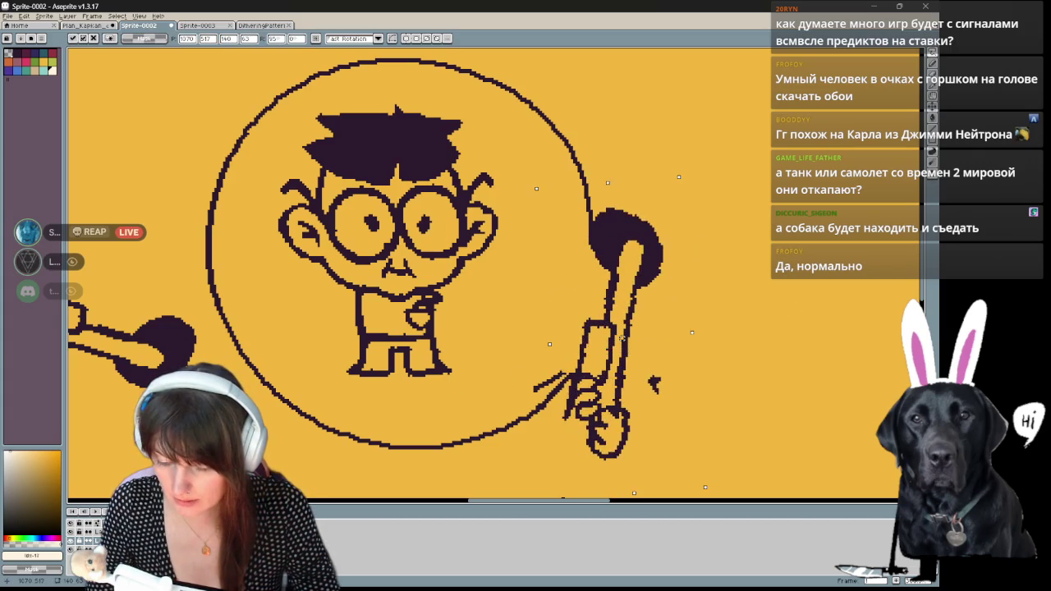
pyautogui.moveTo(625, 253)
pyautogui.mouseDown()
pyautogui.moveTo(434, 127)
pyautogui.moveTo(437, 115)
pyautogui.moveTo(516, 103)
pyautogui.moveTo(632, 107)
pyautogui.moveTo(685, 140)
pyautogui.moveTo(714, 188)
pyautogui.mouseUp()
pyautogui.moveTo(760, 105)
pyautogui.mouseDown()
pyautogui.moveTo(809, 304)
pyautogui.moveTo(737, 314)
pyautogui.mouseUp()
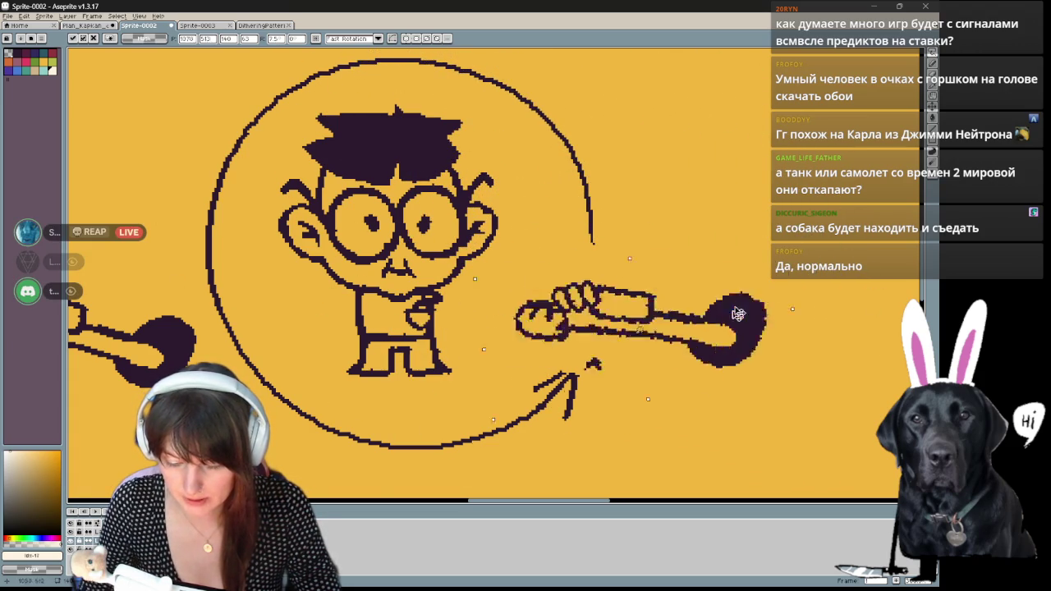
pyautogui.moveTo(738, 313); pyautogui.dragTo(757, 315)
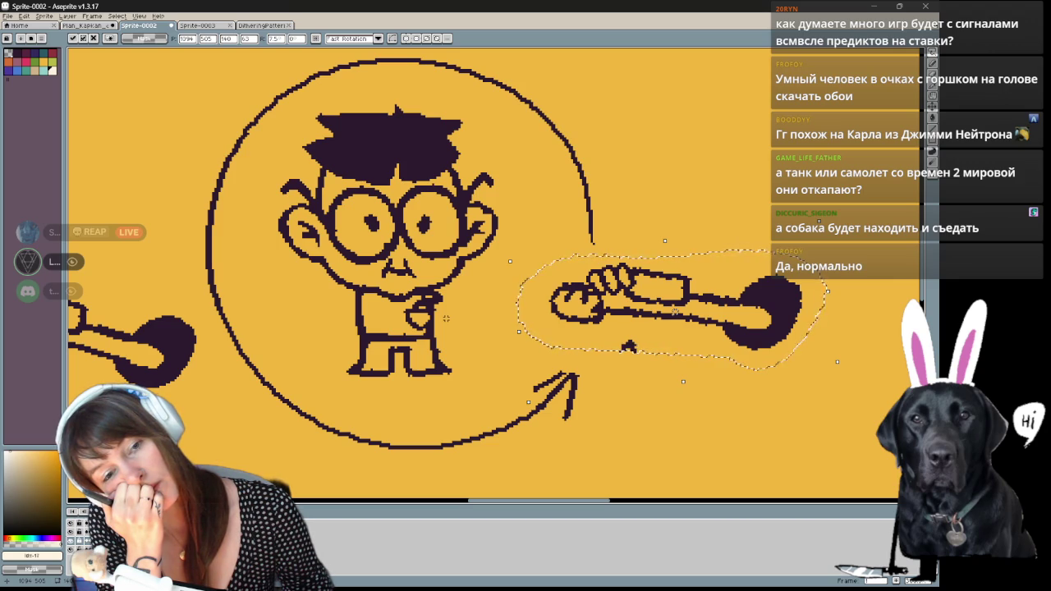
pyautogui.press('Return')
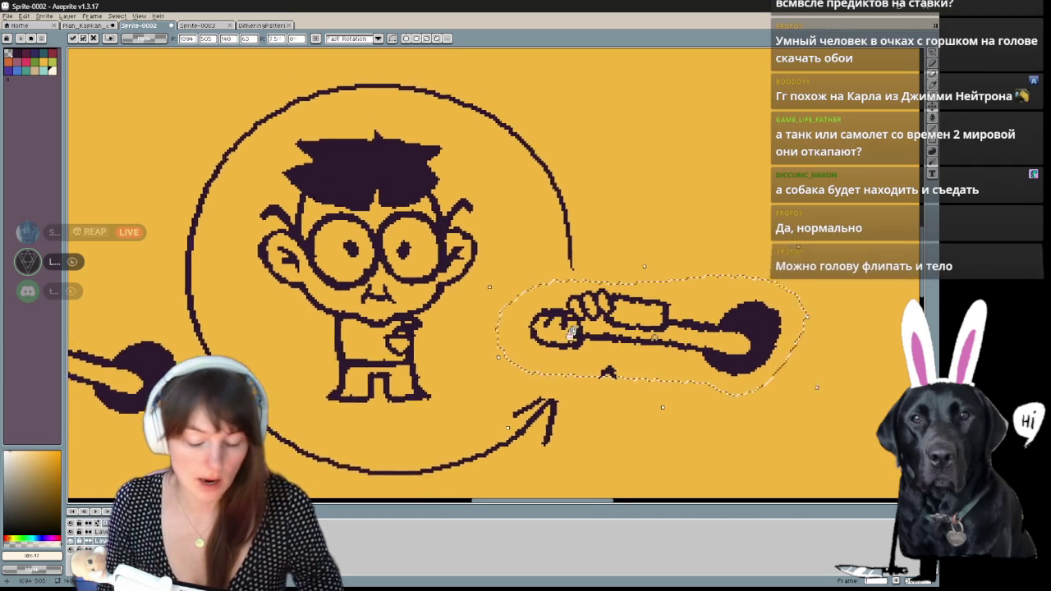
# - Deselect the arm, then draw and undo a test oval in the dark outline colour
pyautogui.scroll(2, 446, 318)
pyautogui.hotkey('ctrl', 'd')
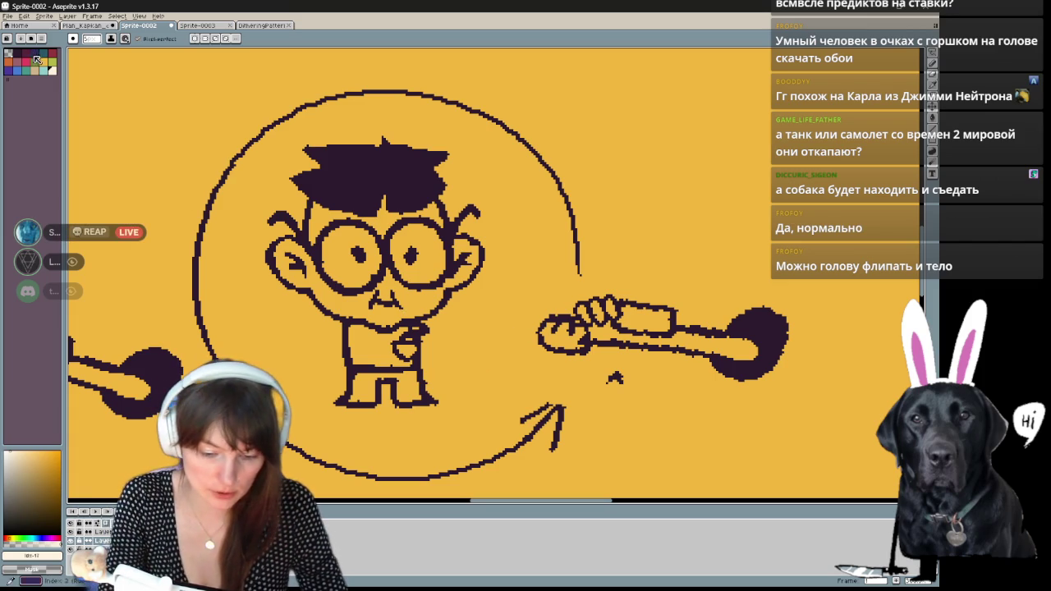
pyautogui.click(32, 52)
pyautogui.moveTo(493, 164); pyautogui.dragTo(491, 160)
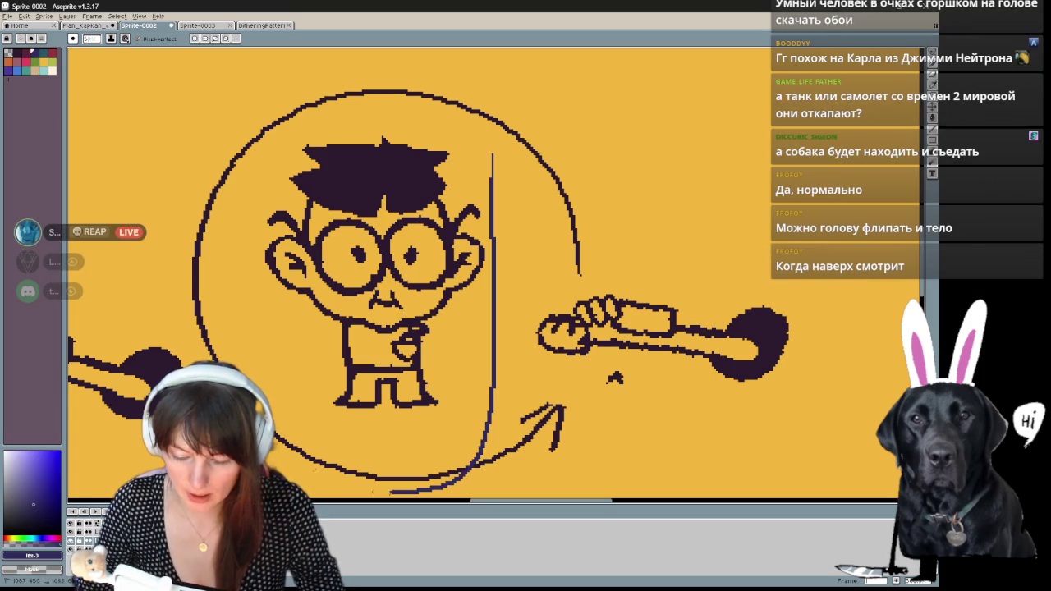
pyautogui.moveTo(550, 374)
pyautogui.mouseDown()
pyautogui.moveTo(549, 308)
pyautogui.moveTo(536, 397)
pyautogui.mouseUp()
pyautogui.hotkey('ctrl', 'z')
pyautogui.moveTo(664, 428); pyautogui.dragTo(634, 384)
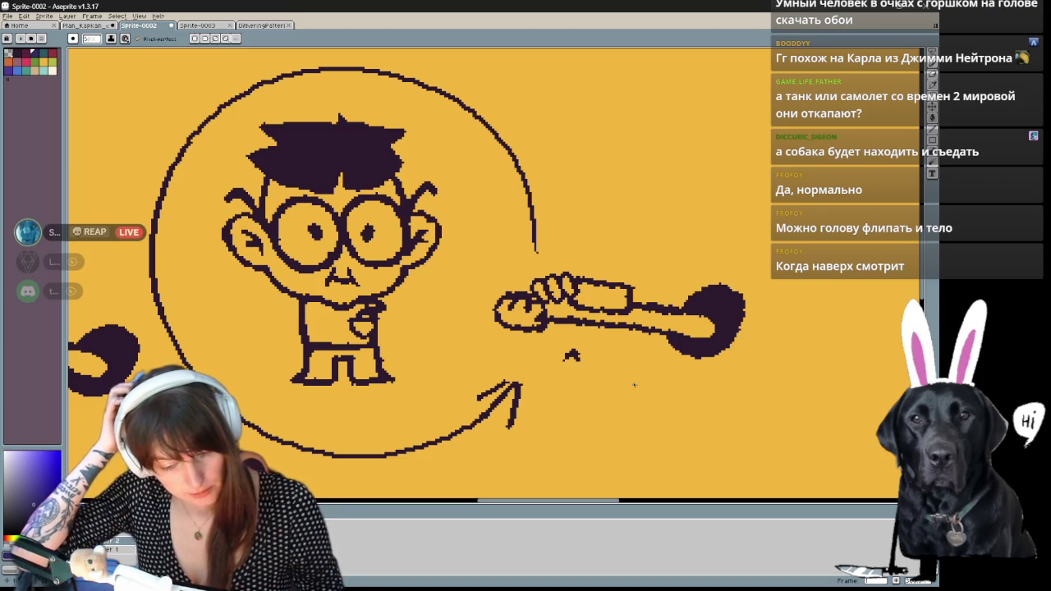
pyautogui.scroll(-2, 636, 387)
pyautogui.scroll(-1, 636, 387)
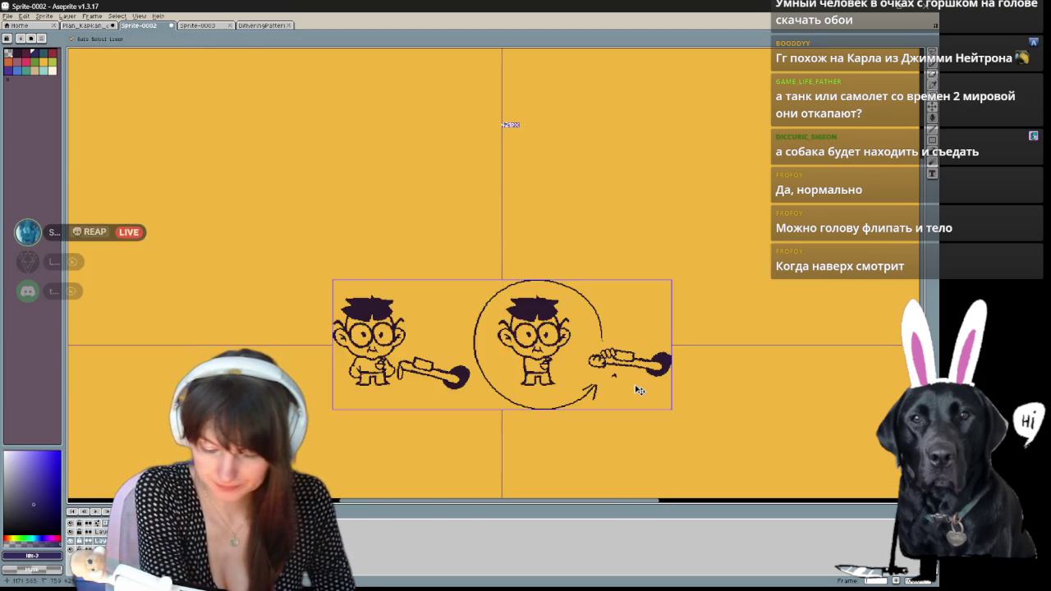
# - Bring both boys into view, choose the dark outline colour, and undo a test arc
pyautogui.scroll(-1, 636, 386)
pyautogui.scroll(1, 635, 386)
pyautogui.moveTo(634, 385); pyautogui.dragTo(652, 307)
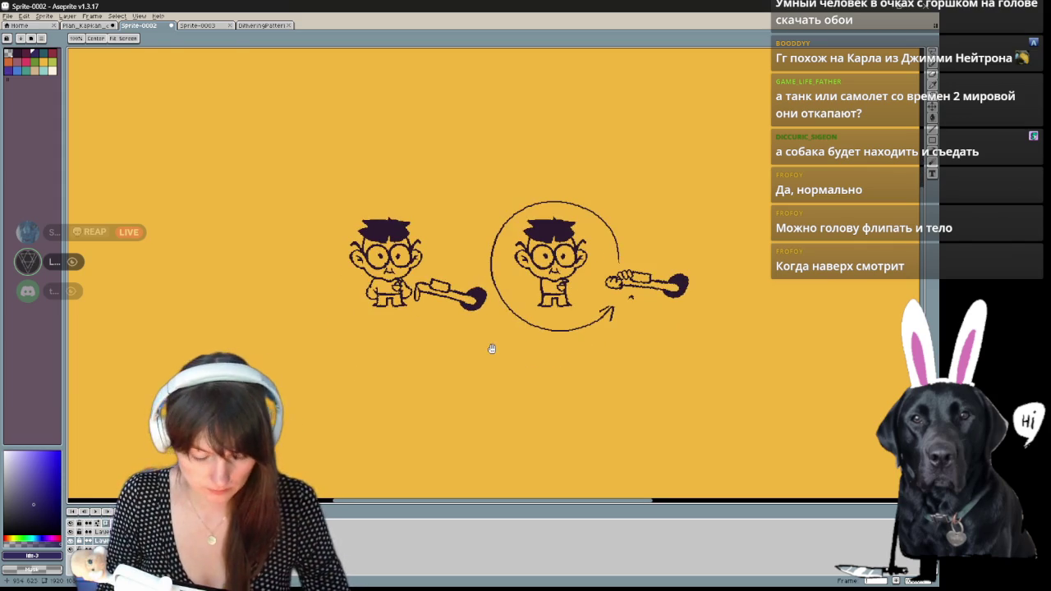
pyautogui.click(36, 62)
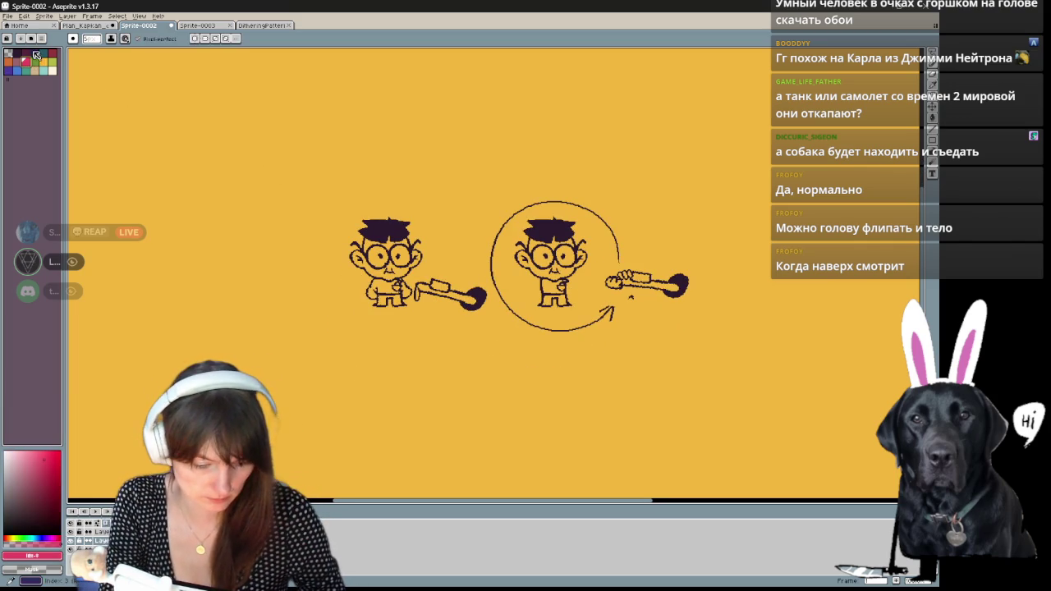
pyautogui.click(25, 52)
pyautogui.moveTo(227, 235); pyautogui.dragTo(247, 257)
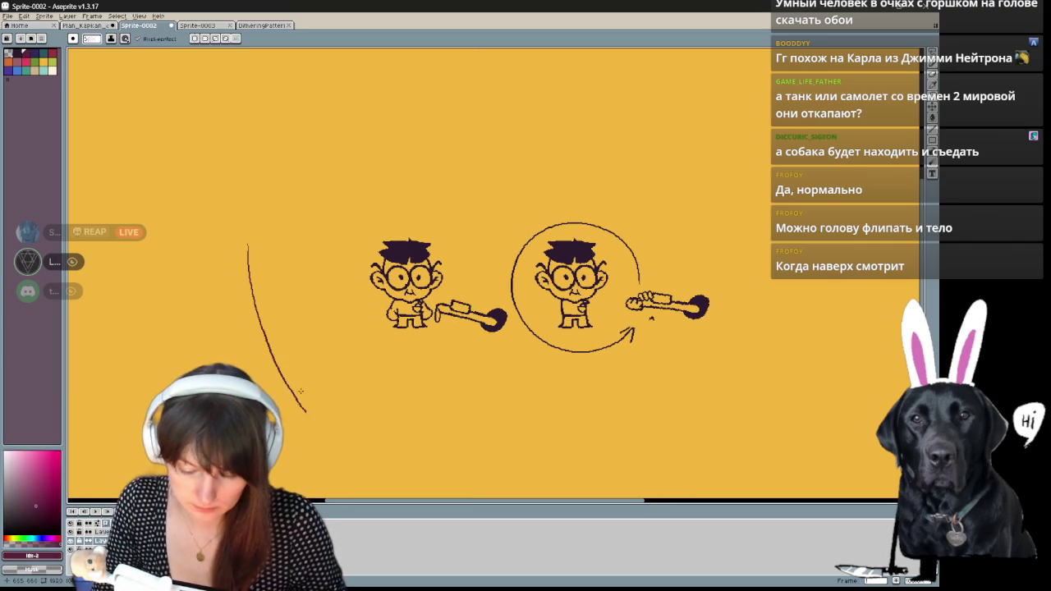
pyautogui.hotkey('ctrl', 'z')
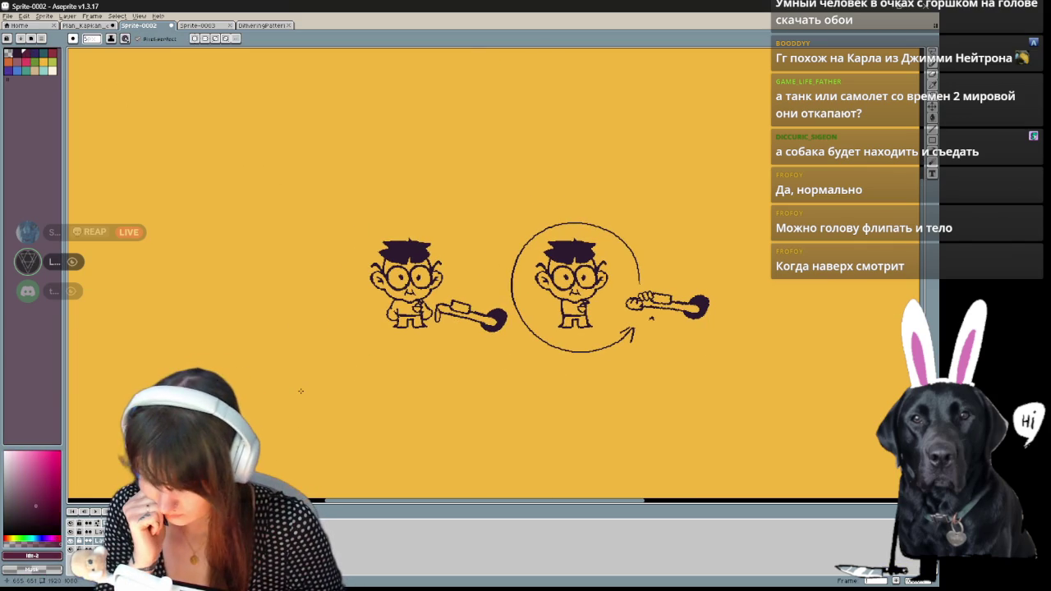
# - Pan the whole canvas into view and sketch the long line across the top
pyautogui.scroll(-1, 301, 391)
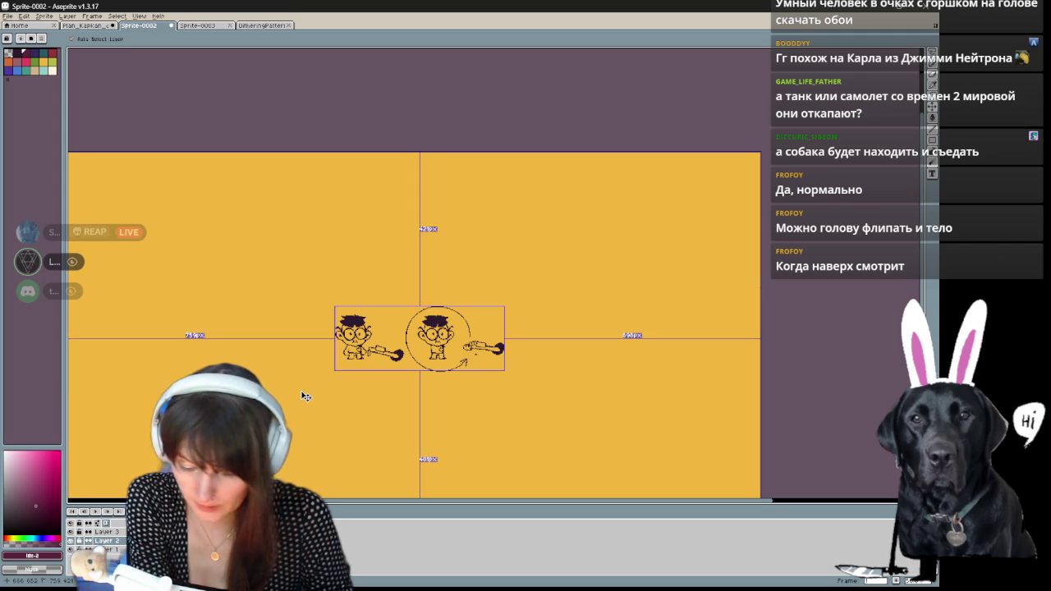
pyautogui.moveTo(666, 381)
pyautogui.mouseDown()
pyautogui.moveTo(790, 295)
pyautogui.moveTo(741, 352)
pyautogui.mouseUp()
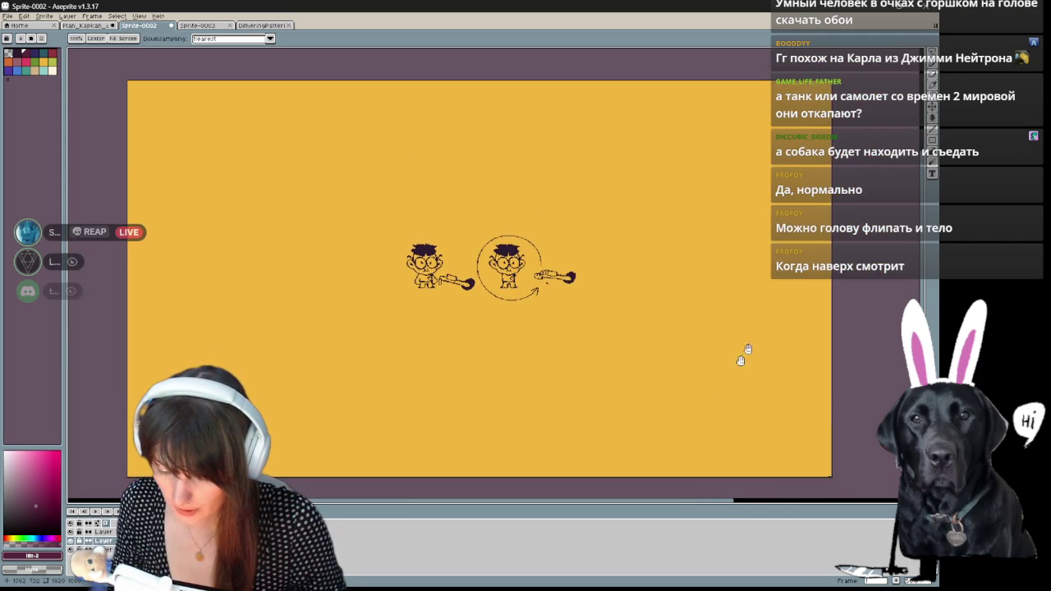
pyautogui.moveTo(689, 470); pyautogui.dragTo(689, 467)
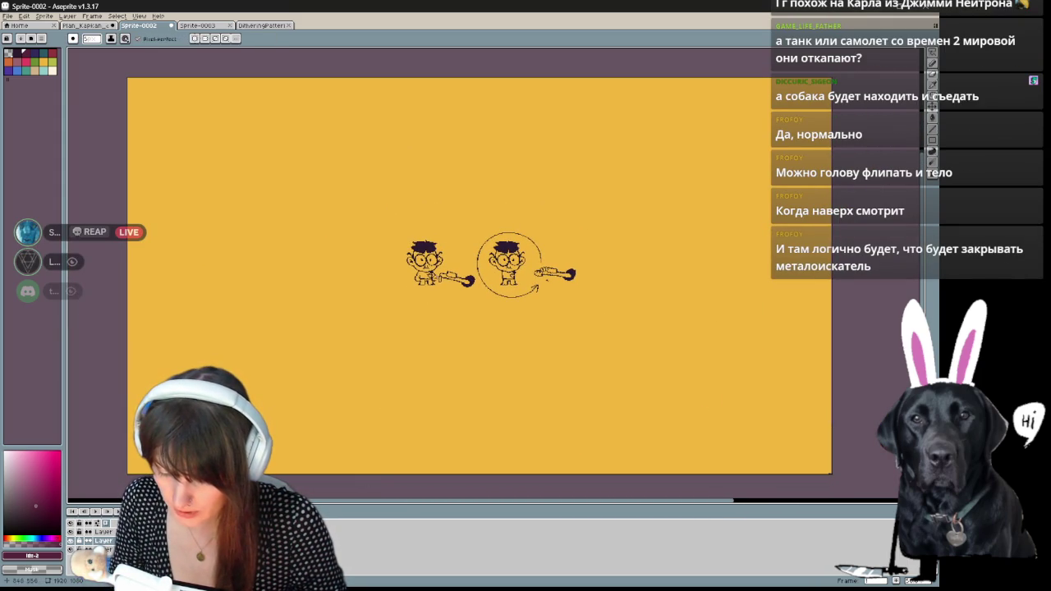
pyautogui.moveTo(451, 420); pyautogui.dragTo(465, 408)
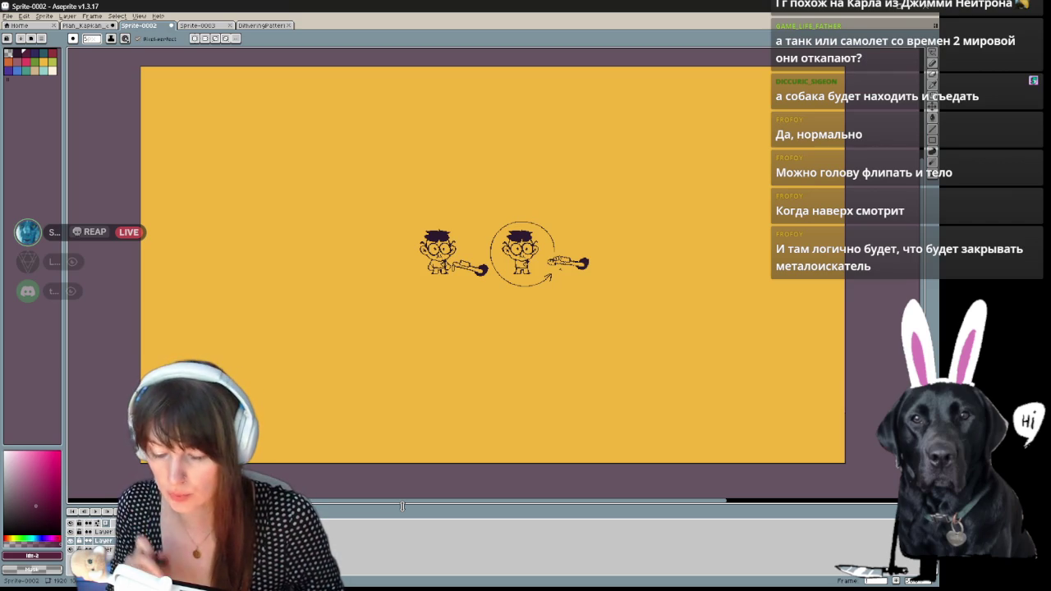
pyautogui.moveTo(487, 334)
pyautogui.mouseDown()
pyautogui.moveTo(523, 318)
pyautogui.moveTo(502, 355)
pyautogui.mouseUp()
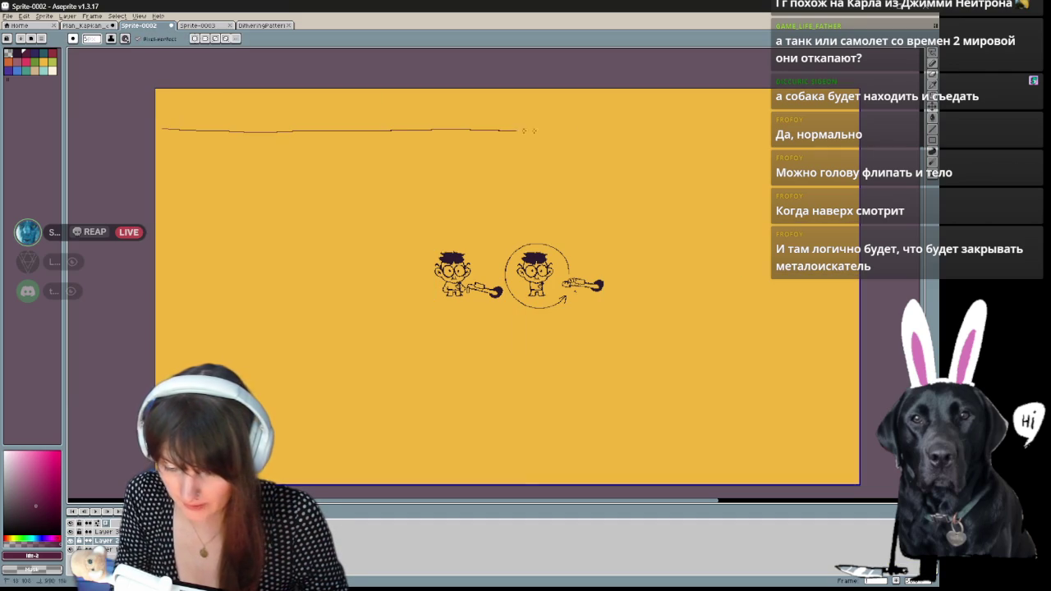
# - Redraw the top horizontal line and sketch a small box at the lower left
pyautogui.hotkey('ctrl', 'z')
pyautogui.moveTo(176, 128); pyautogui.dragTo(683, 124)
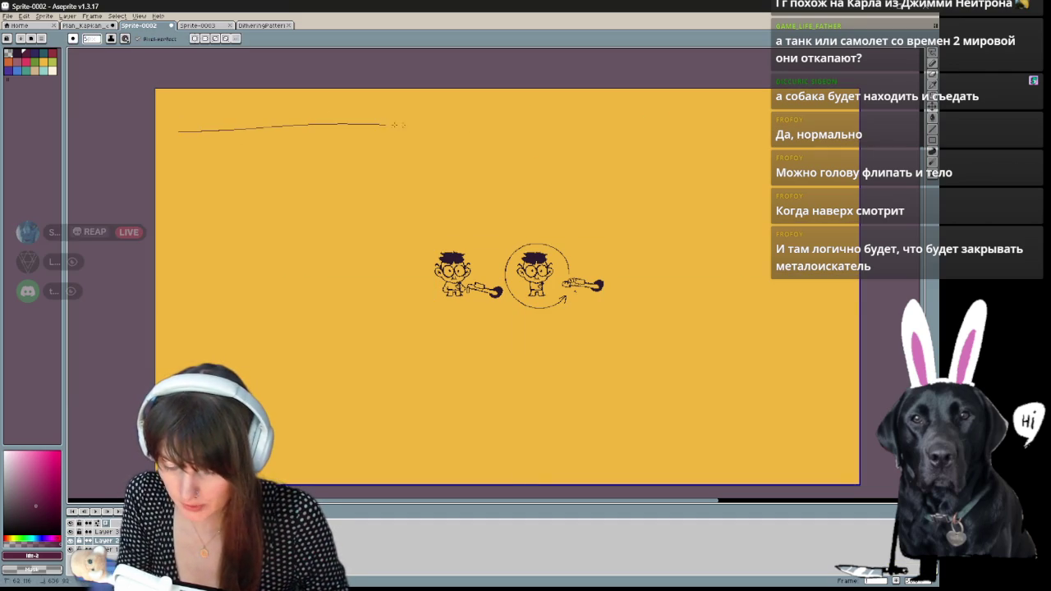
pyautogui.moveTo(441, 168); pyautogui.dragTo(438, 174)
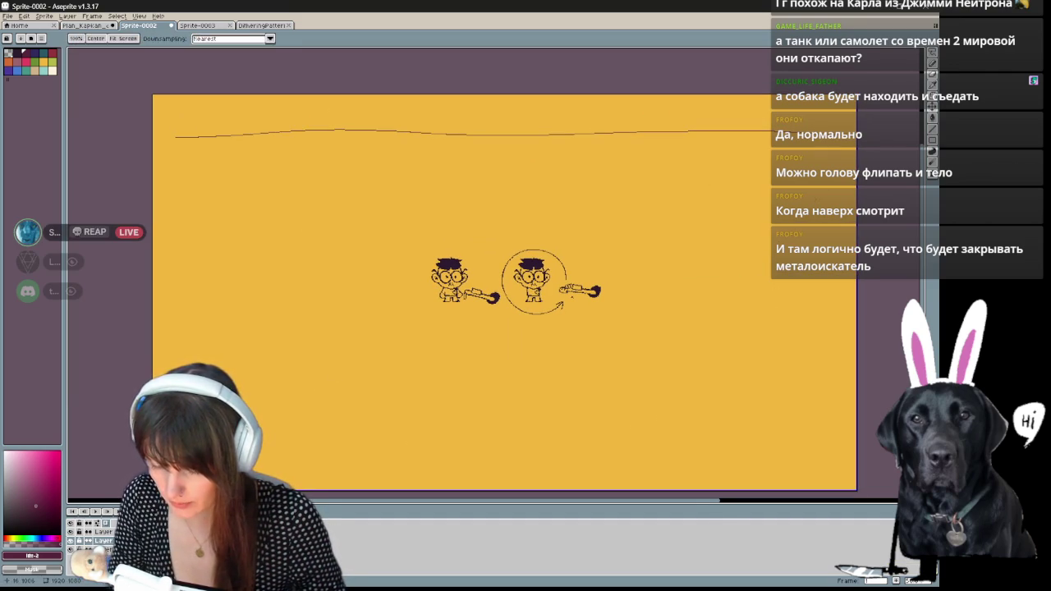
pyautogui.moveTo(204, 383); pyautogui.dragTo(219, 344)
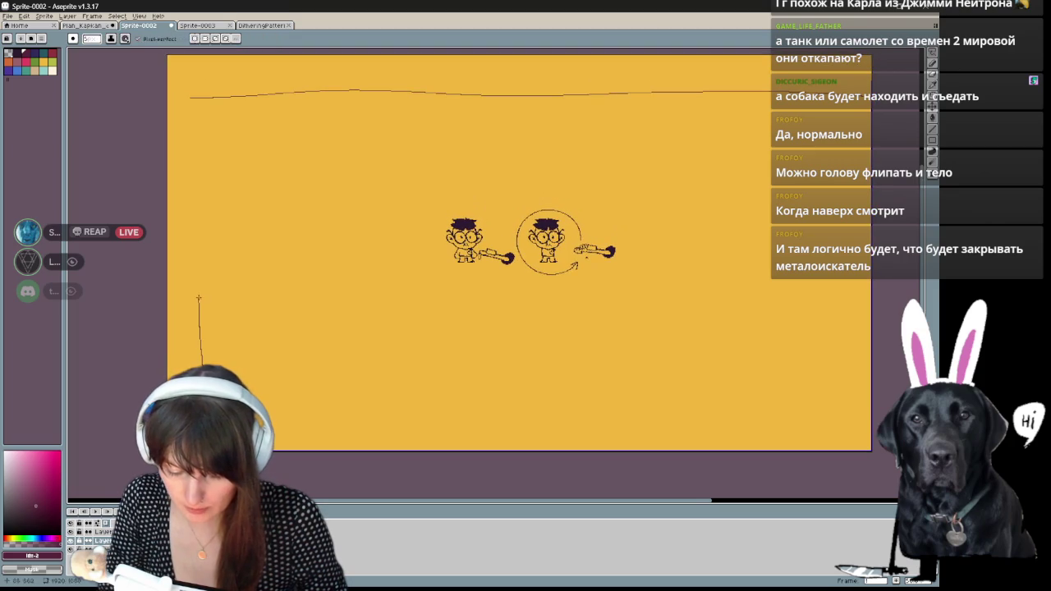
pyautogui.hotkey('ctrl', 'z')
pyautogui.moveTo(199, 365); pyautogui.dragTo(201, 322)
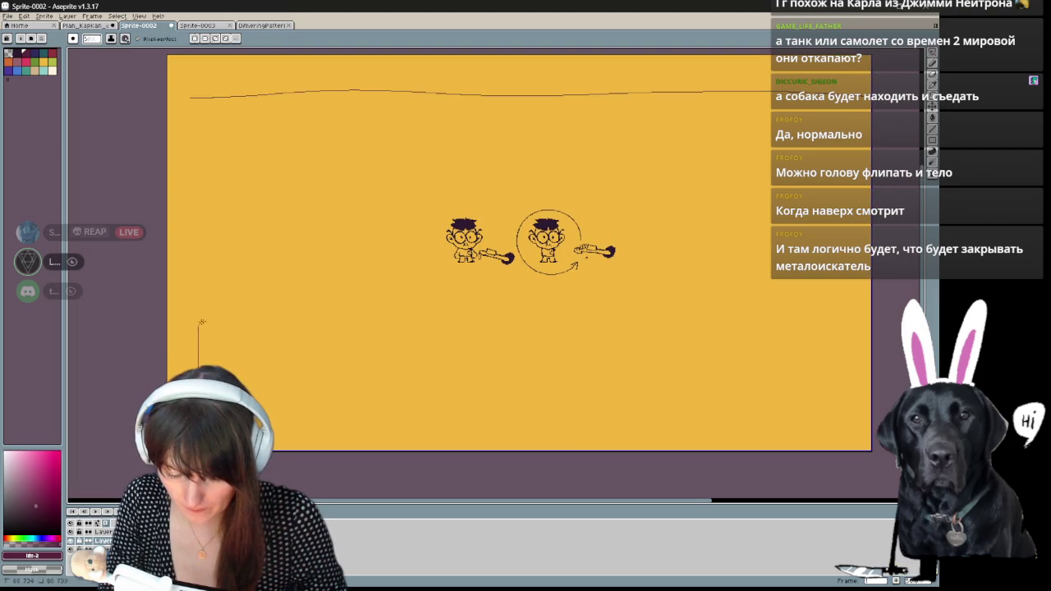
pyautogui.moveTo(325, 403); pyautogui.dragTo(264, 404)
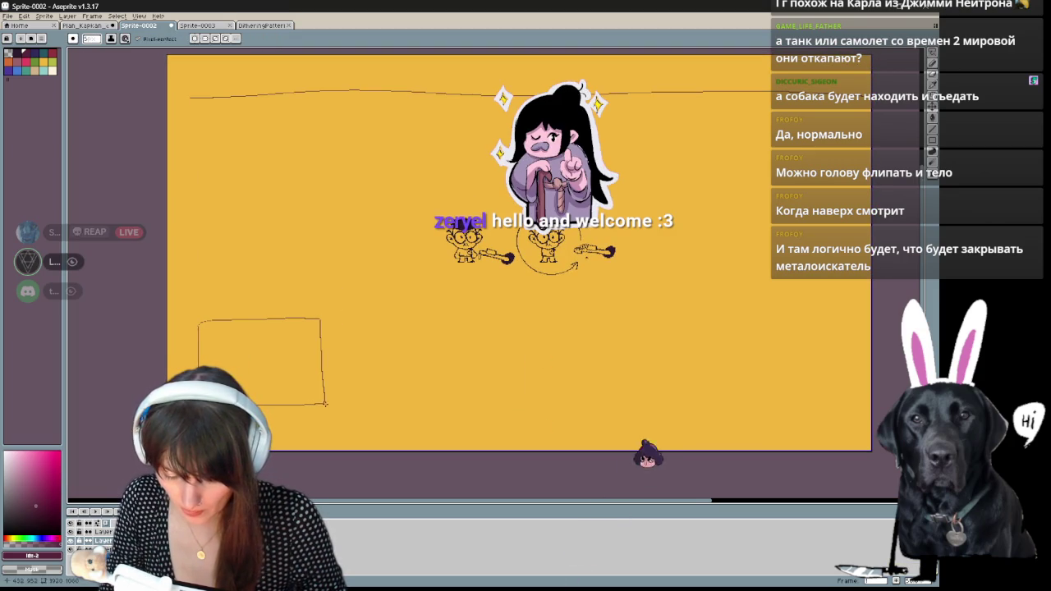
# - Extend the left border line down and draw the bottom border across the canvas
pyautogui.press('space')
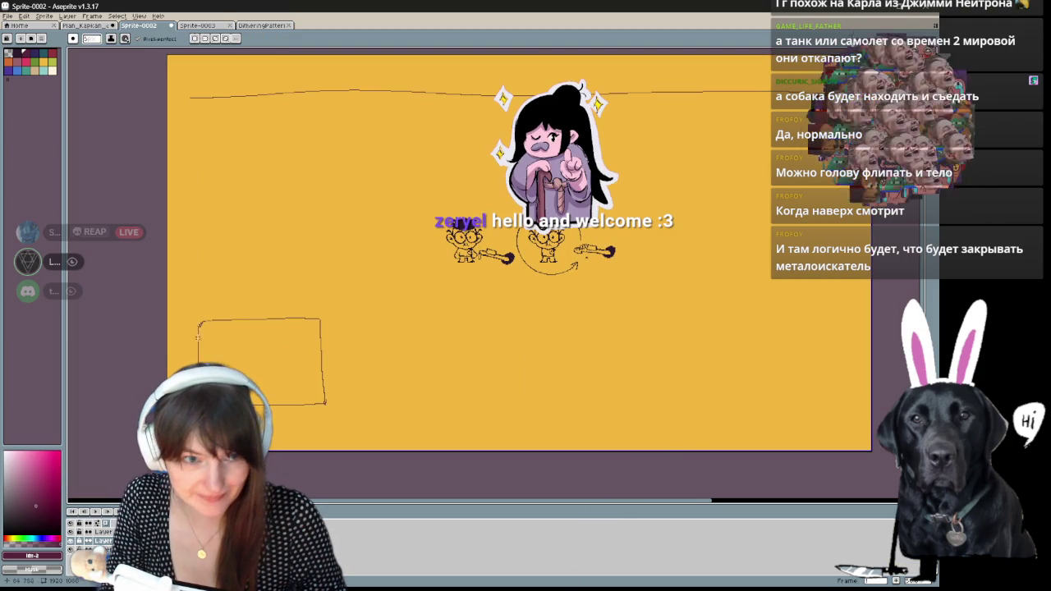
pyautogui.press('space')
pyautogui.moveTo(385, 347); pyautogui.dragTo(387, 337)
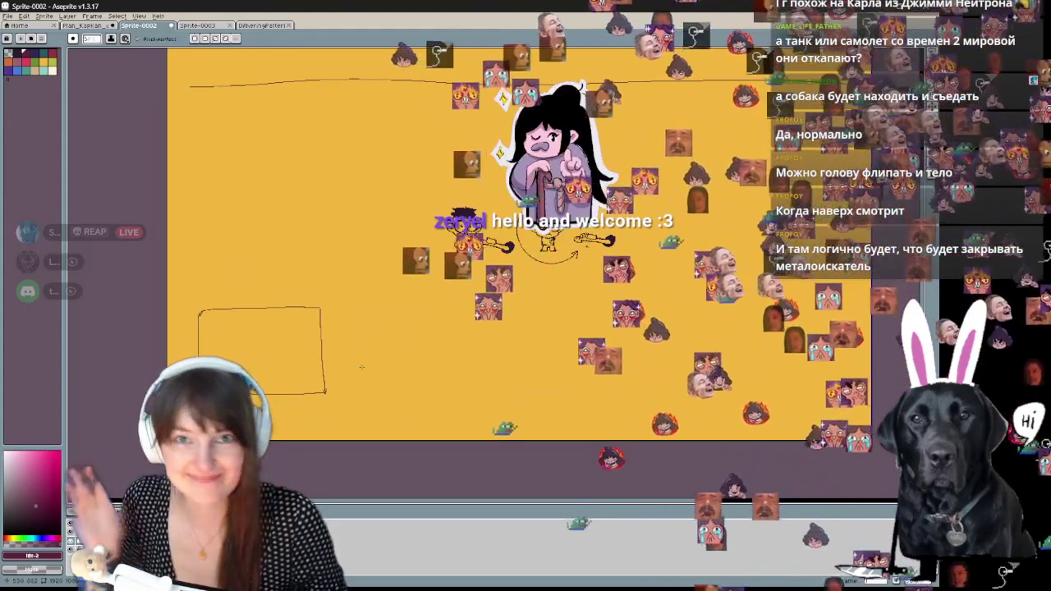
pyautogui.press('space')
pyautogui.moveTo(332, 390); pyautogui.dragTo(326, 425)
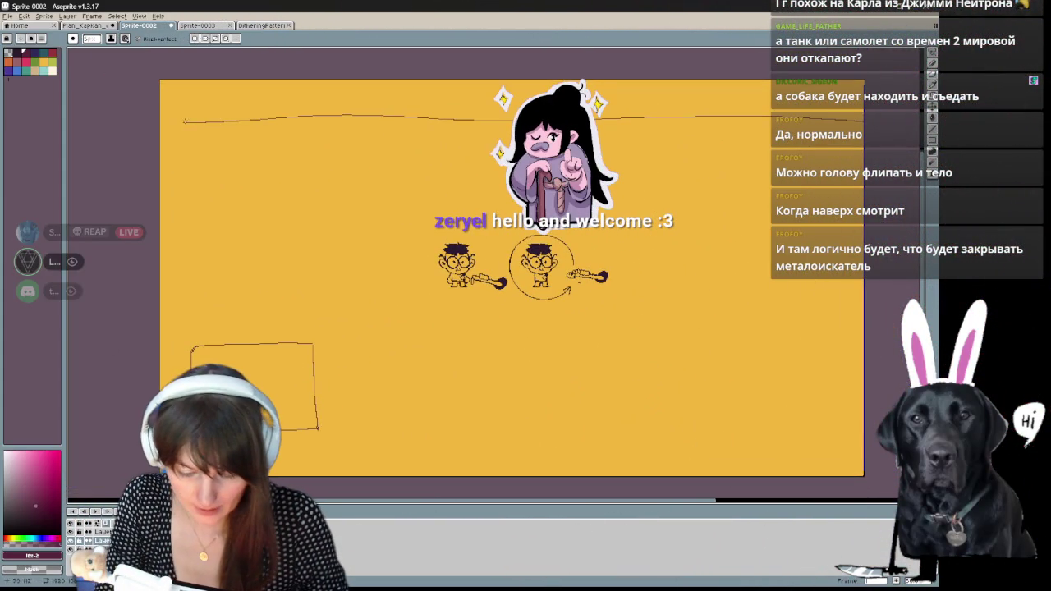
pyautogui.moveTo(170, 233); pyautogui.dragTo(175, 343)
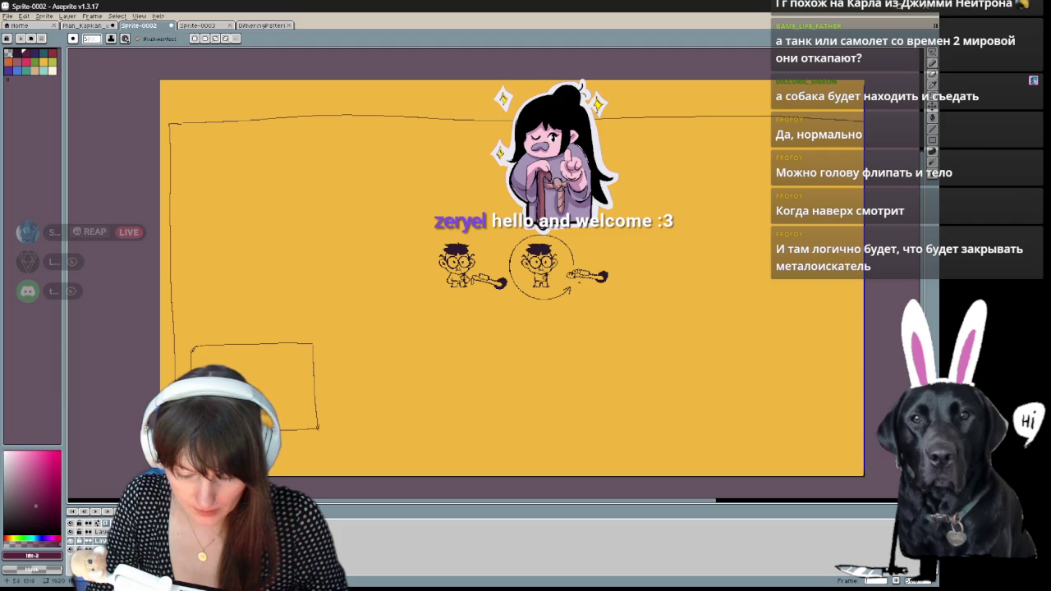
pyautogui.moveTo(177, 454)
pyautogui.mouseDown()
pyautogui.moveTo(849, 457)
pyautogui.moveTo(856, 120)
pyautogui.mouseUp()
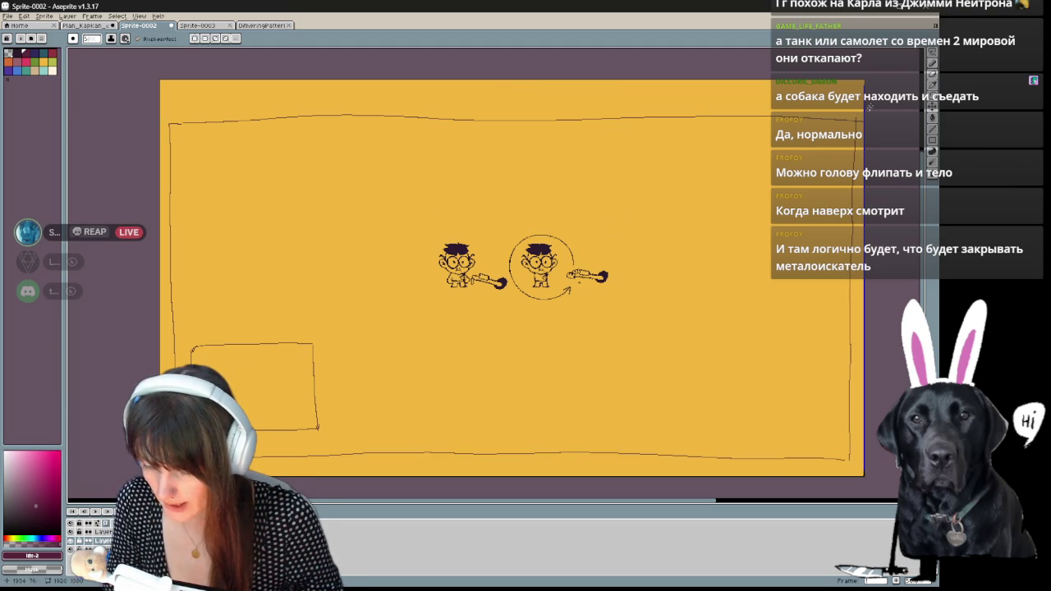
pyautogui.hotkey('ctrl', 'z')
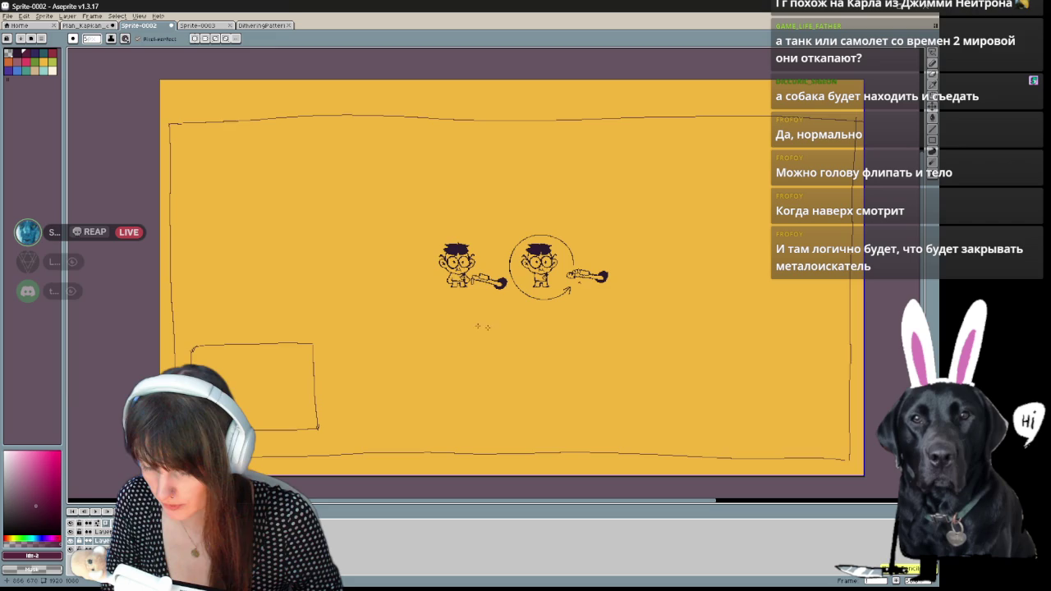
pyautogui.moveTo(518, 391)
pyautogui.mouseDown()
pyautogui.moveTo(533, 402)
pyautogui.moveTo(514, 359)
pyautogui.moveTo(506, 375)
pyautogui.moveTo(516, 385)
pyautogui.mouseUp()
pyautogui.press('b')
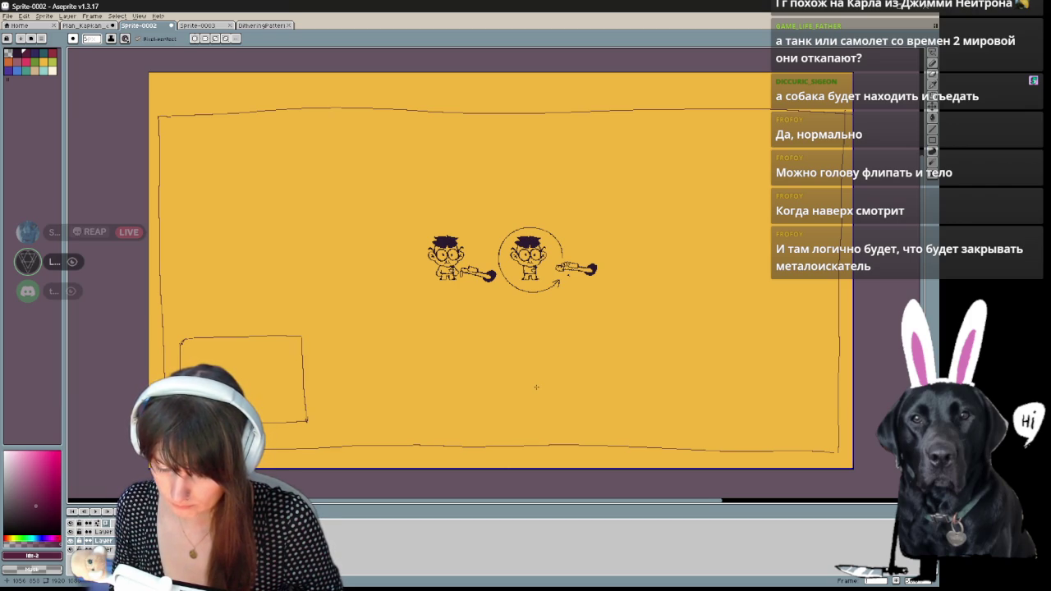
pyautogui.hotkey('shift', 'm')
# - Marquee-select the lower-left box and drag it off the canvas
pyautogui.moveTo(168, 302); pyautogui.dragTo(343, 438)
pyautogui.moveTo(320, 396); pyautogui.dragTo(66, 271)
pyautogui.press('h')
pyautogui.moveTo(384, 328)
pyautogui.mouseDown()
pyautogui.moveTo(386, 406)
pyautogui.moveTo(451, 388)
pyautogui.mouseUp()
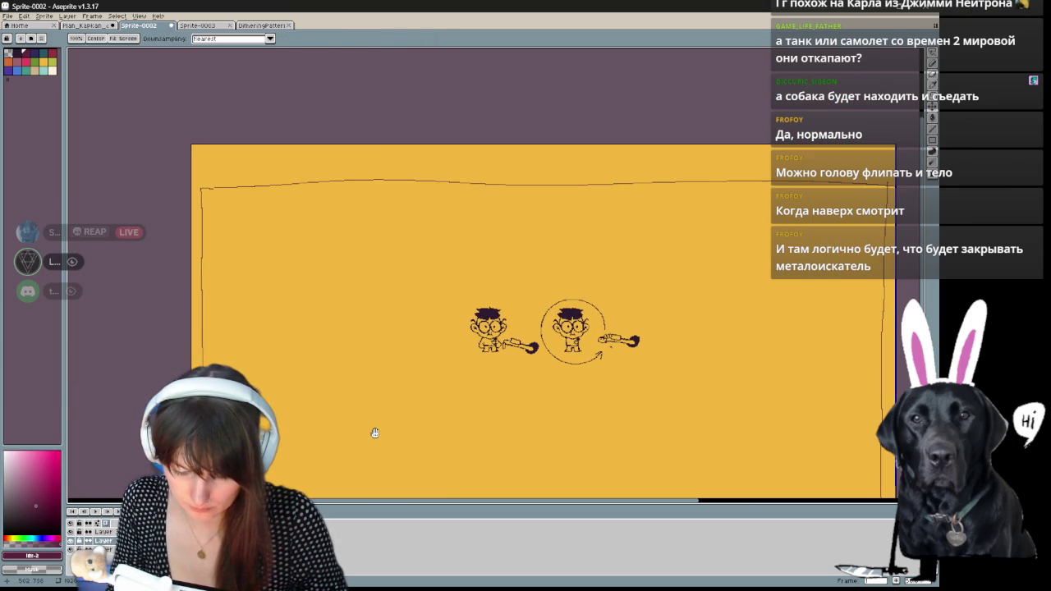
pyautogui.moveTo(373, 453)
pyautogui.mouseDown()
pyautogui.moveTo(380, 319)
pyautogui.moveTo(369, 457)
pyautogui.mouseUp()
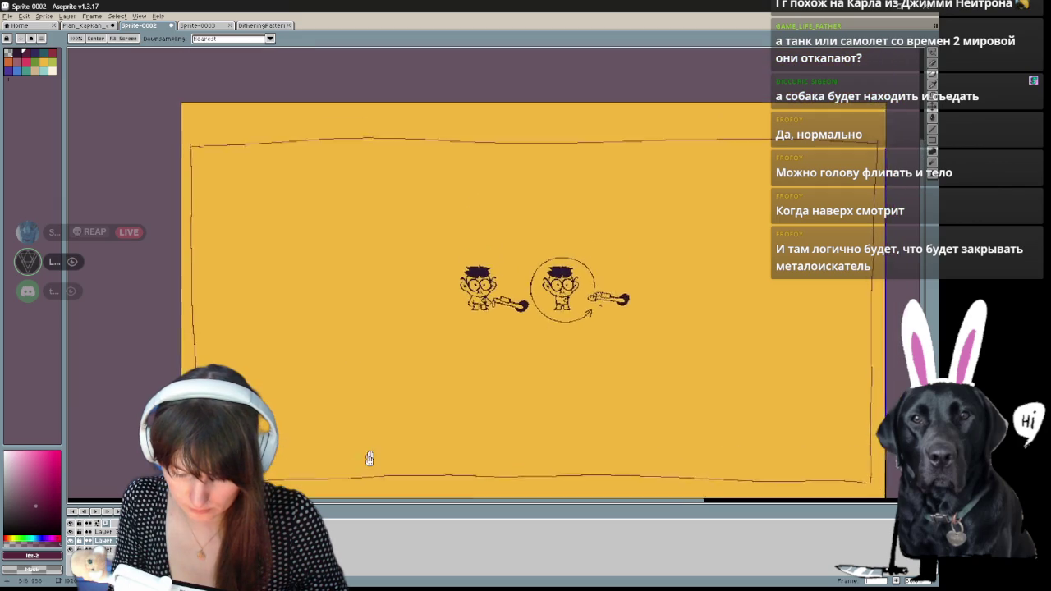
pyautogui.moveTo(380, 402)
pyautogui.mouseDown()
pyautogui.moveTo(372, 452)
pyautogui.moveTo(380, 317)
pyautogui.moveTo(363, 383)
pyautogui.moveTo(408, 396)
pyautogui.mouseUp()
# - Redraw the top border line and erase sections of it to make it wavy
pyautogui.press('b')
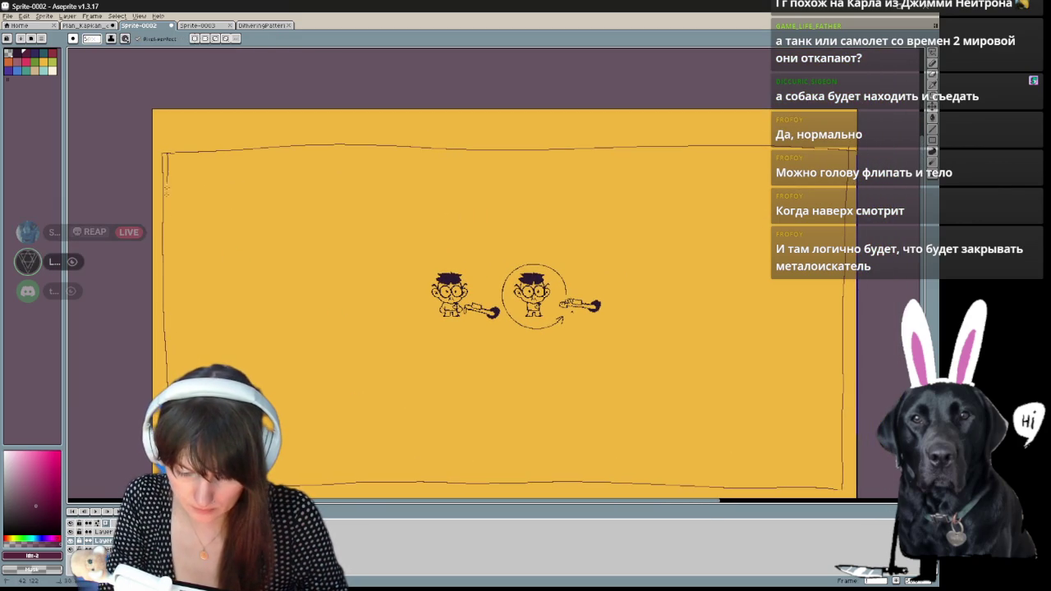
pyautogui.moveTo(297, 397); pyautogui.dragTo(246, 347)
pyautogui.moveTo(322, 286); pyautogui.dragTo(345, 345)
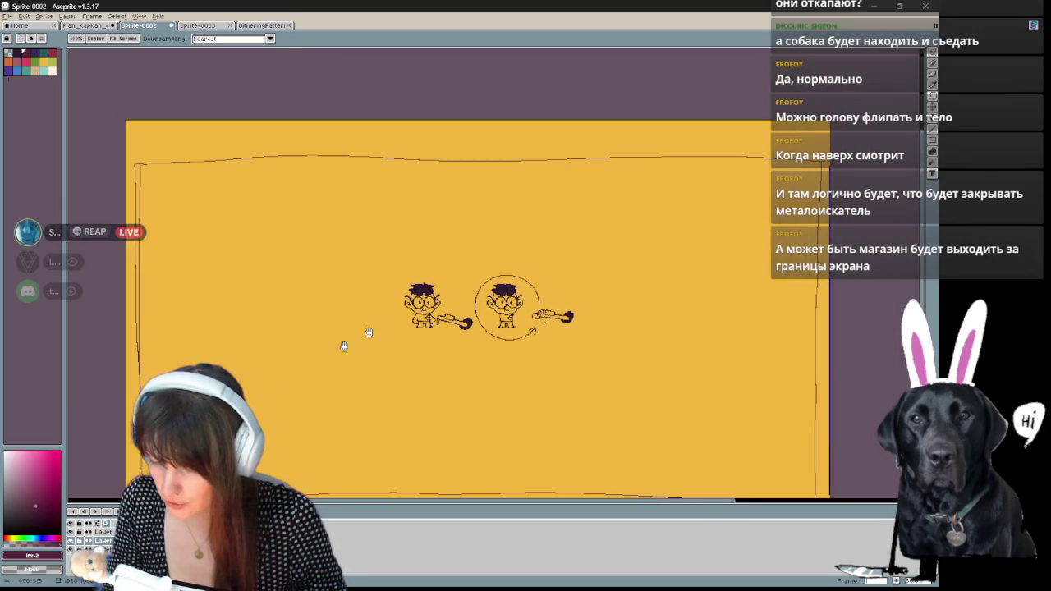
pyautogui.moveTo(141, 163); pyautogui.dragTo(367, 165)
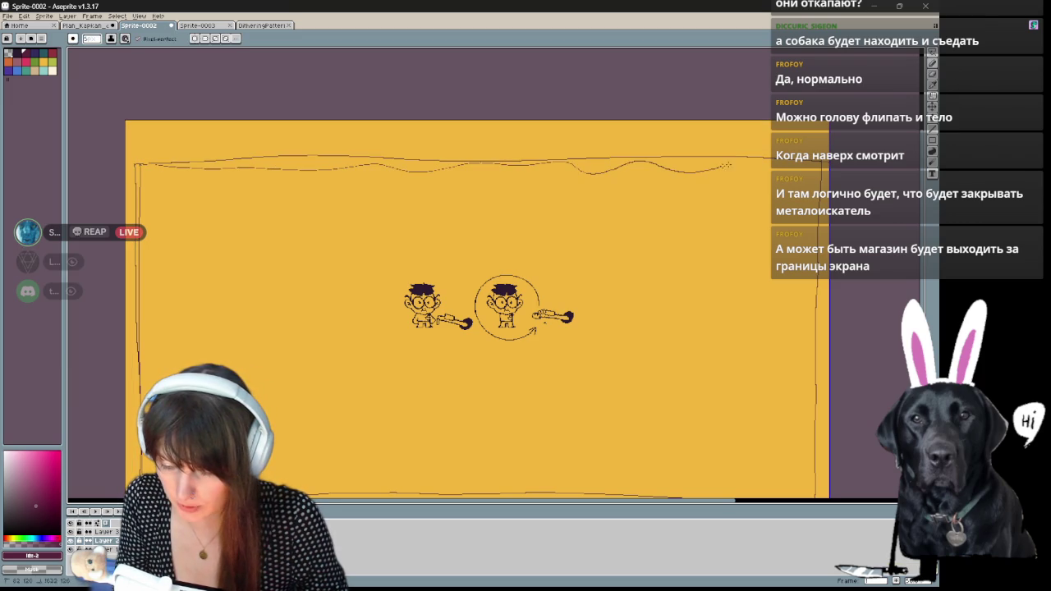
pyautogui.moveTo(777, 263)
pyautogui.mouseDown()
pyautogui.moveTo(750, 229)
pyautogui.moveTo(803, 206)
pyautogui.mouseUp()
pyautogui.press('b')
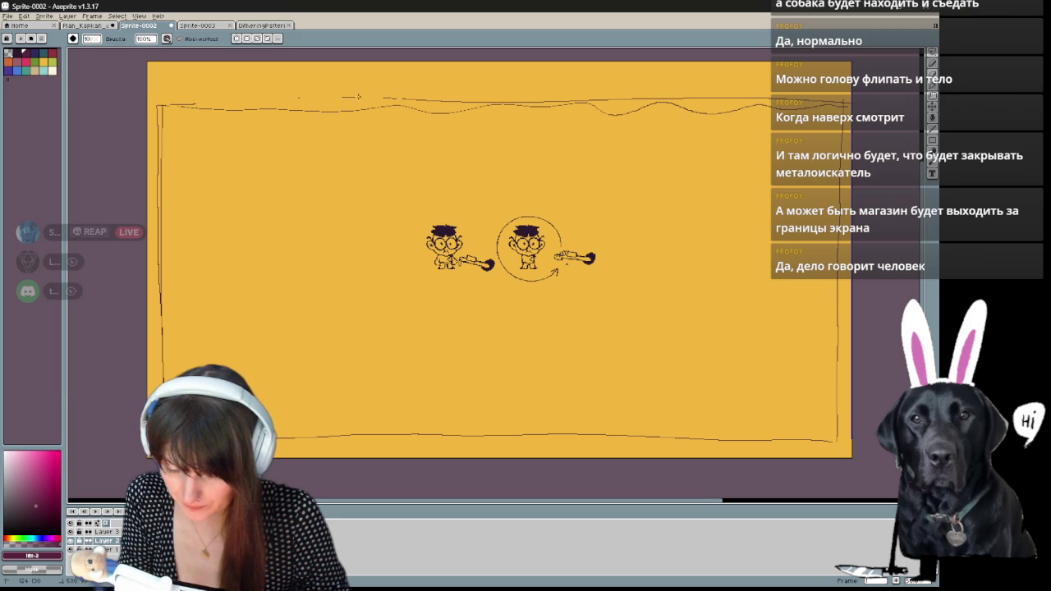
pyautogui.moveTo(335, 95); pyautogui.dragTo(490, 102)
pyautogui.moveTo(618, 99); pyautogui.dragTo(671, 96)
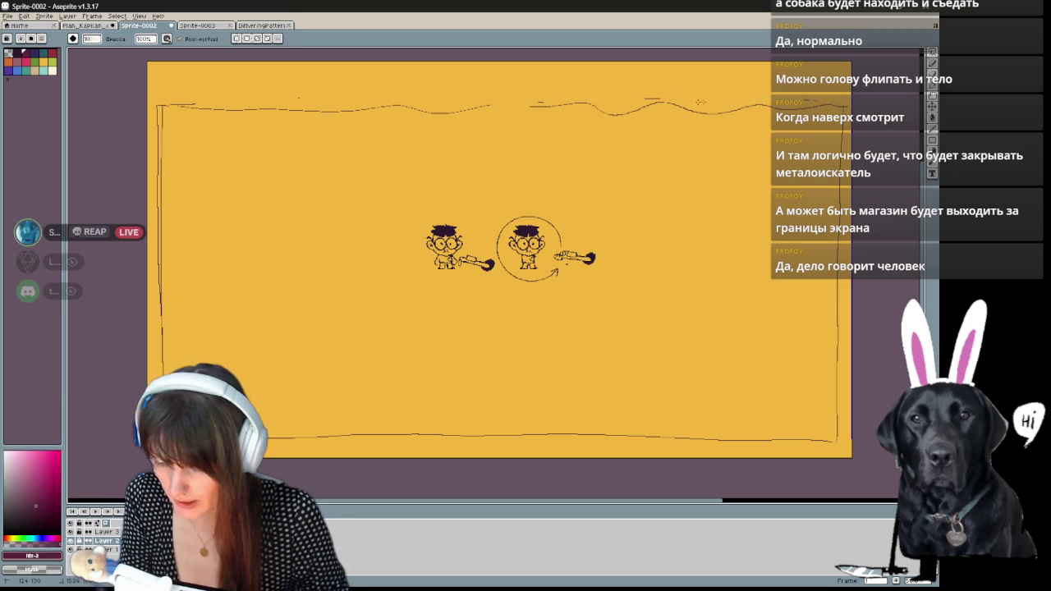
pyautogui.press('b')
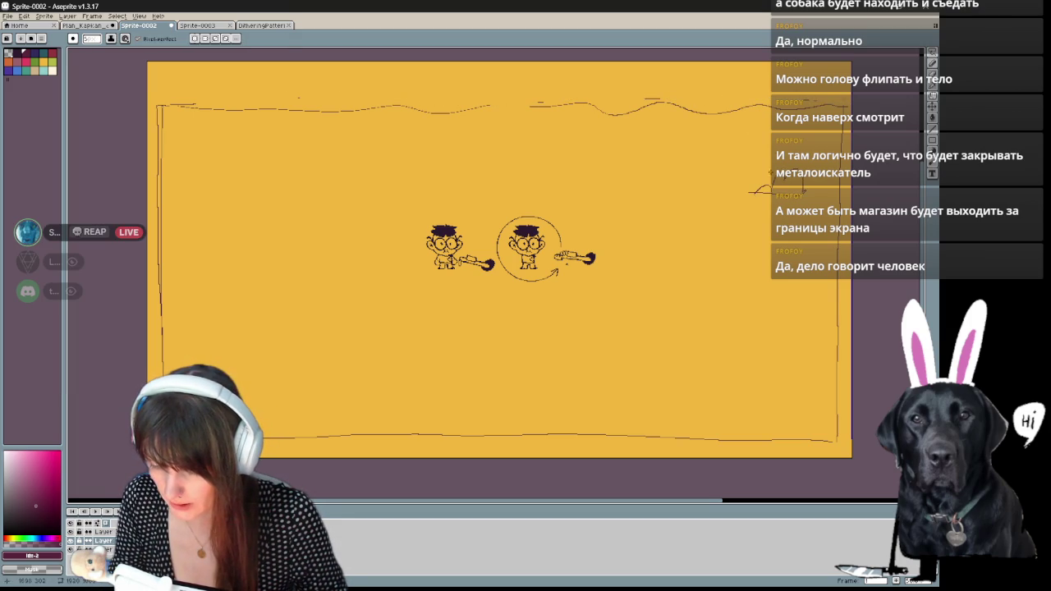
pyautogui.moveTo(874, 93); pyautogui.dragTo(668, 117)
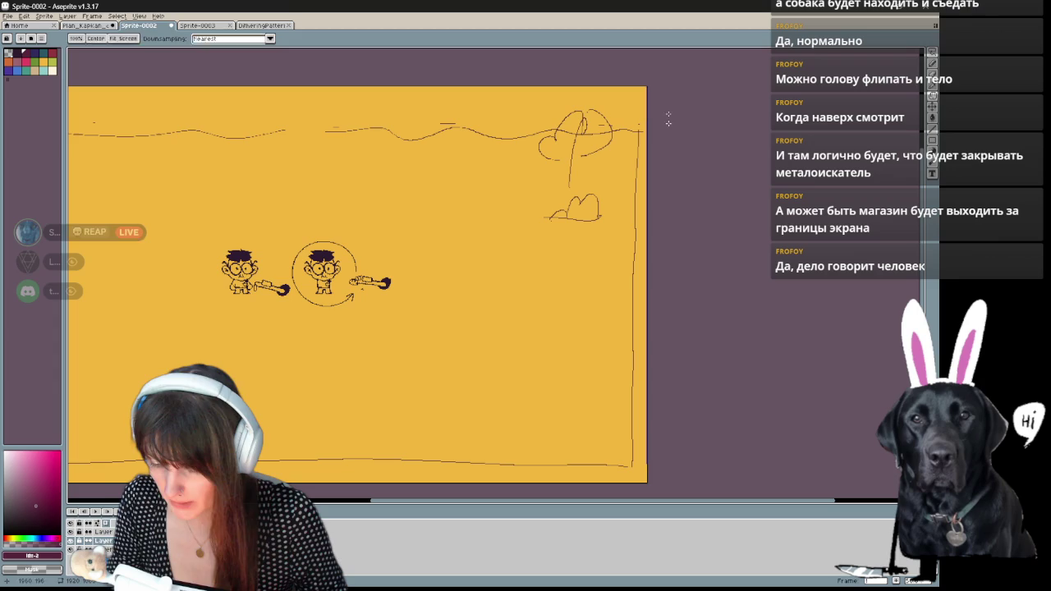
pyautogui.hscroll(-5, 612, 353)
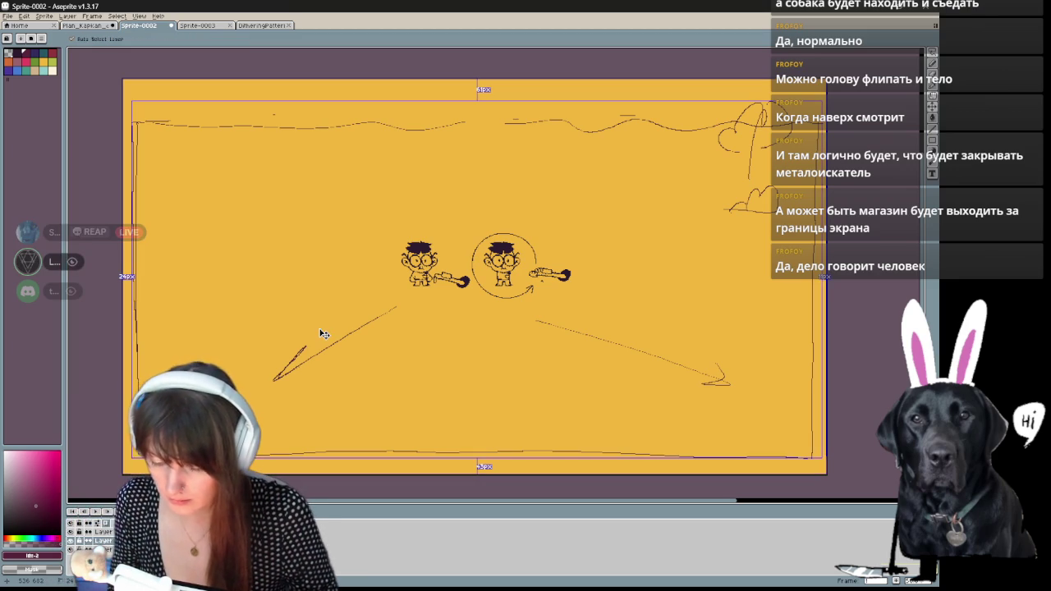
# - Undo the two sketched diagonal arrows
pyautogui.hotkey('ctrl', 'z')
pyautogui.hotkey('ctrl', 'z')
pyautogui.hotkey('ctrl', 'z')
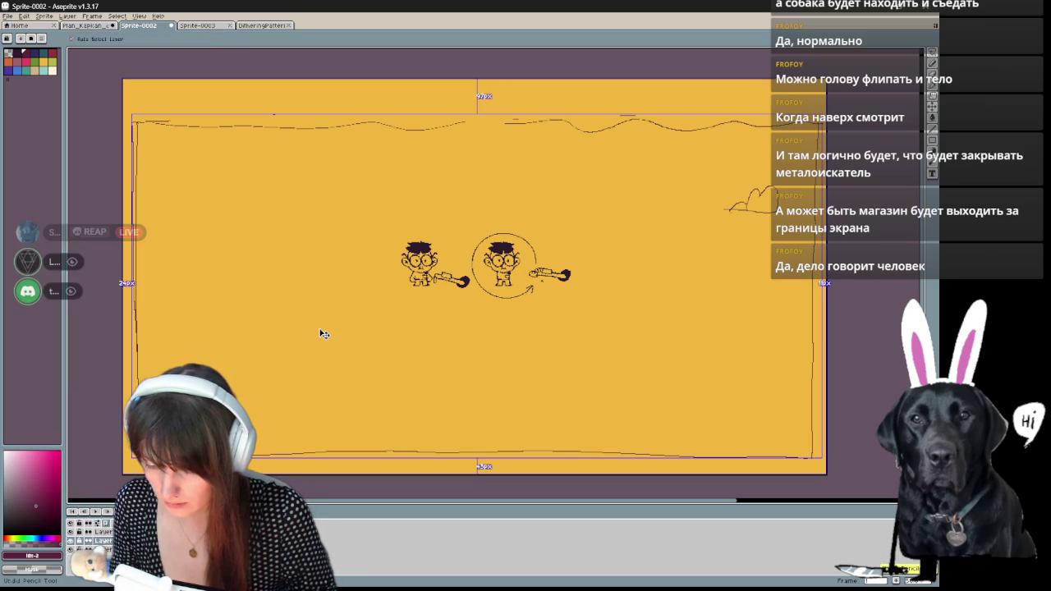
pyautogui.press('h')
pyautogui.moveTo(618, 335); pyautogui.dragTo(626, 364)
# - Redraw the right and left gaps in the wavy top border line
pyautogui.press('b')
pyautogui.moveTo(475, 153); pyautogui.dragTo(513, 151)
pyautogui.press('e')
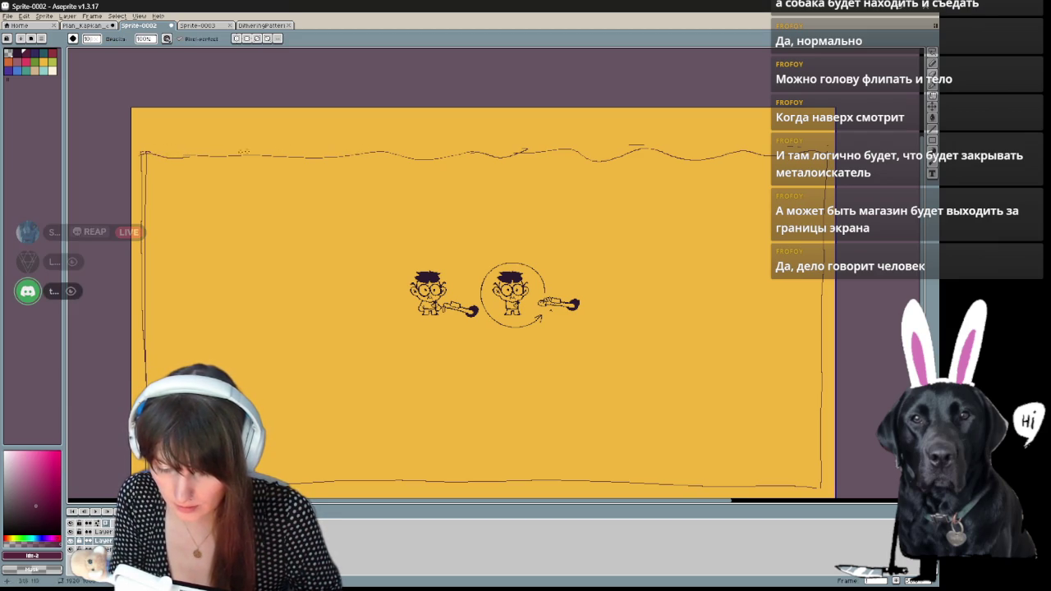
pyautogui.press('b')
pyautogui.moveTo(180, 155); pyautogui.dragTo(276, 153)
pyautogui.moveTo(591, 343); pyautogui.dragTo(554, 313)
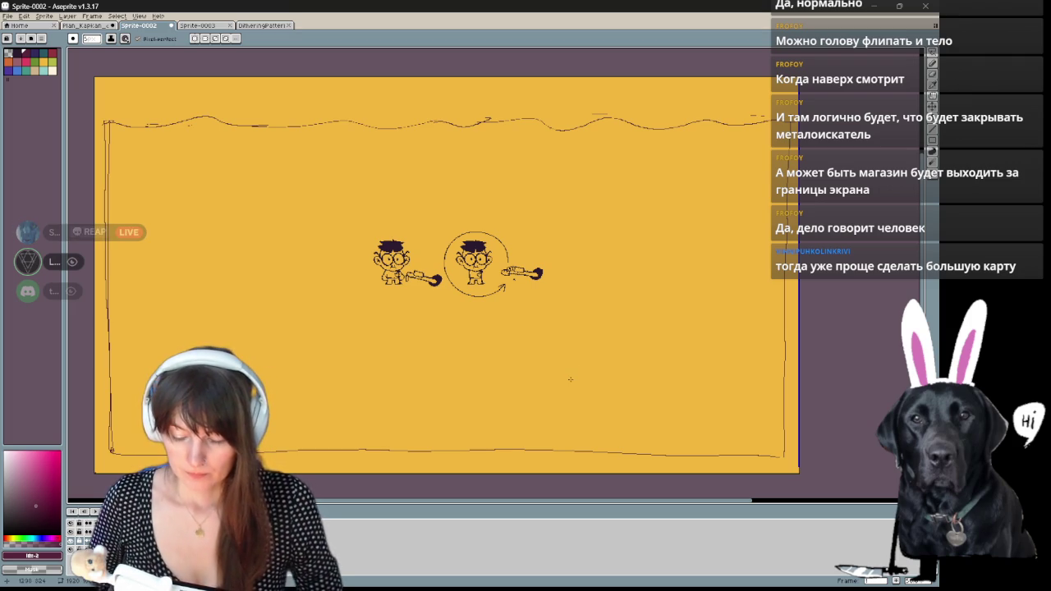
# - Zoom in and pan so the two detector-holding boys fill the view
pyautogui.press('v')
pyautogui.scroll(5, 575, 384)
pyautogui.scroll(-2, 457, 270)
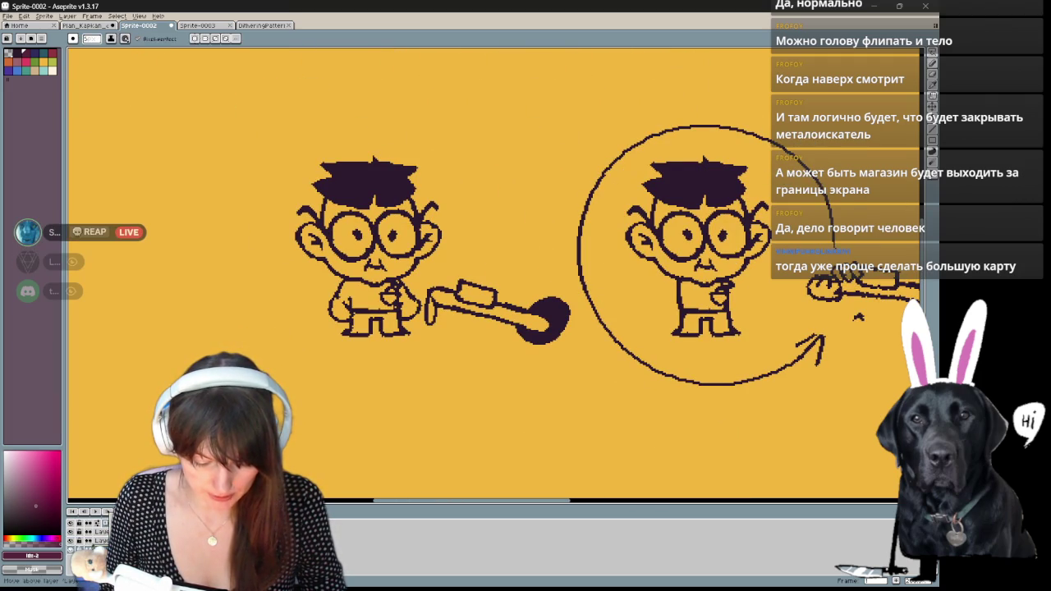
pyautogui.scroll(1, 468, 328)
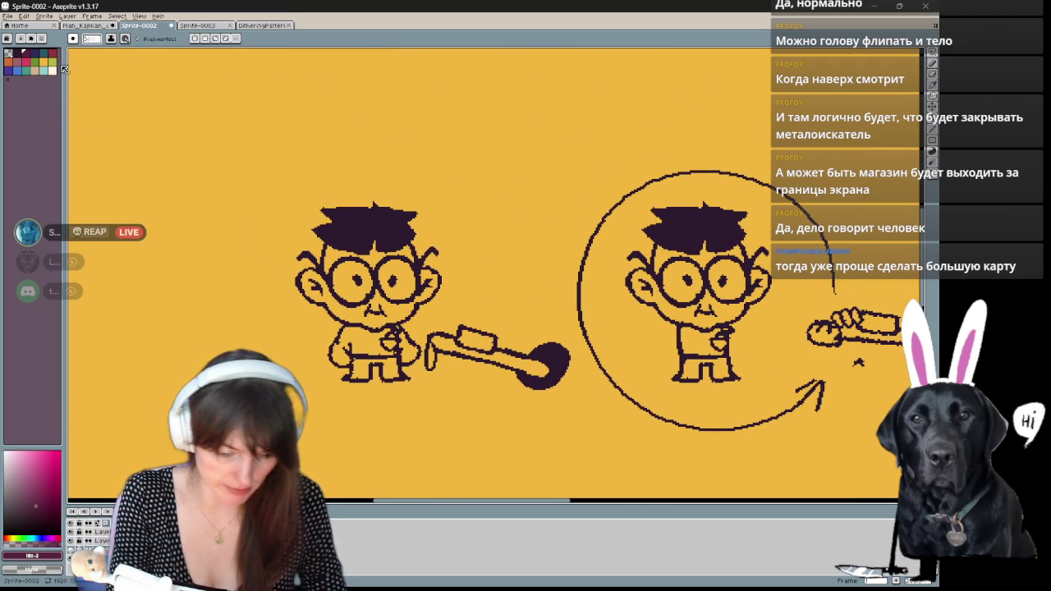
pyautogui.moveTo(454, 190); pyautogui.dragTo(392, 219)
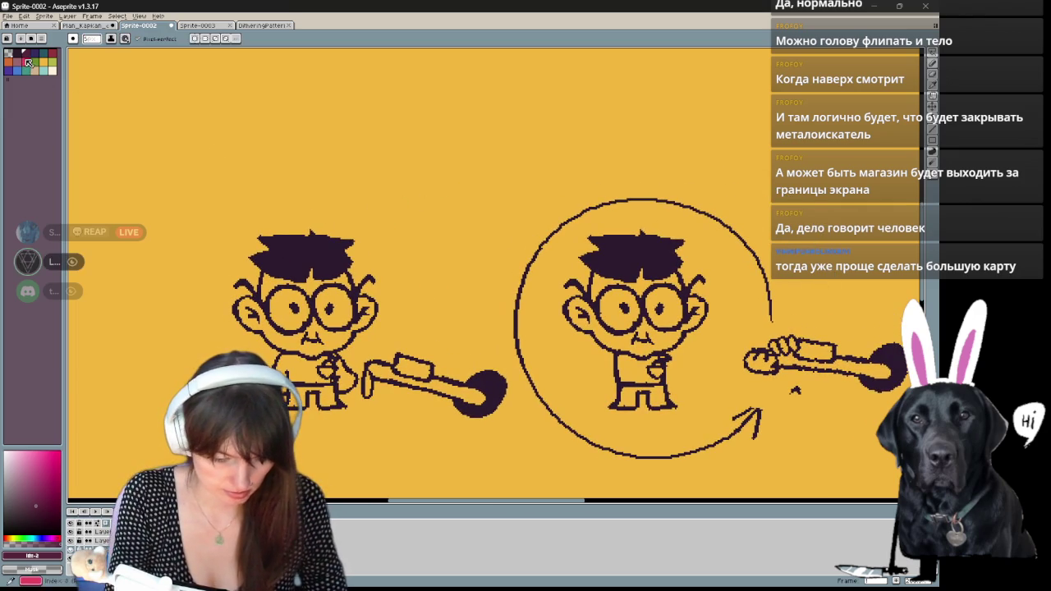
pyautogui.moveTo(410, 310); pyautogui.dragTo(435, 290)
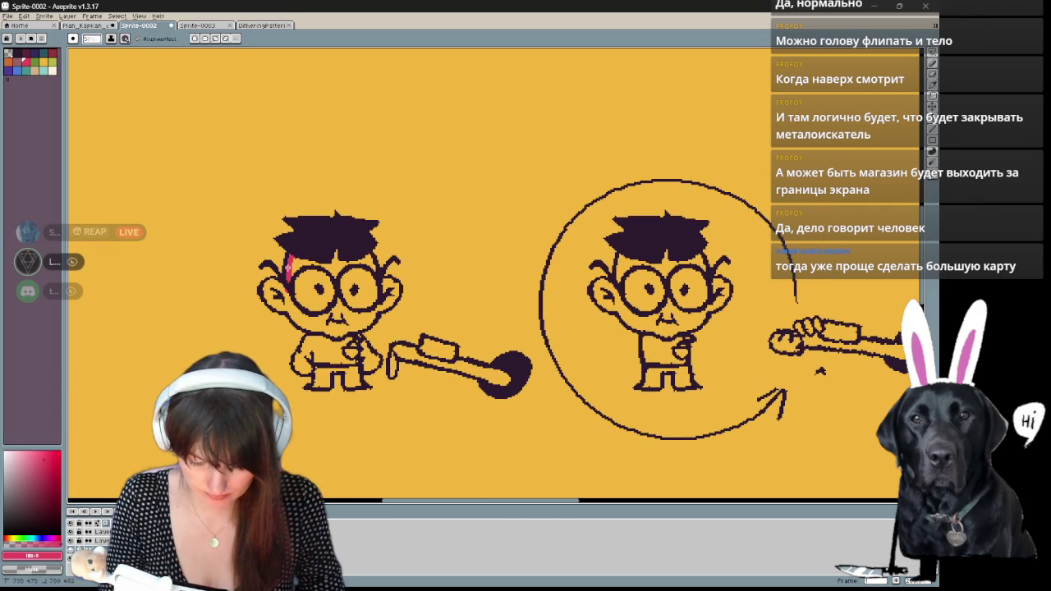
# - Trace pink around the left boy's ear and down his side, then paint his hand and detector stick
pyautogui.moveTo(264, 289); pyautogui.dragTo(284, 309)
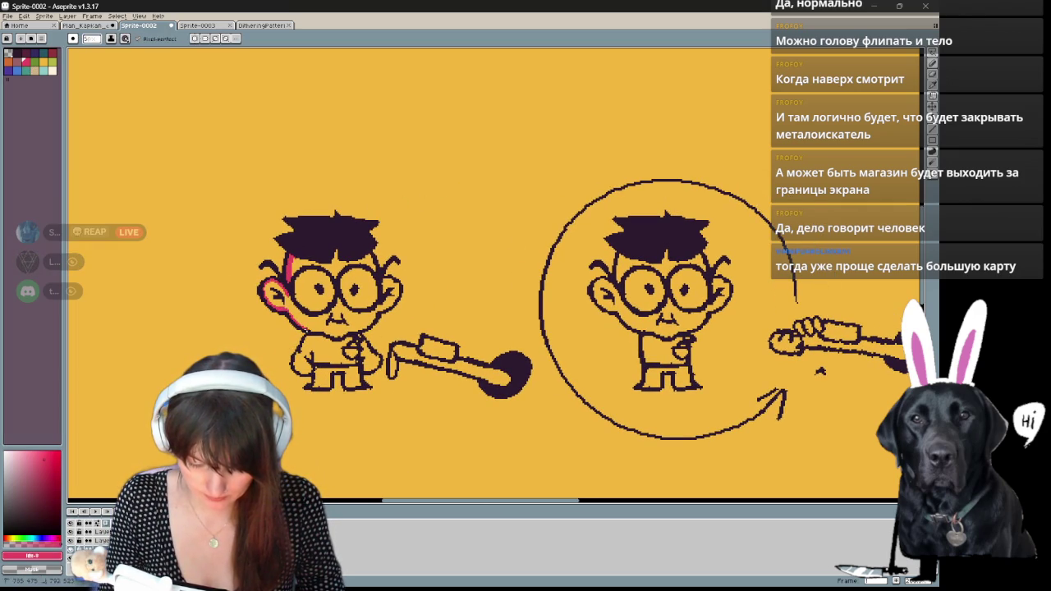
pyautogui.moveTo(293, 360)
pyautogui.mouseDown()
pyautogui.moveTo(328, 387)
pyautogui.moveTo(373, 350)
pyautogui.mouseUp()
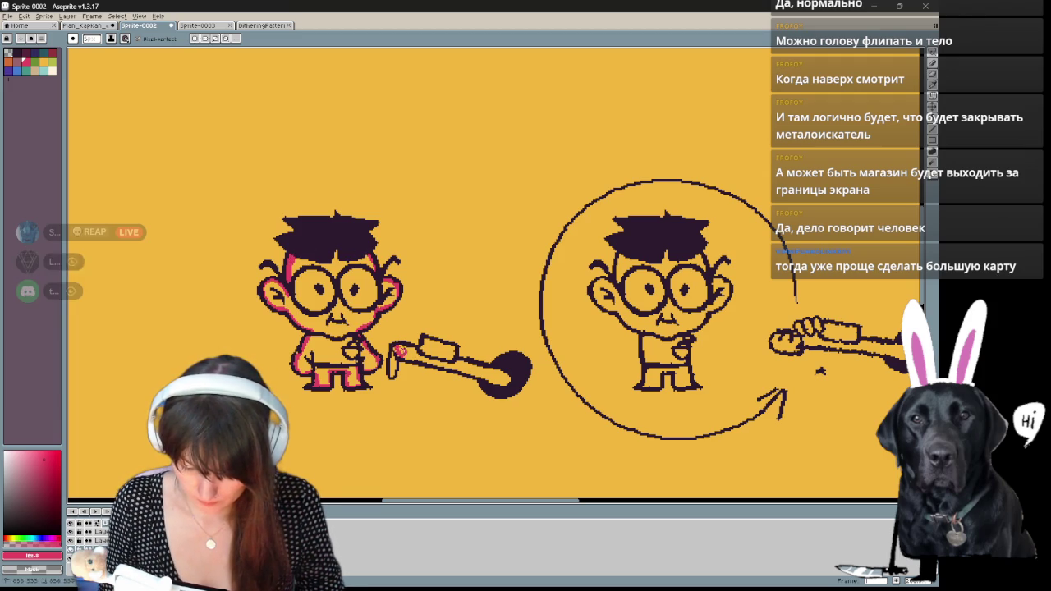
pyautogui.moveTo(400, 350); pyautogui.dragTo(408, 355)
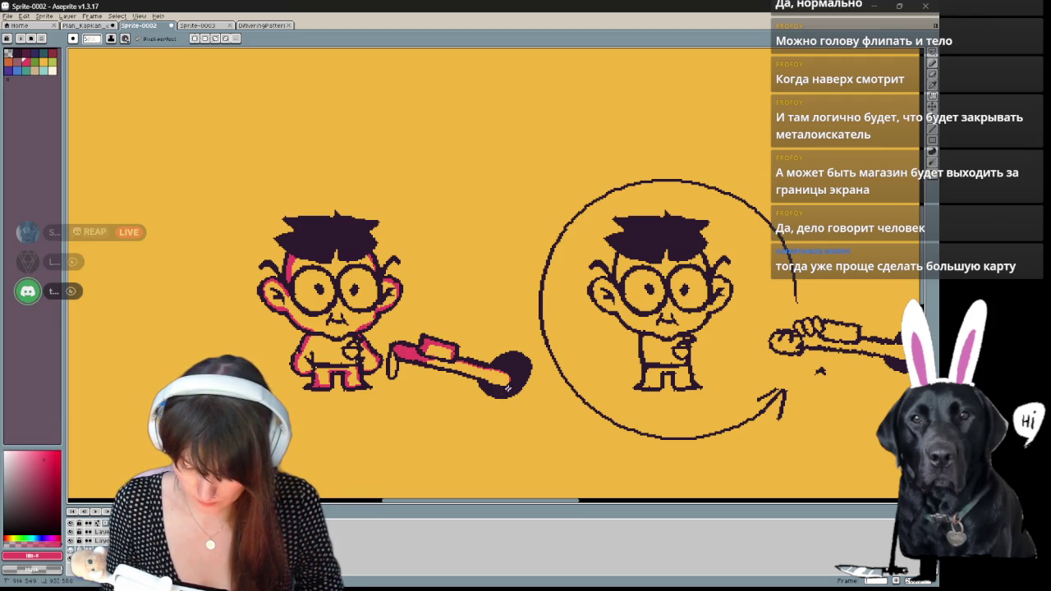
pyautogui.moveTo(428, 359); pyautogui.dragTo(501, 376)
pyautogui.moveTo(364, 308); pyautogui.dragTo(363, 320)
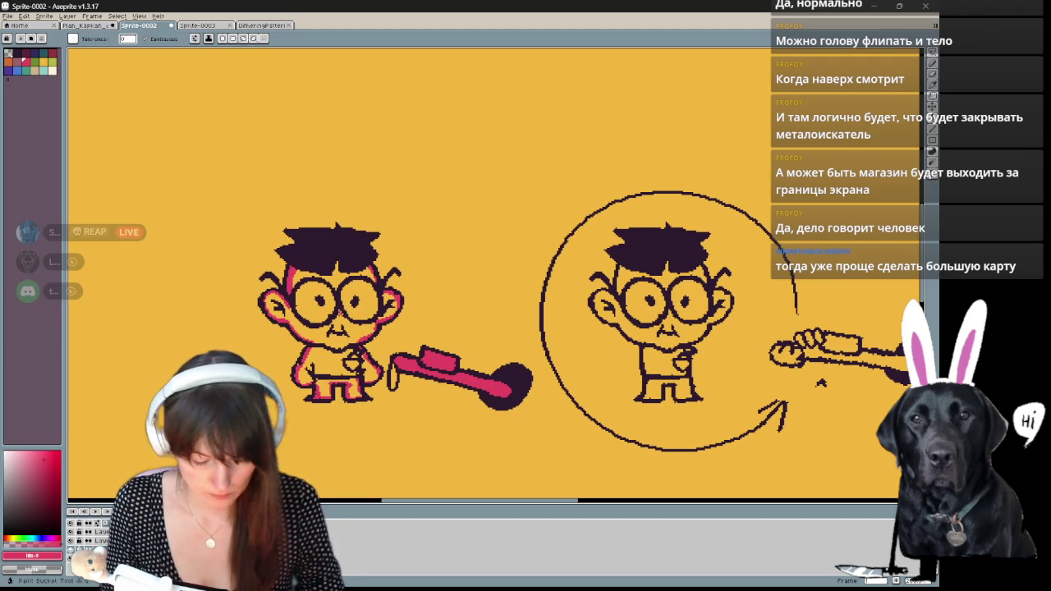
# - Fill the left boy's body pink, then draw a white highlight and fill his left lens light
pyautogui.click(363, 320)
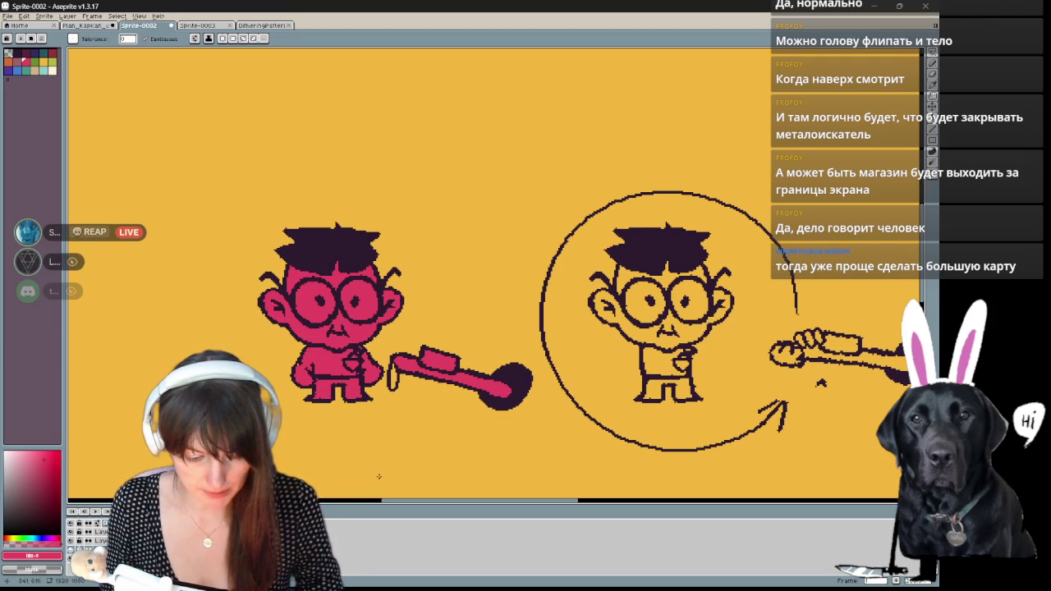
pyautogui.moveTo(623, 350); pyautogui.dragTo(669, 326)
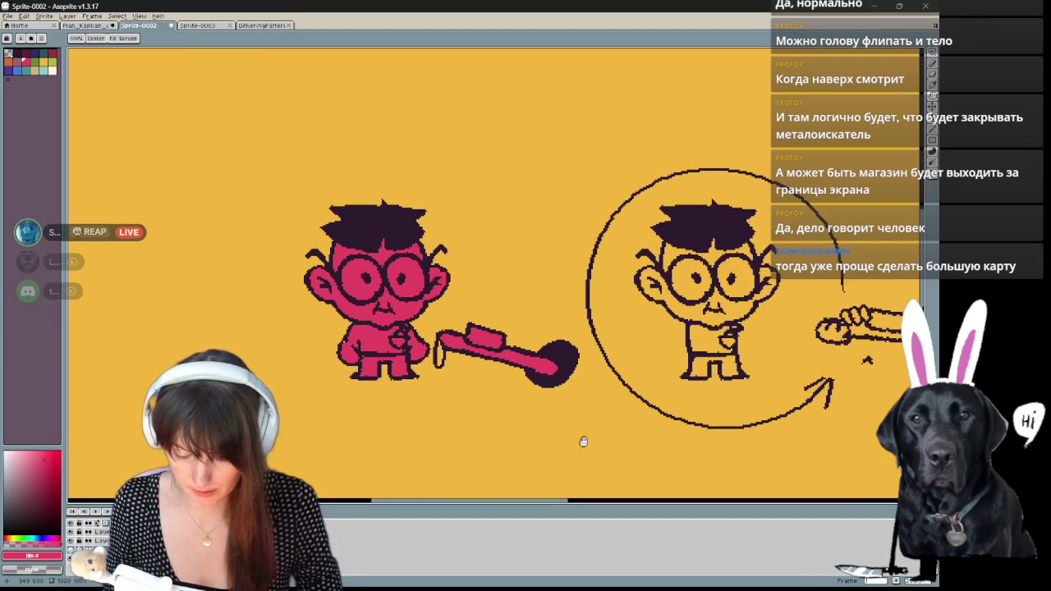
pyautogui.scroll(1, 517, 329)
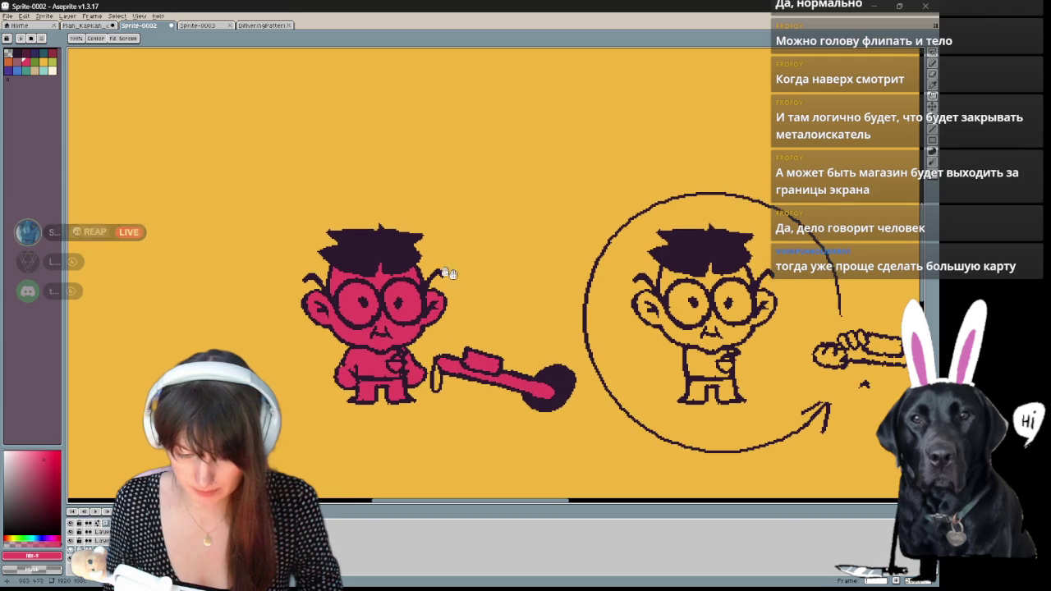
pyautogui.click(52, 69)
pyautogui.press('b')
pyautogui.moveTo(353, 283); pyautogui.dragTo(347, 319)
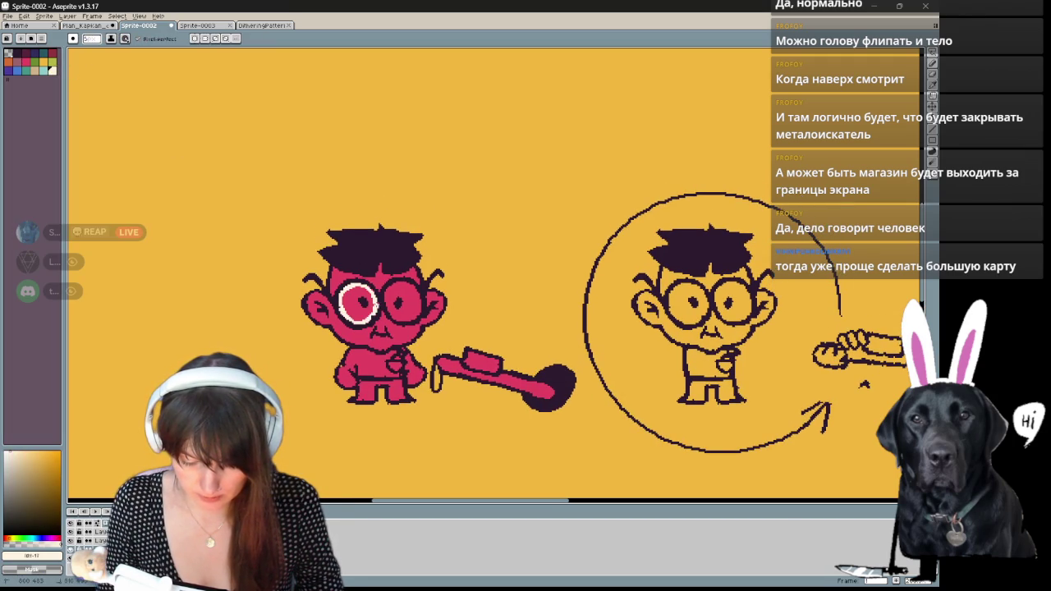
pyautogui.press('g')
pyautogui.click(351, 304)
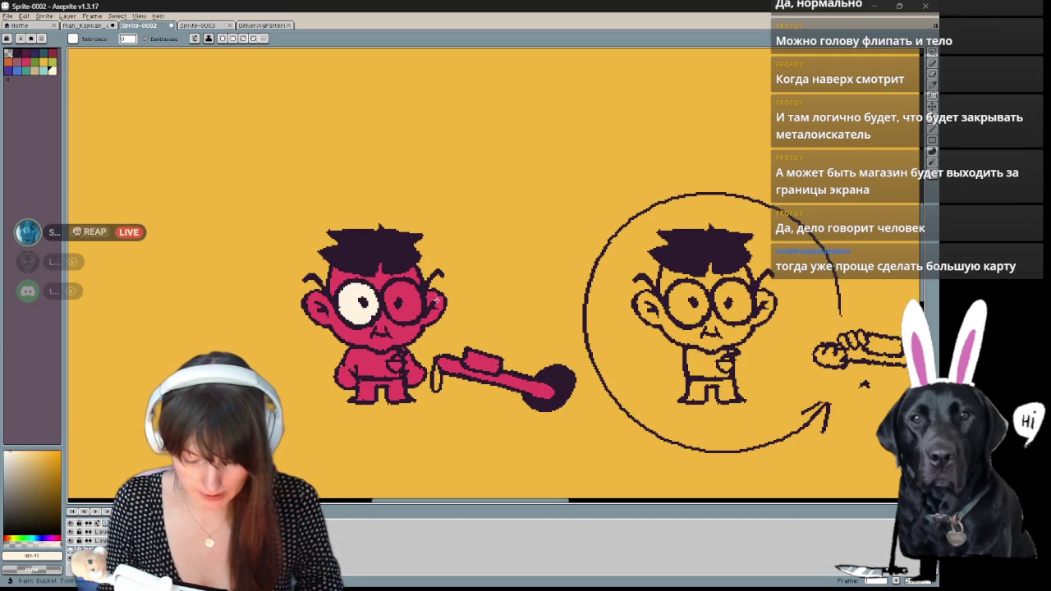
# - Fill the left boy's face and body with cream
pyautogui.click(386, 337)
pyautogui.hotkey('ctrl', 'z')
pyautogui.press('b')
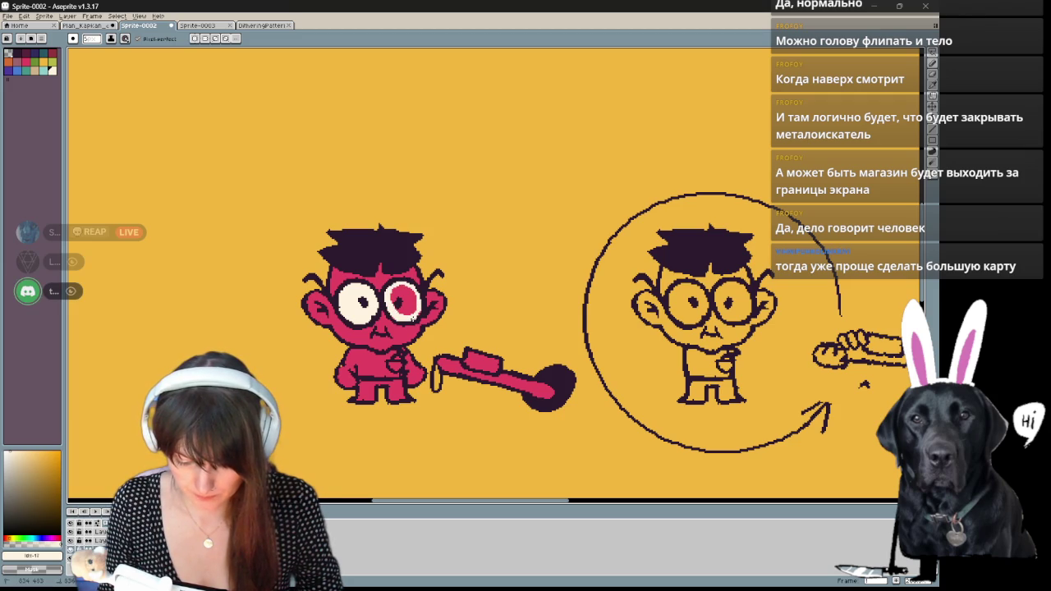
pyautogui.moveTo(410, 297)
pyautogui.mouseDown()
pyautogui.moveTo(383, 314)
pyautogui.moveTo(449, 297)
pyautogui.mouseUp()
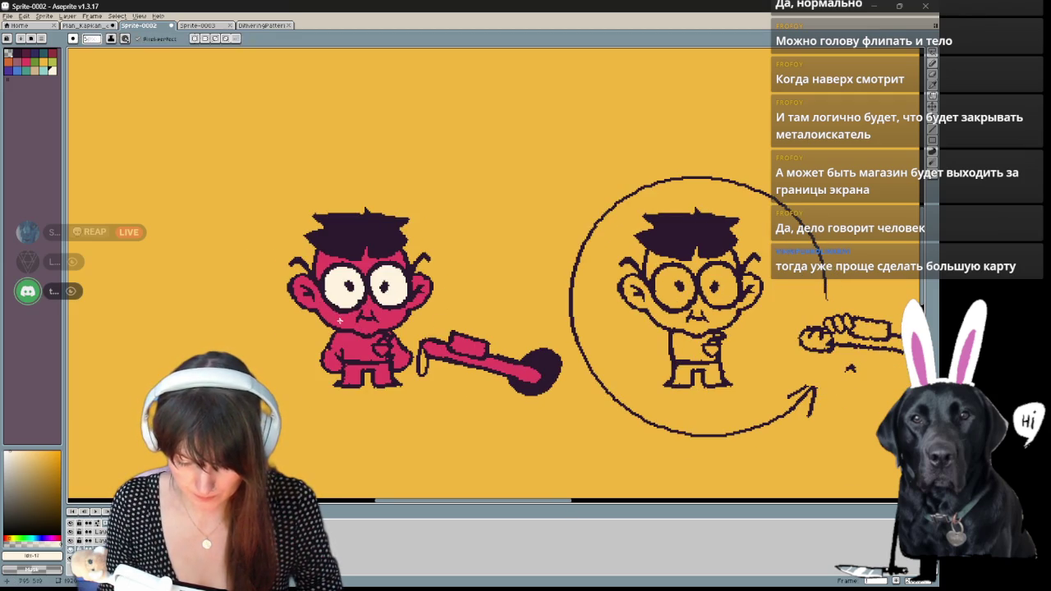
pyautogui.press('g')
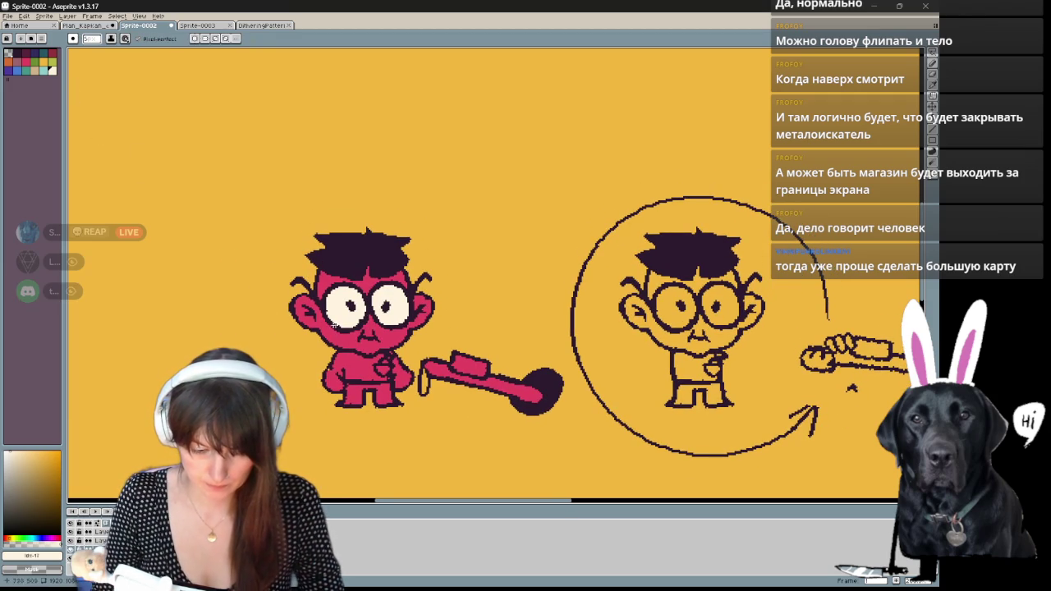
pyautogui.click(373, 373)
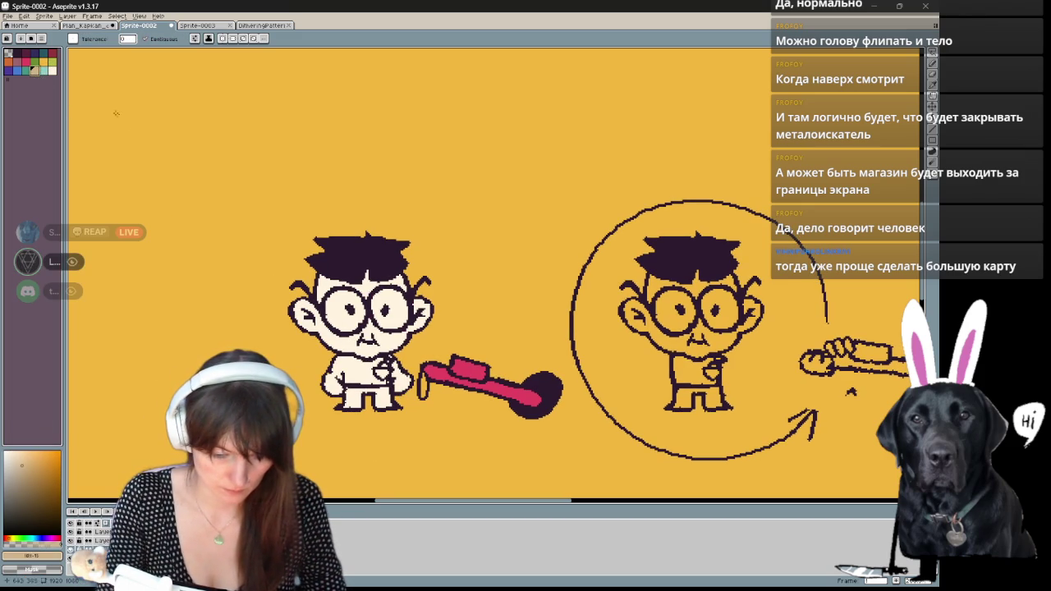
# - Paint the left boy's shirt light blue
pyautogui.click(52, 71)
pyautogui.press('b')
pyautogui.moveTo(335, 359); pyautogui.dragTo(343, 375)
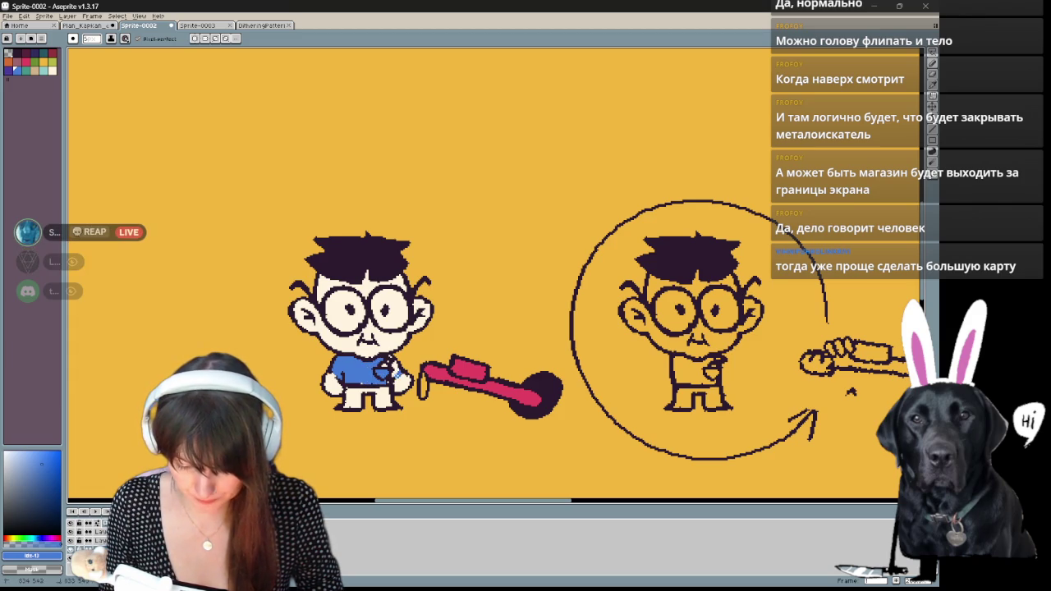
# - Recolour the metal detector from pink to purple, trying orange first
pyautogui.keyDown('alt'); pyautogui.click(449, 374); pyautogui.keyUp('alt')
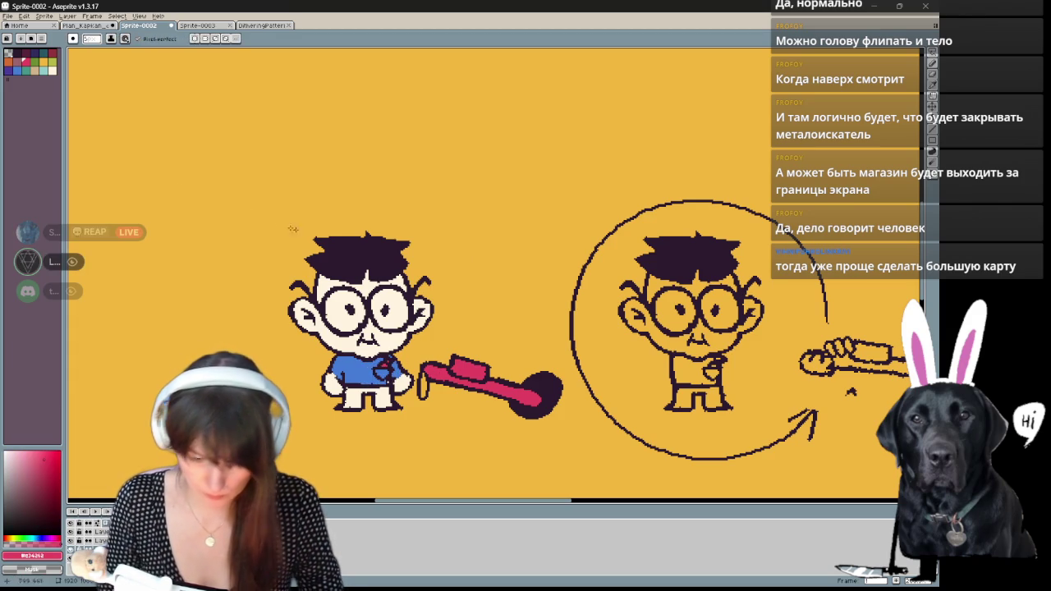
pyautogui.keyDown('alt'); pyautogui.click(74, 100); pyautogui.keyUp('alt')
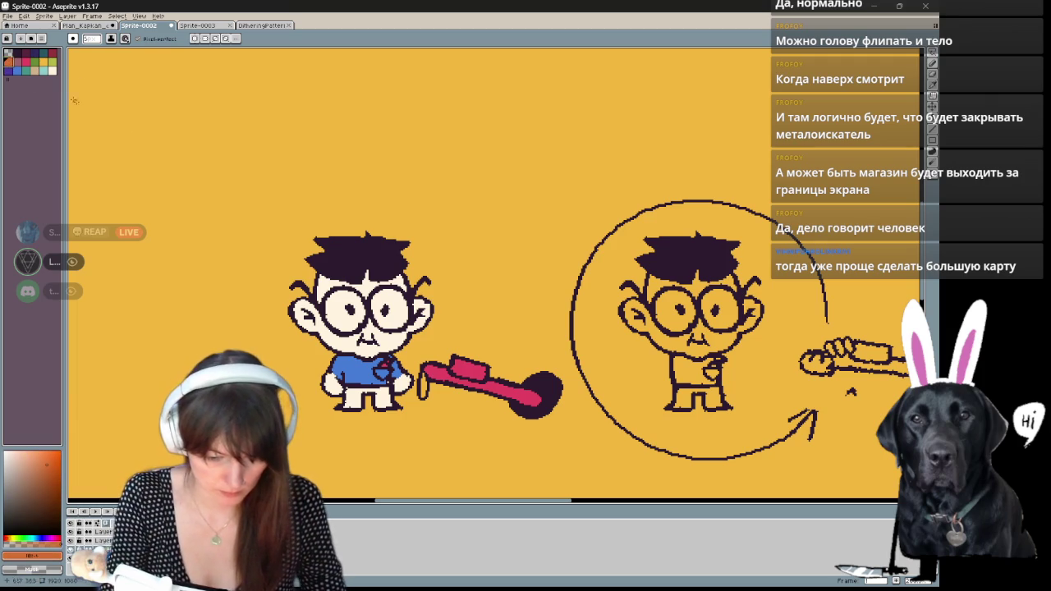
pyautogui.press('g')
pyautogui.click(492, 387)
pyautogui.moveTo(289, 349); pyautogui.dragTo(268, 316)
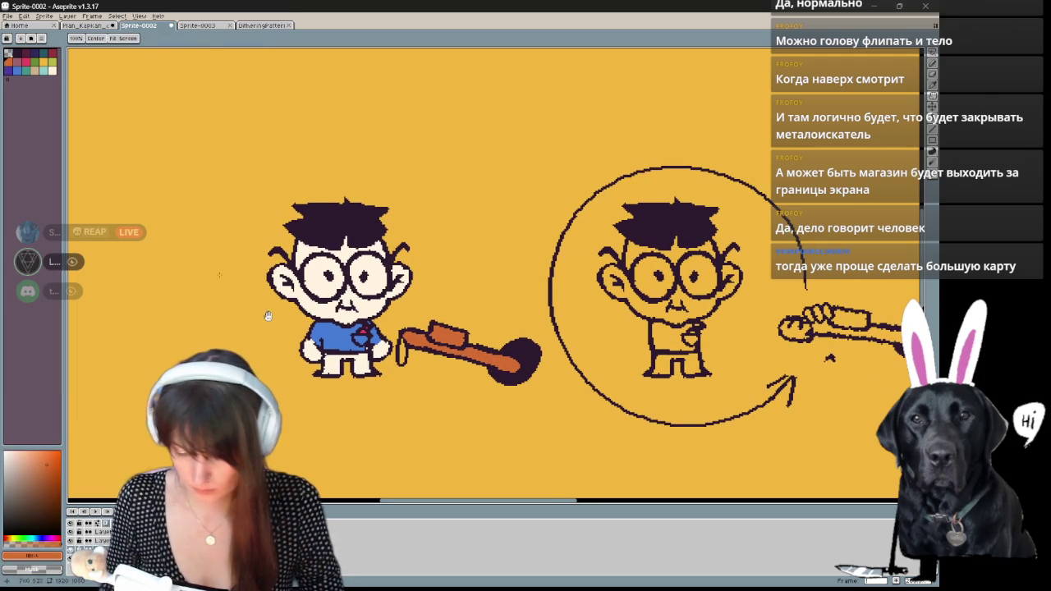
pyautogui.click(25, 53)
pyautogui.click(452, 340)
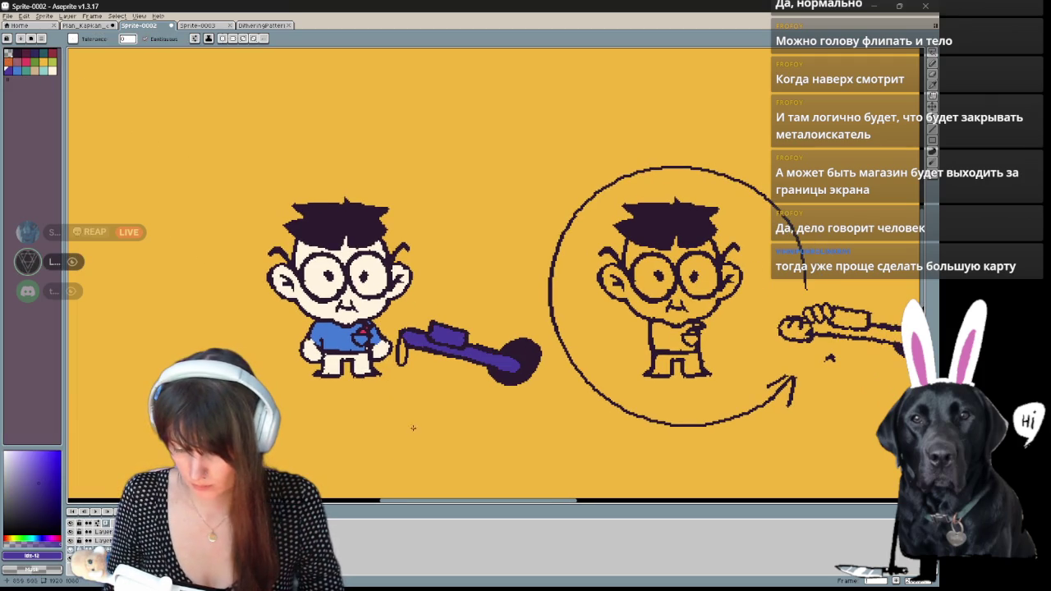
pyautogui.moveTo(413, 428); pyautogui.dragTo(387, 425)
# - Paint the boy's shorts teal
pyautogui.press('b')
pyautogui.click(46, 72)
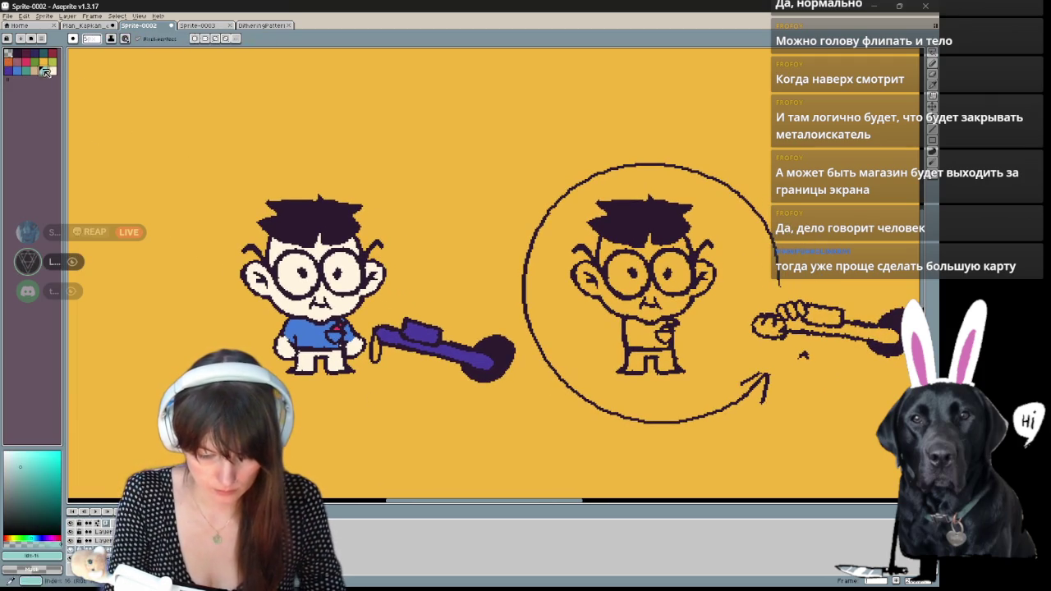
pyautogui.moveTo(300, 354)
pyautogui.mouseDown()
pyautogui.moveTo(299, 366)
pyautogui.moveTo(310, 355)
pyautogui.moveTo(298, 370)
pyautogui.moveTo(334, 354)
pyautogui.mouseUp()
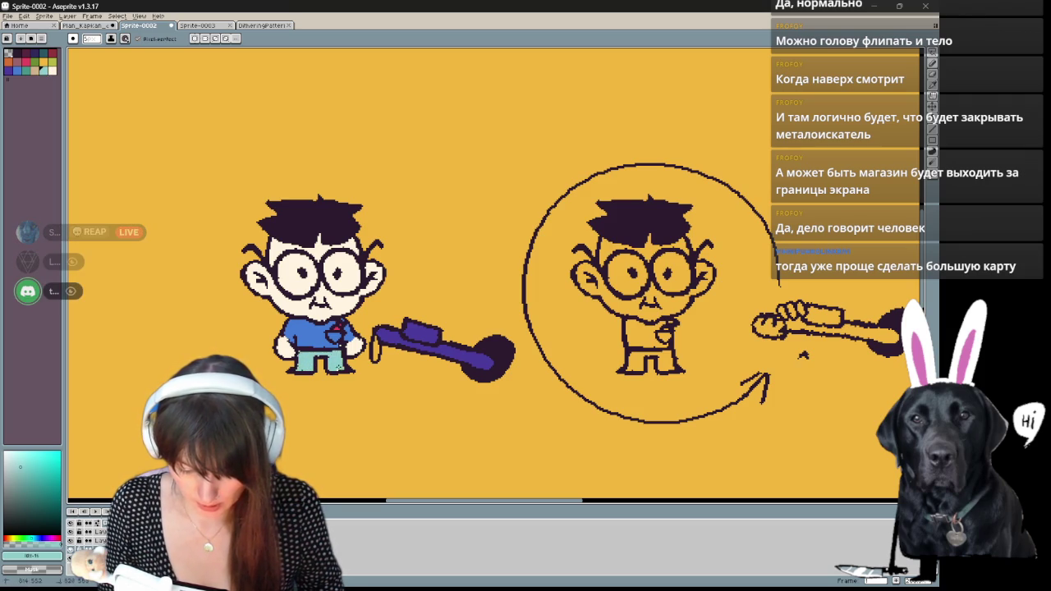
pyautogui.moveTo(345, 375); pyautogui.dragTo(354, 416)
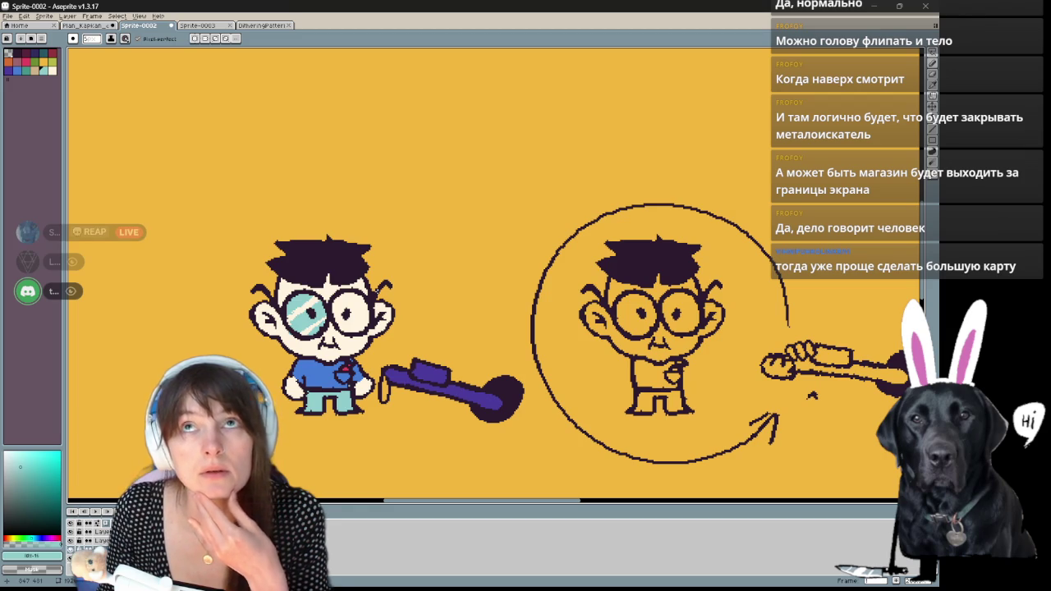
# - Fill the left boy's right lens teal to match the first
pyautogui.click(354, 300)
pyautogui.click(349, 308)
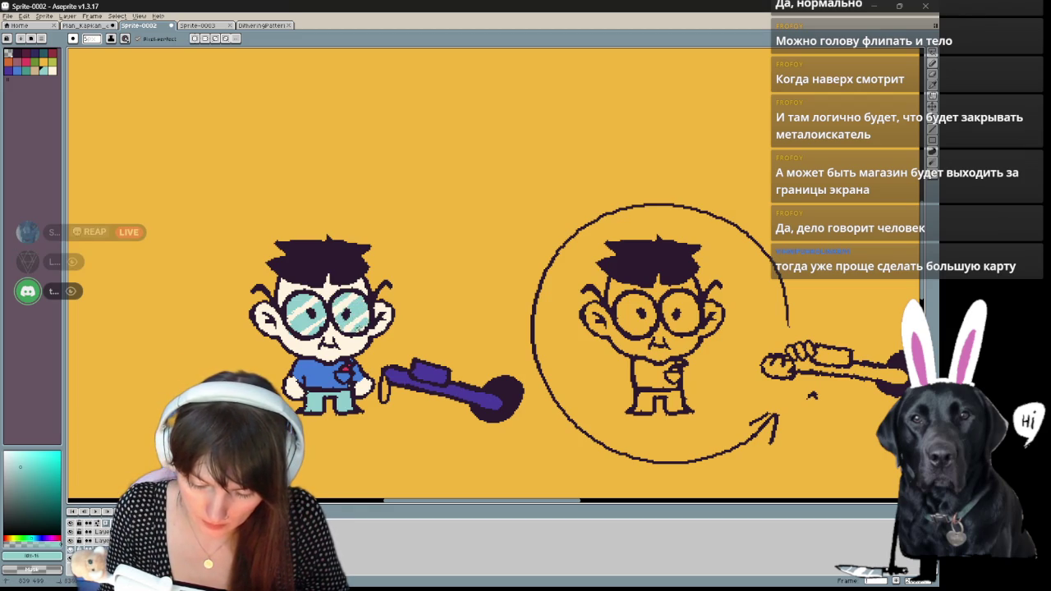
pyautogui.moveTo(488, 312); pyautogui.dragTo(500, 303)
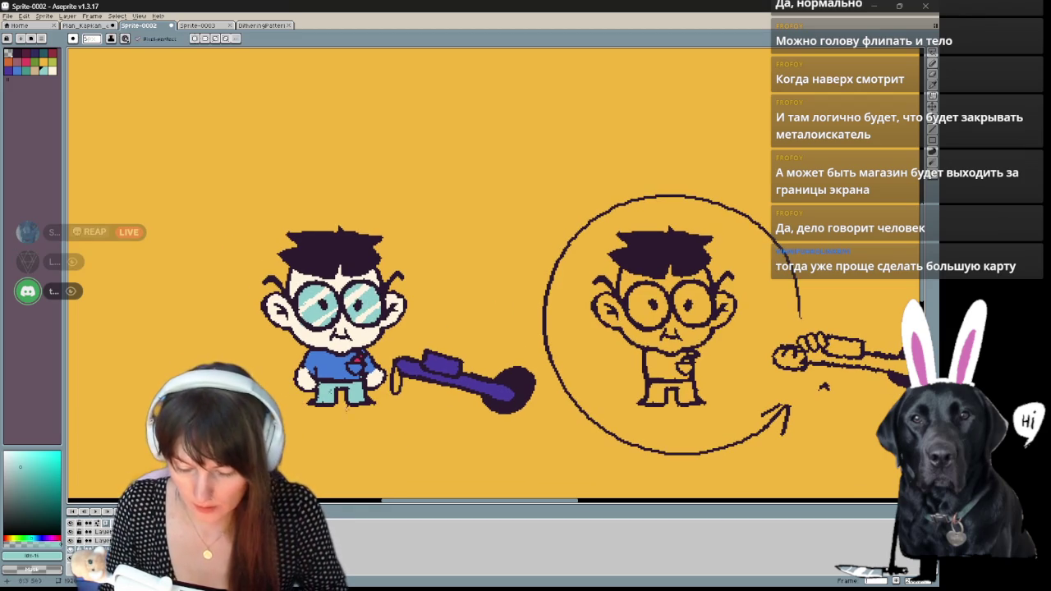
# - Add red-pink shading on the boy's ear, undoing the failed mouth and ear strokes
pyautogui.moveTo(312, 333); pyautogui.dragTo(326, 336)
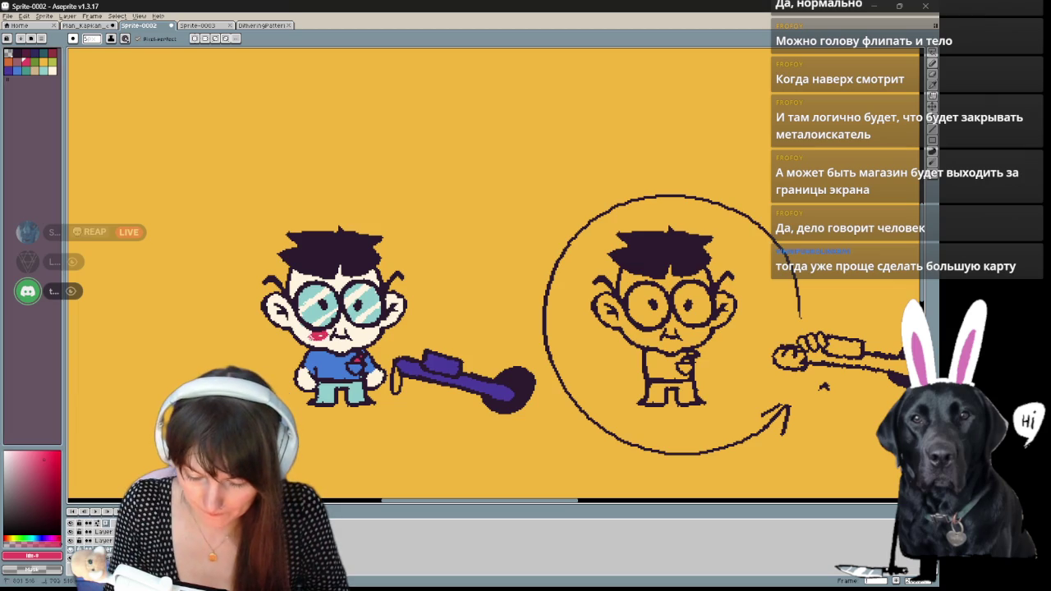
pyautogui.hotkey('ctrl', 'z')
pyautogui.hotkey('ctrl', 'z')
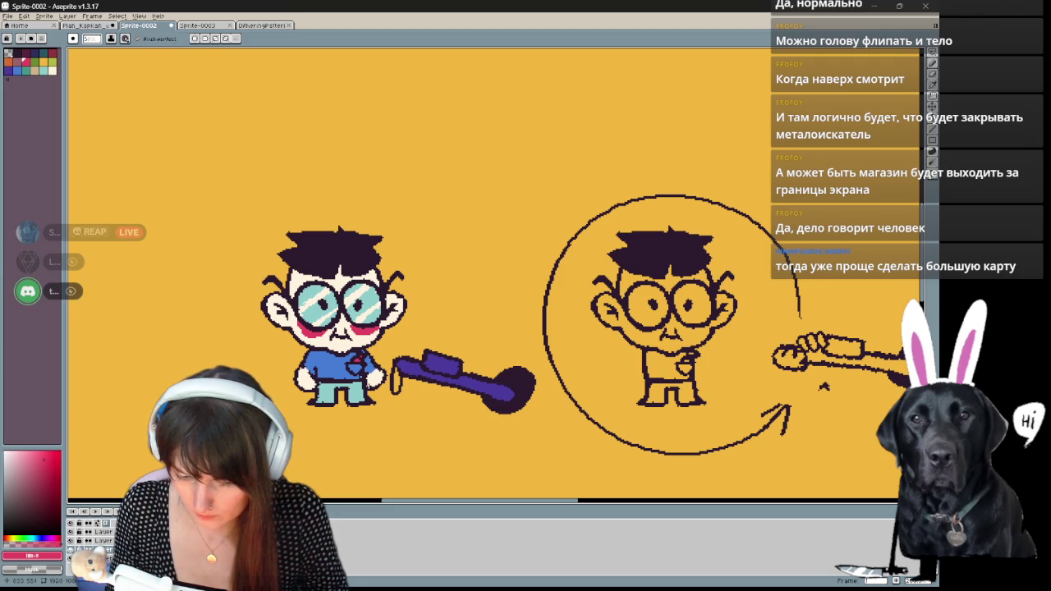
pyautogui.moveTo(276, 297); pyautogui.dragTo(267, 308)
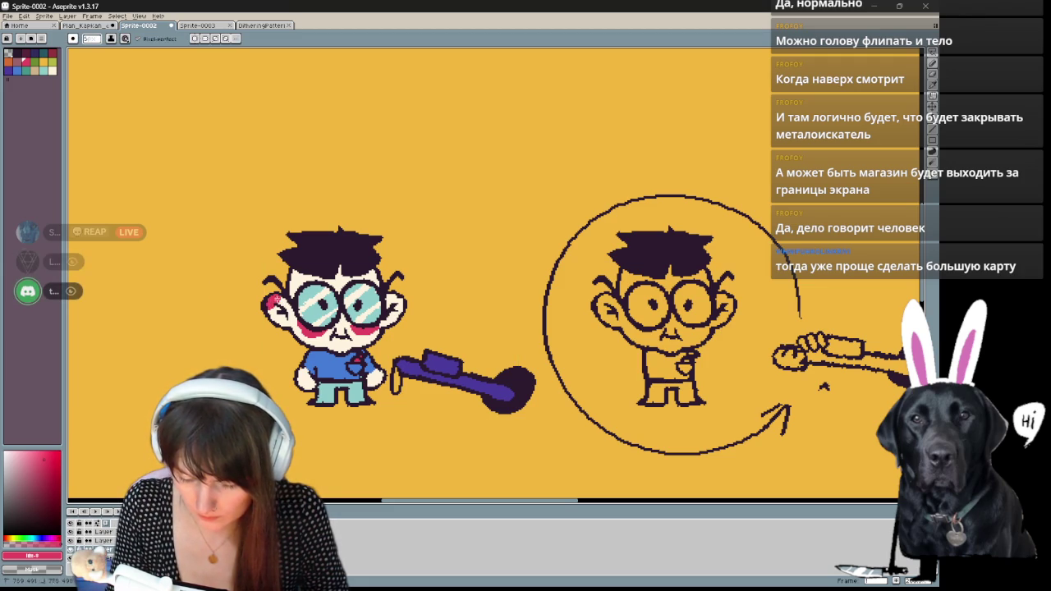
pyautogui.hotkey('ctrl', 'z')
pyautogui.moveTo(408, 307); pyautogui.dragTo(394, 302)
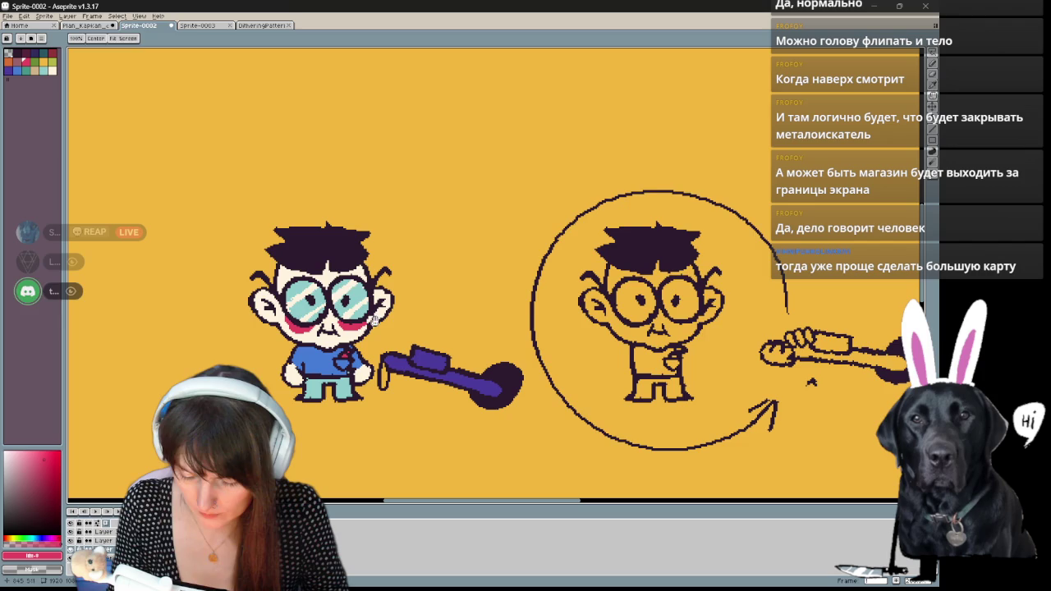
pyautogui.moveTo(261, 302); pyautogui.dragTo(267, 307)
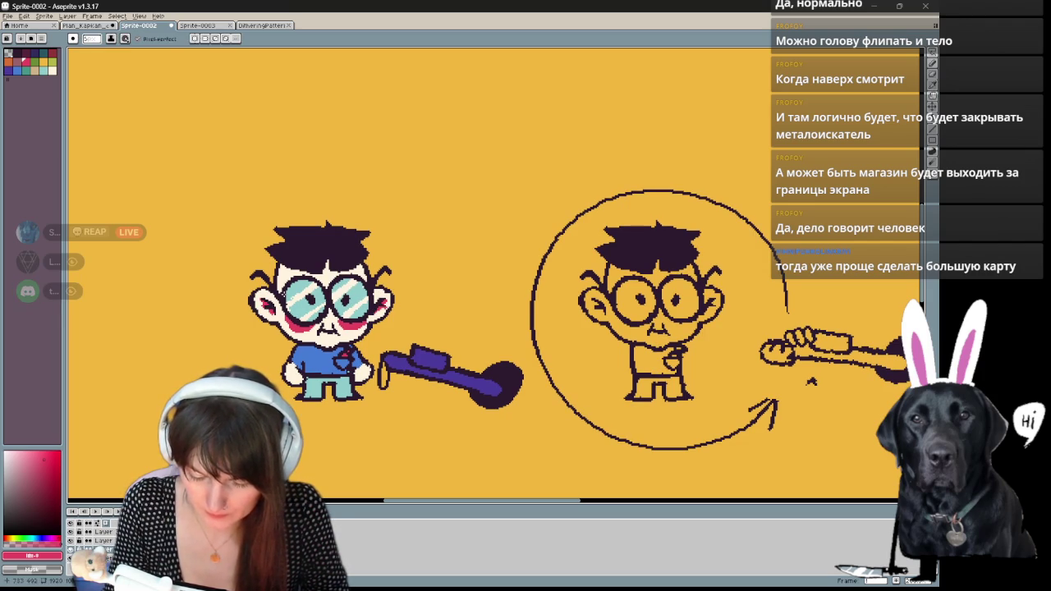
pyautogui.moveTo(422, 349); pyautogui.dragTo(415, 344)
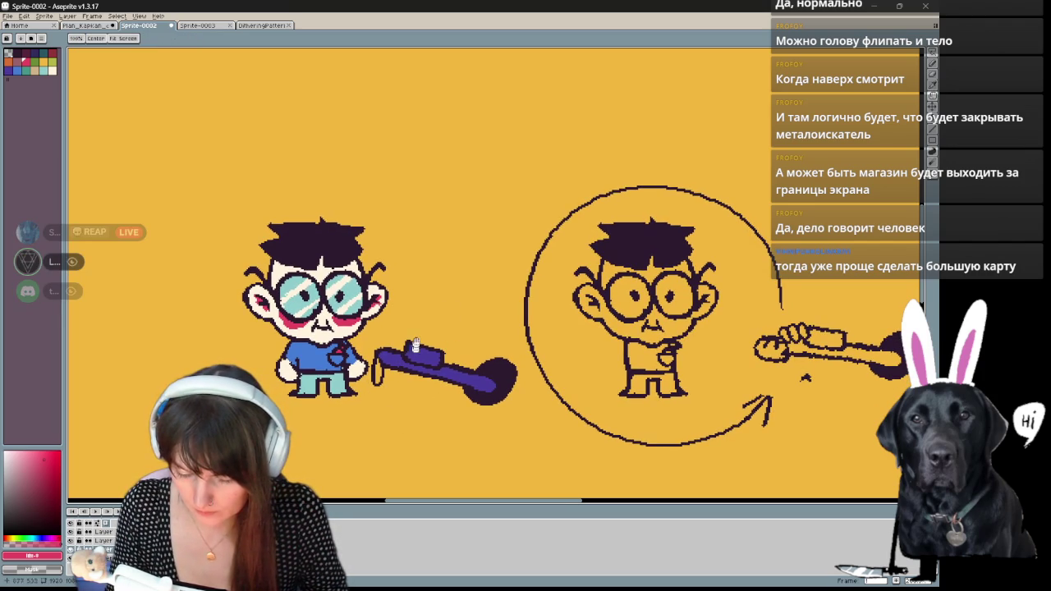
pyautogui.press('b')
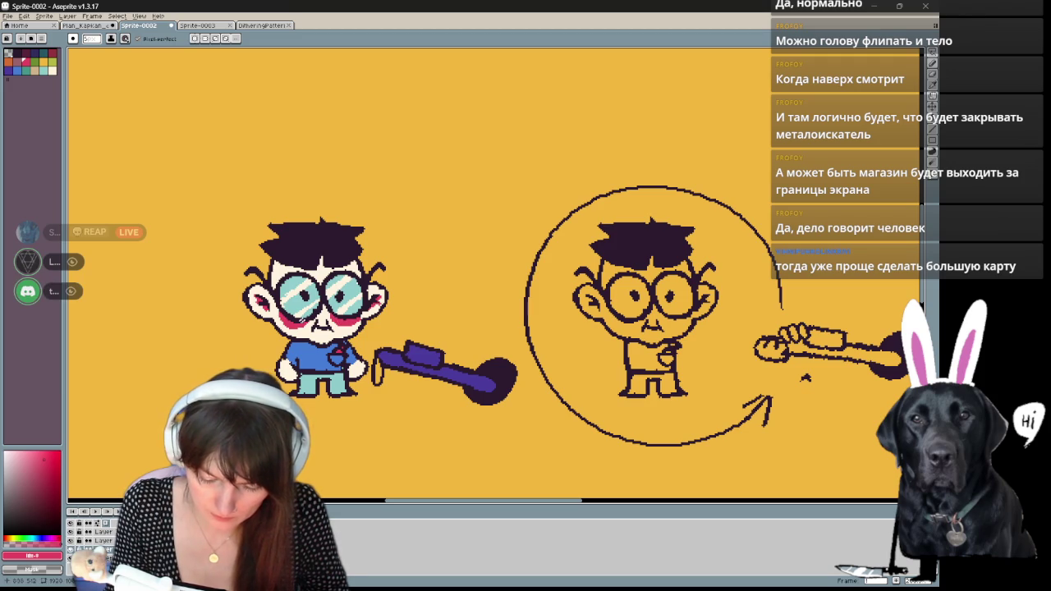
pyautogui.press('space')
pyautogui.moveTo(549, 356); pyautogui.dragTo(550, 390)
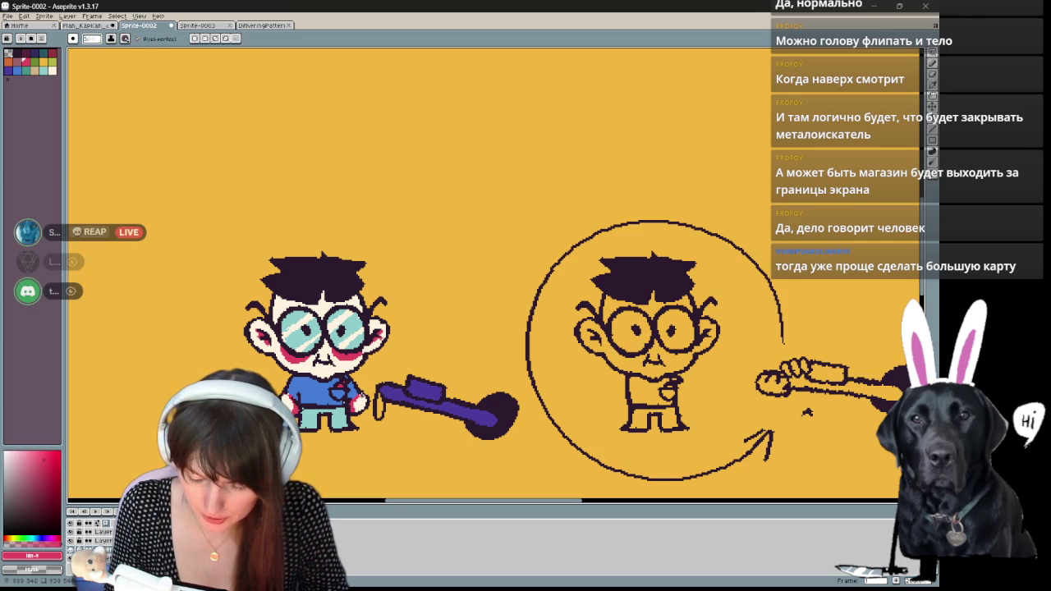
pyautogui.press('space')
pyautogui.moveTo(531, 346); pyautogui.dragTo(553, 332)
pyautogui.moveTo(488, 422); pyautogui.dragTo(488, 386)
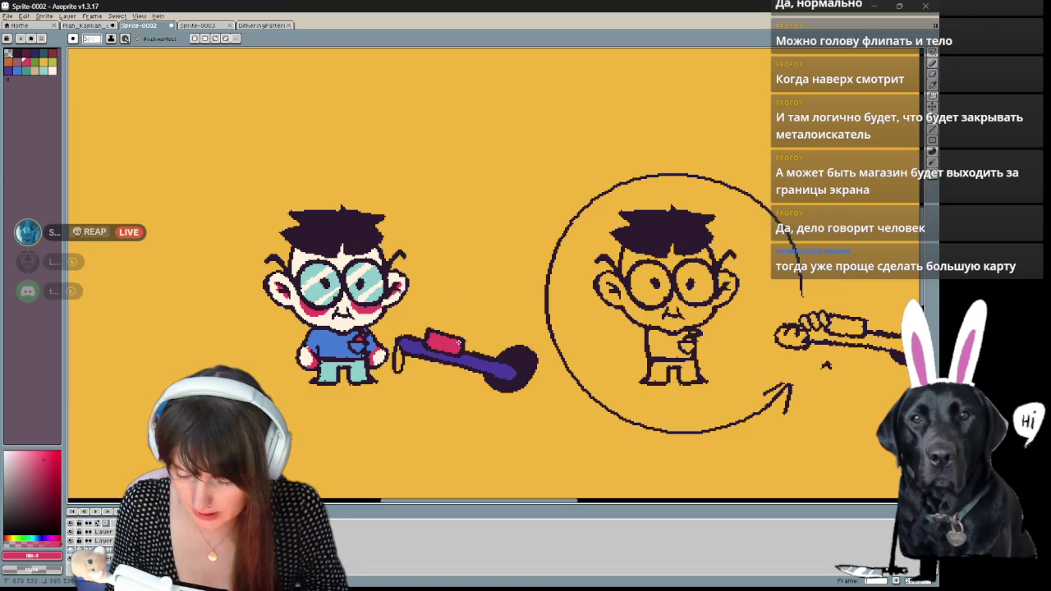
pyautogui.moveTo(509, 313); pyautogui.dragTo(539, 332)
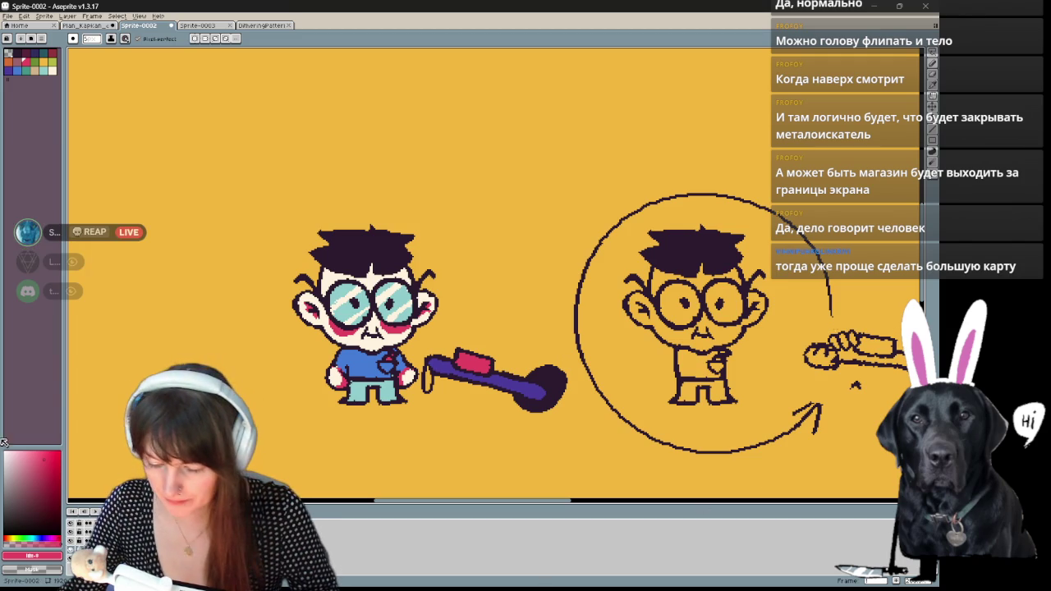
pyautogui.moveTo(403, 413); pyautogui.dragTo(440, 386)
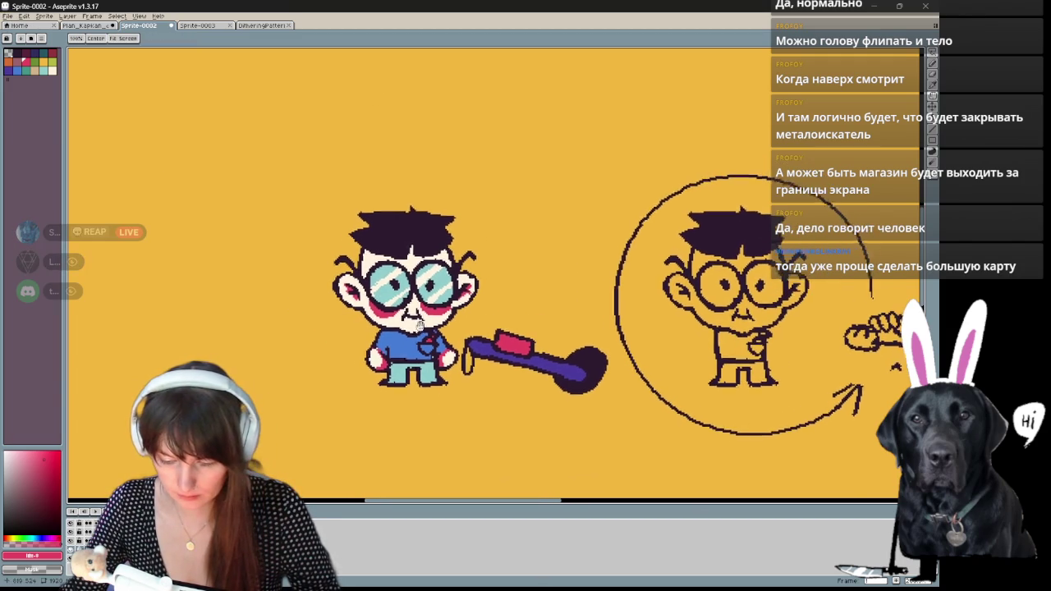
pyautogui.moveTo(456, 329); pyautogui.dragTo(443, 349)
pyautogui.hotkey('ctrl', 'alt', 'c')
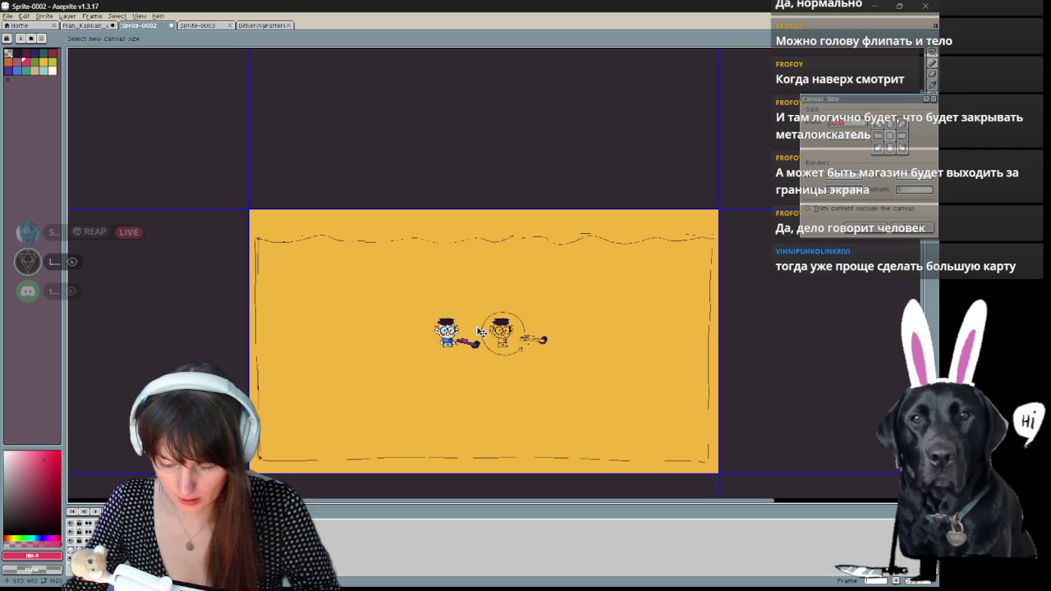
pyautogui.scroll(-3, 458, 341)
pyautogui.scroll(1, 464, 375)
pyautogui.click(907, 232)
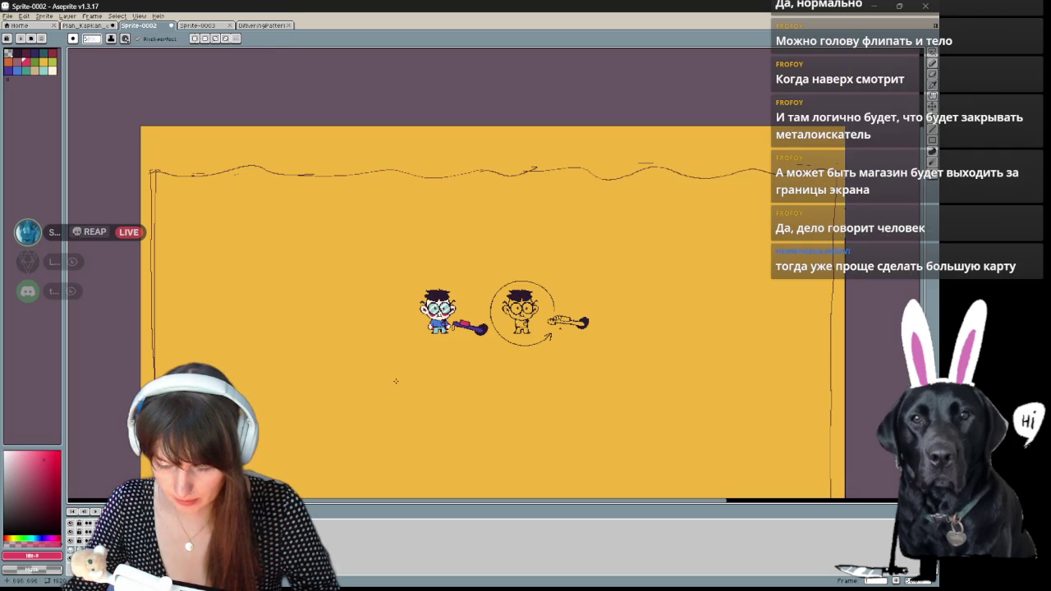
pyautogui.scroll(1, 425, 304)
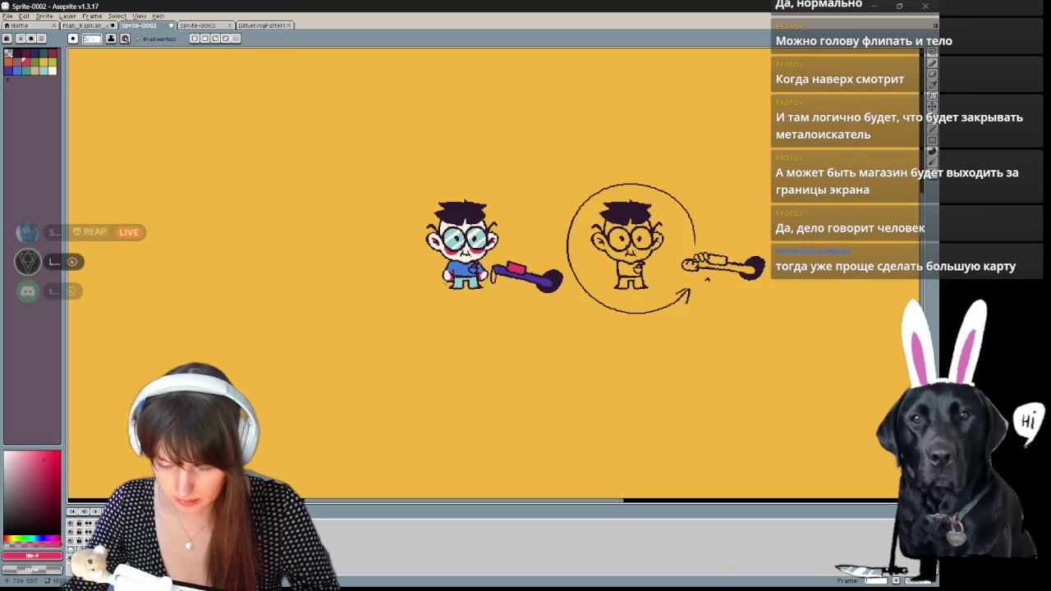
pyautogui.scroll(-2, 489, 243)
pyautogui.scroll(2, 458, 288)
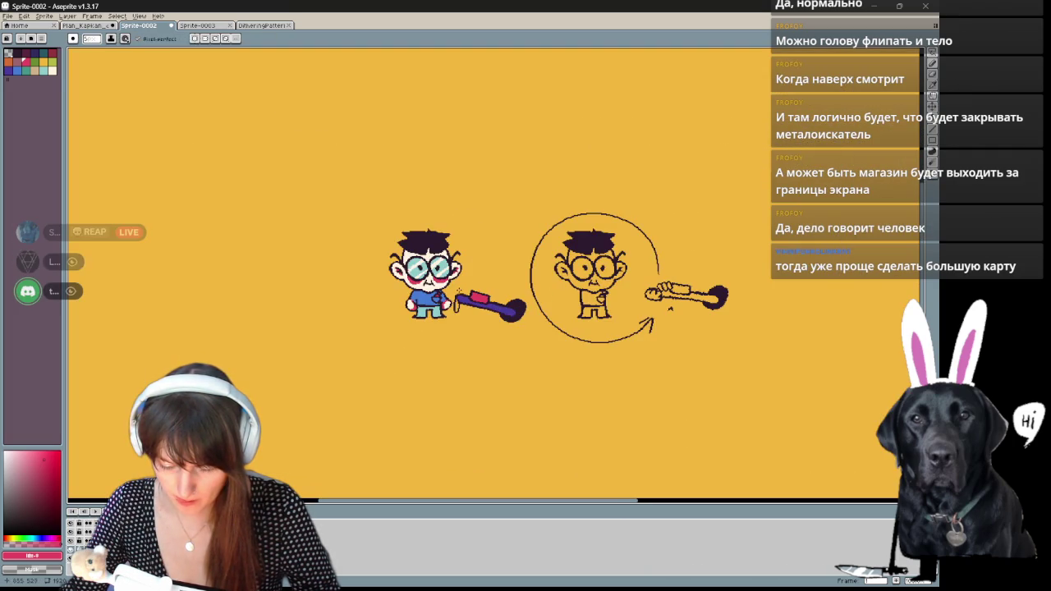
pyautogui.scroll(2, 458, 283)
pyautogui.scroll(2, 459, 273)
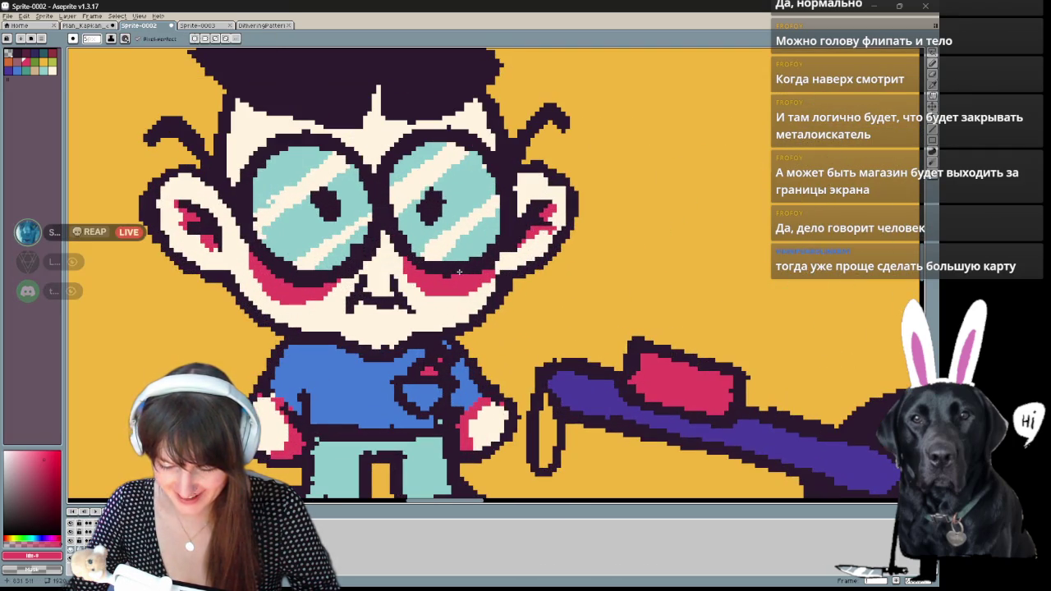
# - Hide the yellow background so the coloured boy shows on transparency
pyautogui.scroll(-2, 459, 272)
pyautogui.scroll(-1, 450, 296)
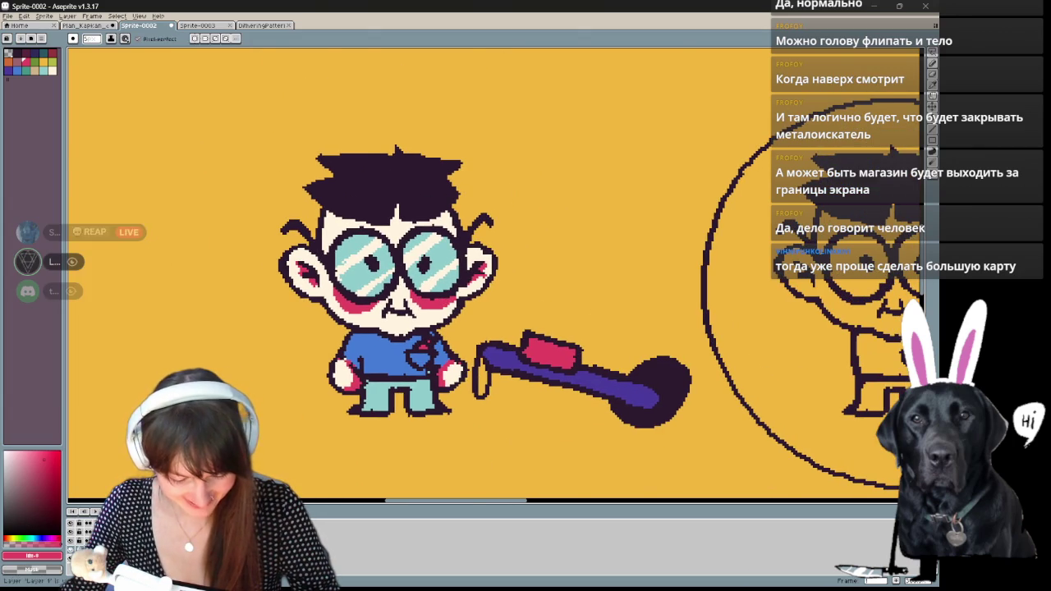
pyautogui.press('b')
pyautogui.moveTo(585, 359); pyautogui.dragTo(591, 359)
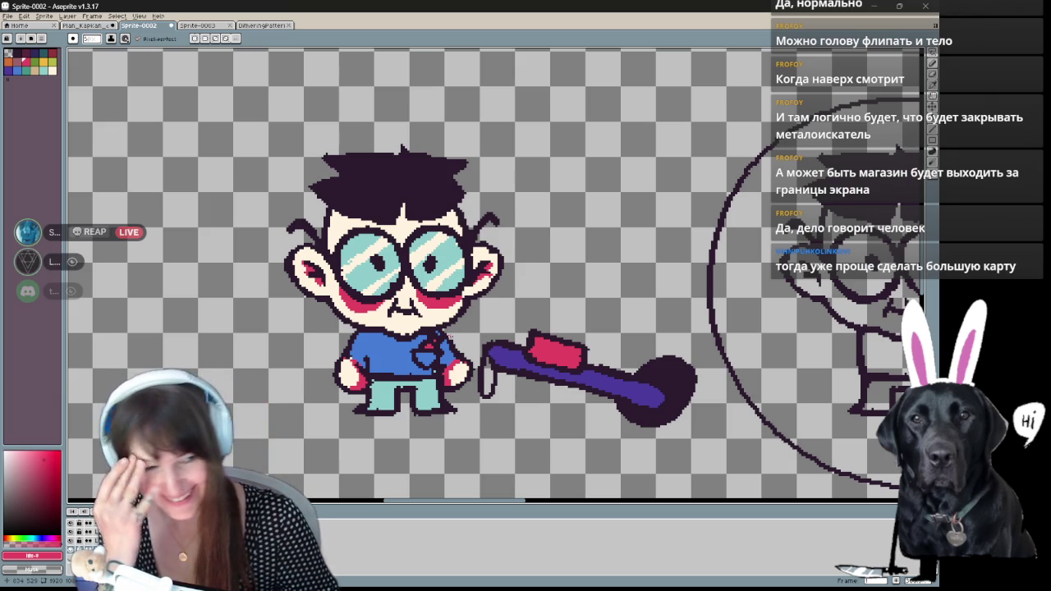
pyautogui.moveTo(549, 338); pyautogui.dragTo(516, 349)
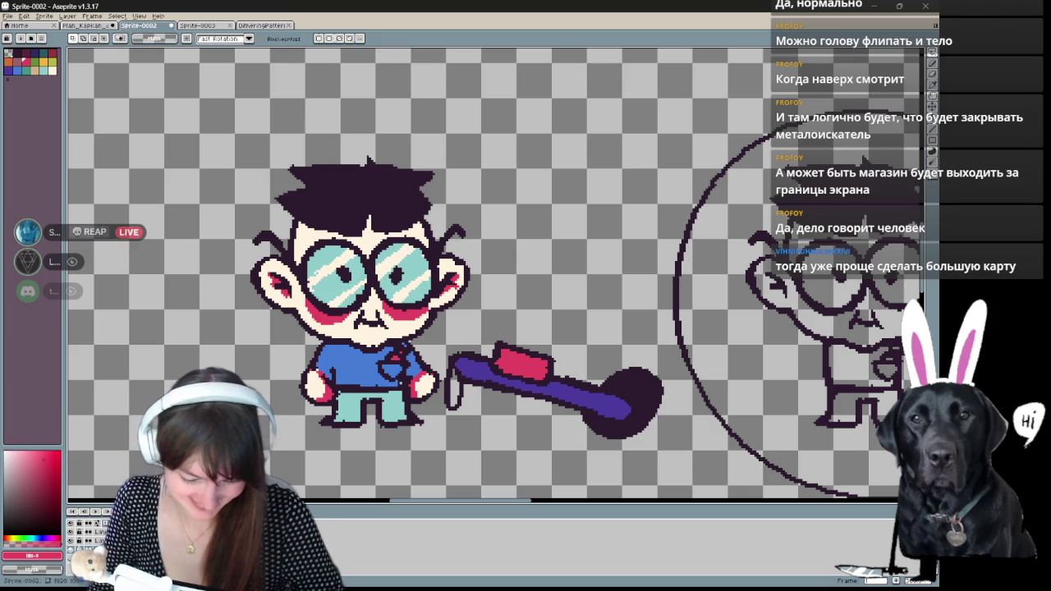
pyautogui.hotkey('ctrl', 'alt', 'c')
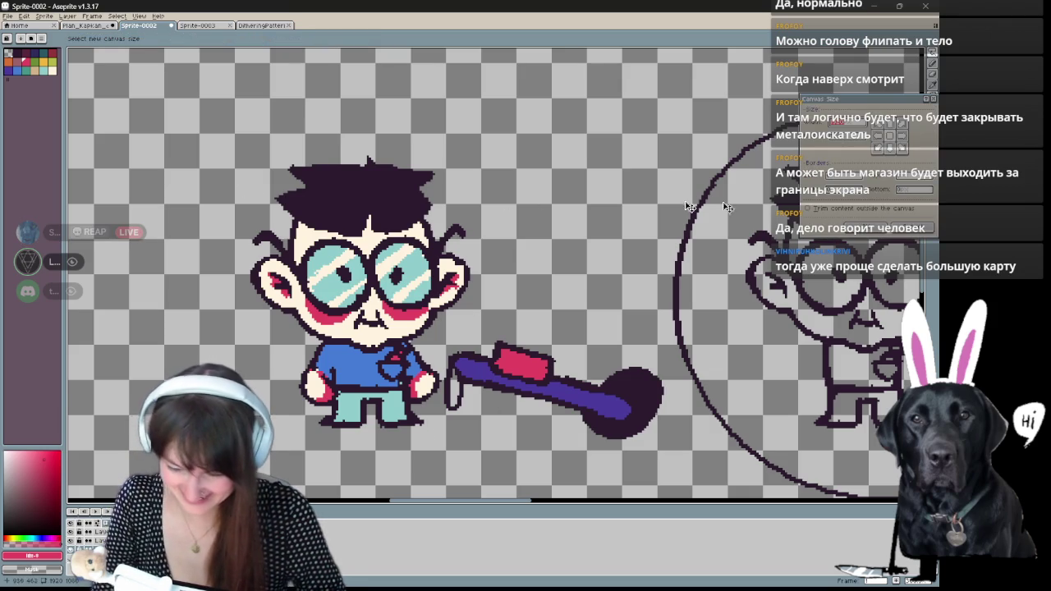
pyautogui.click(911, 228)
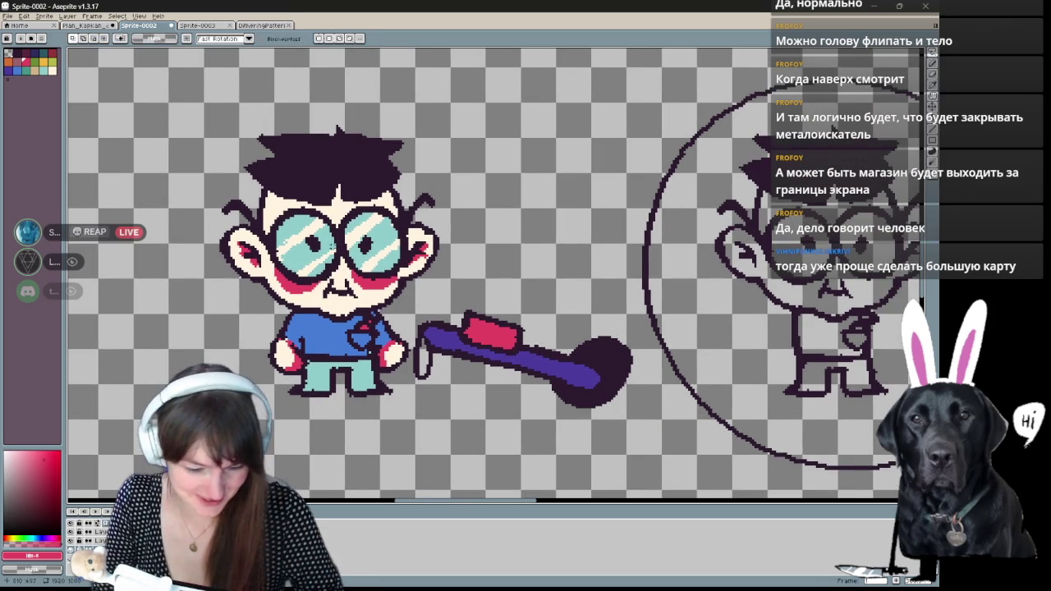
pyautogui.hotkey('ctrl', 'alt', 'c')
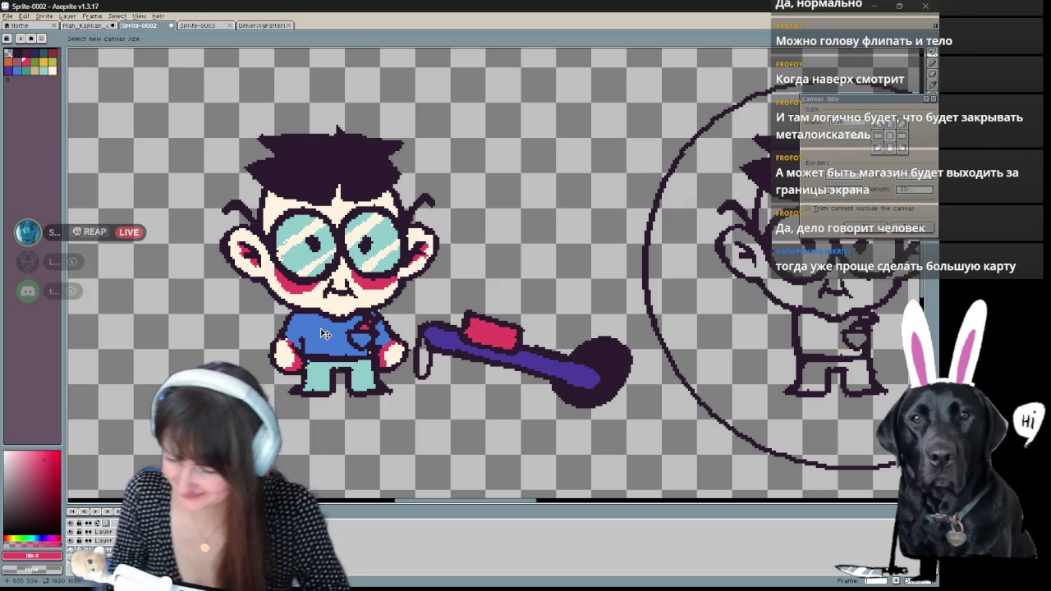
pyautogui.press('Escape')
pyautogui.scroll(-3, 444, 288)
pyautogui.scroll(-4, 444, 288)
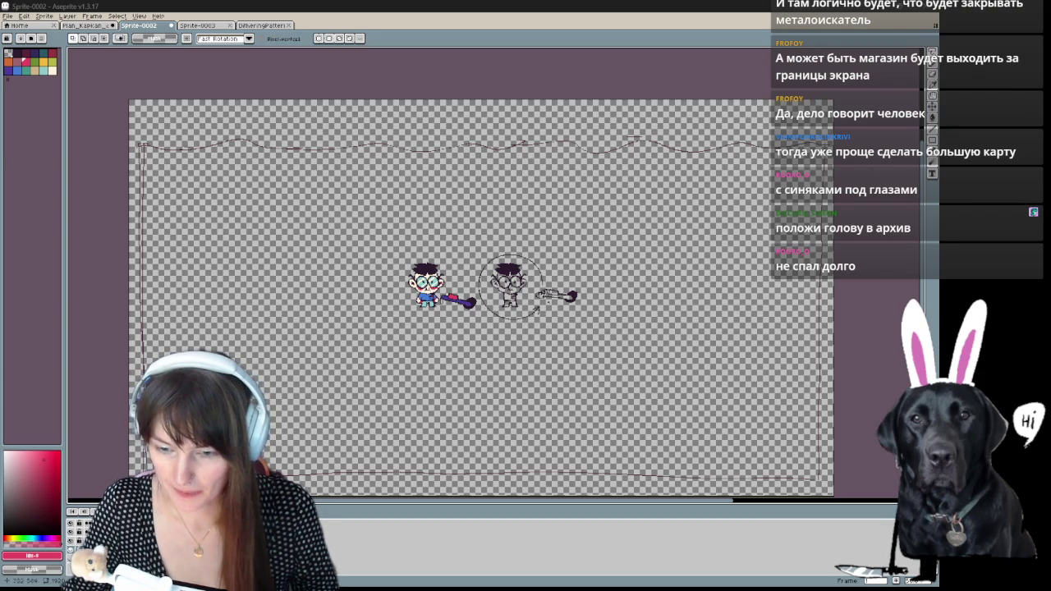
pyautogui.scroll(1, 459, 312)
pyautogui.scroll(2, 443, 287)
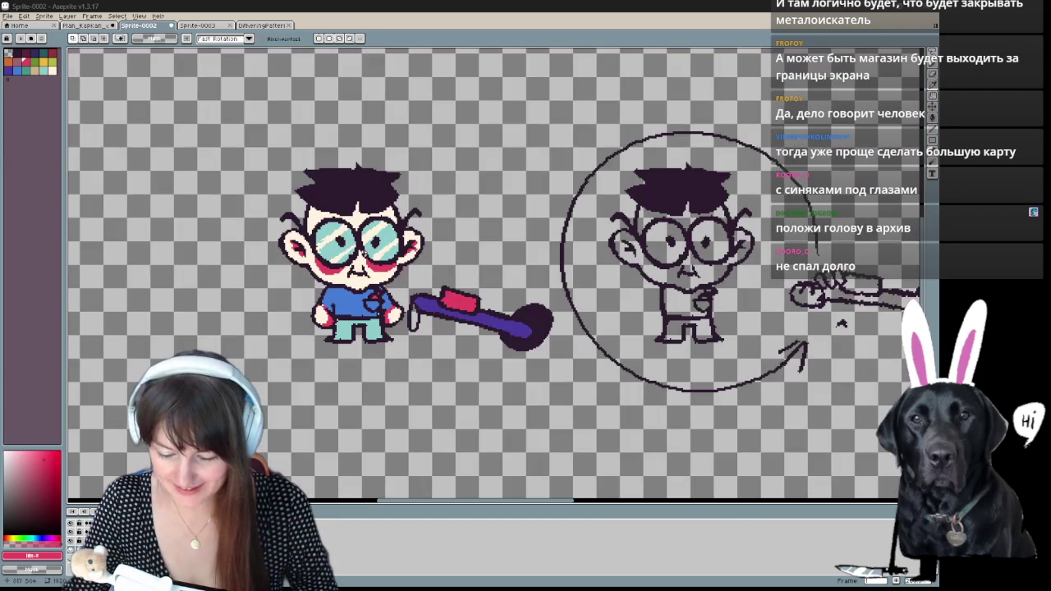
pyautogui.scroll(1, 365, 254)
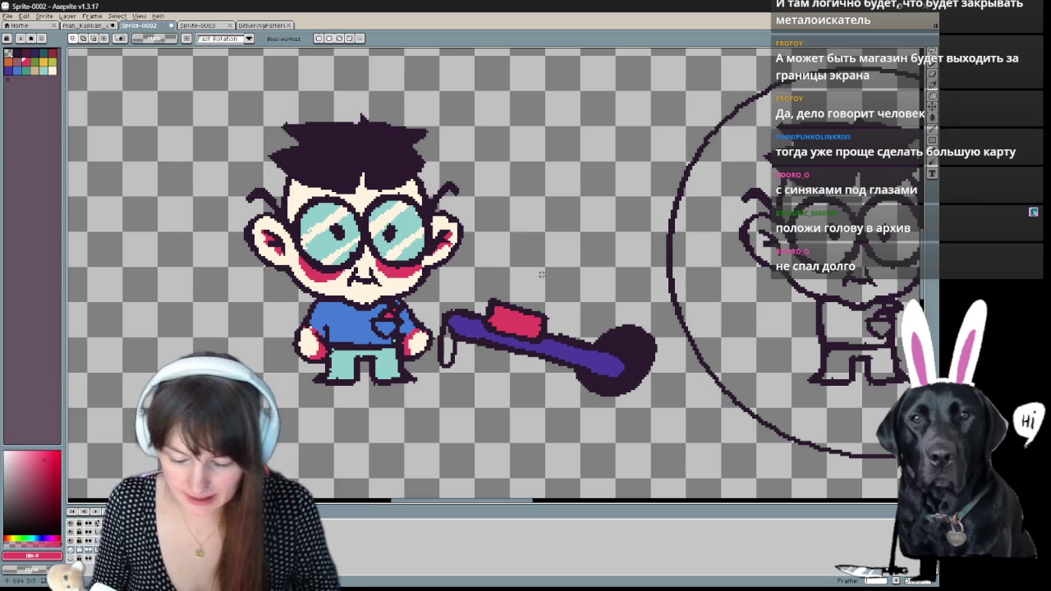
pyautogui.moveTo(597, 271); pyautogui.dragTo(532, 234)
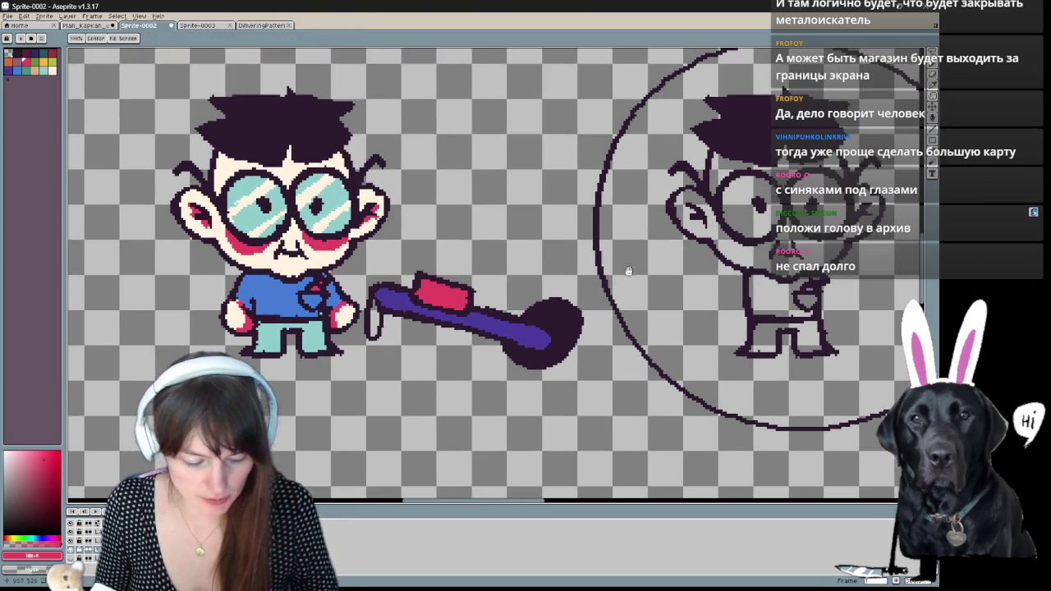
pyautogui.scroll(-1, 634, 272)
pyautogui.scroll(-1, 634, 272)
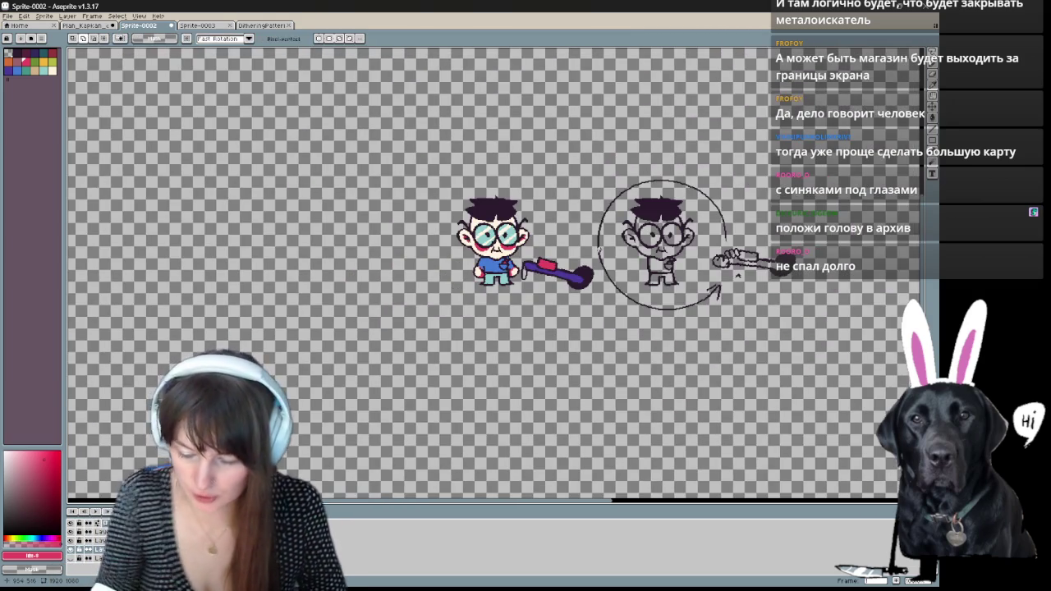
pyautogui.hotkey('ctrl', 'alt', 'c')
# - Set the canvas size to 100 × 100 and place it over the boy and detector
pyautogui.moveTo(469, 254); pyautogui.dragTo(851, 141)
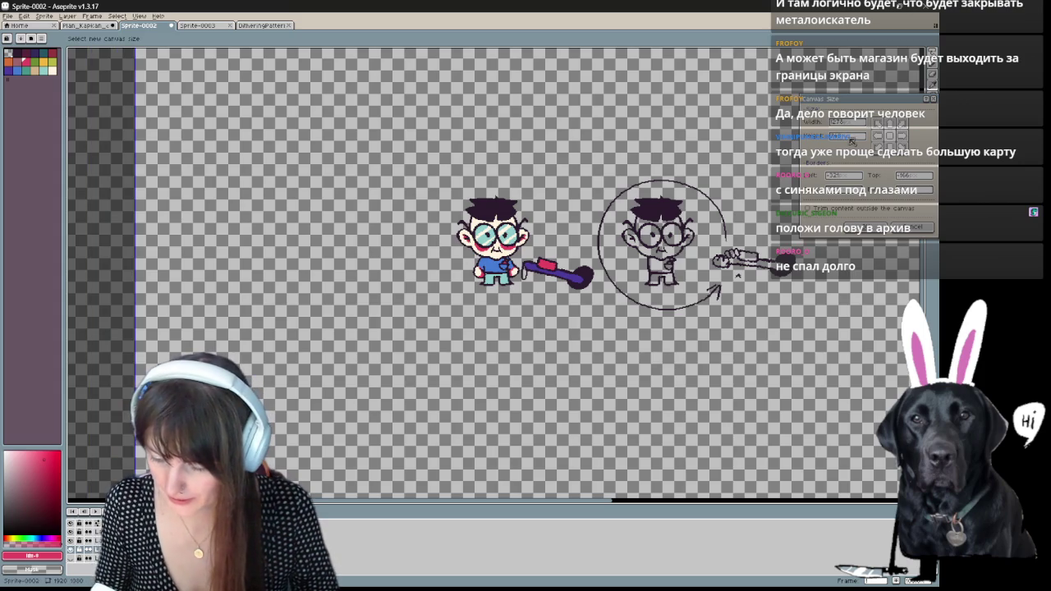
pyautogui.write('100')
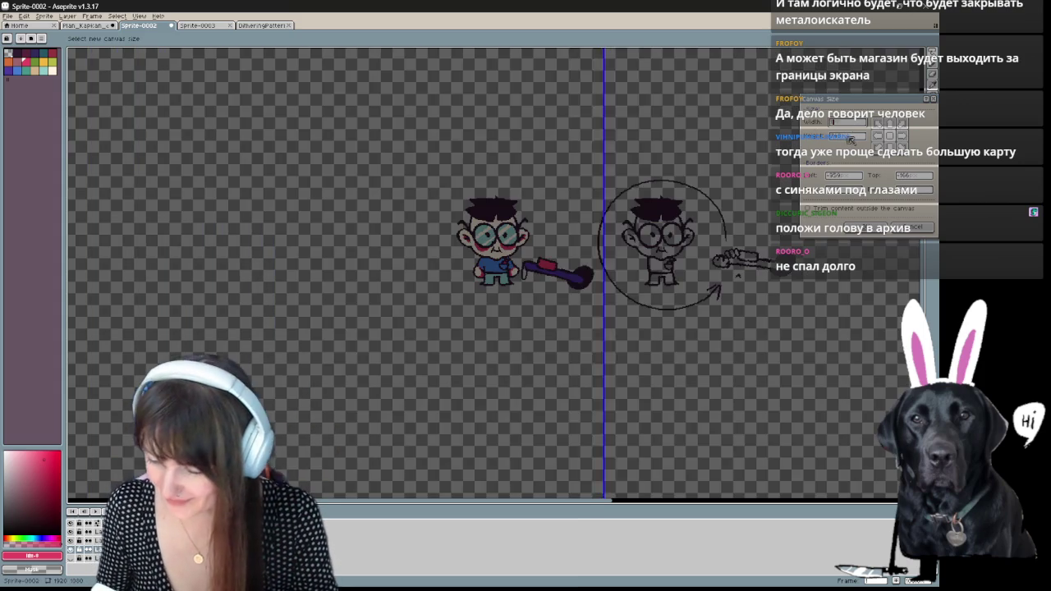
pyautogui.press('Tab')
pyautogui.write('100')
pyautogui.moveTo(686, 268); pyautogui.dragTo(569, 224)
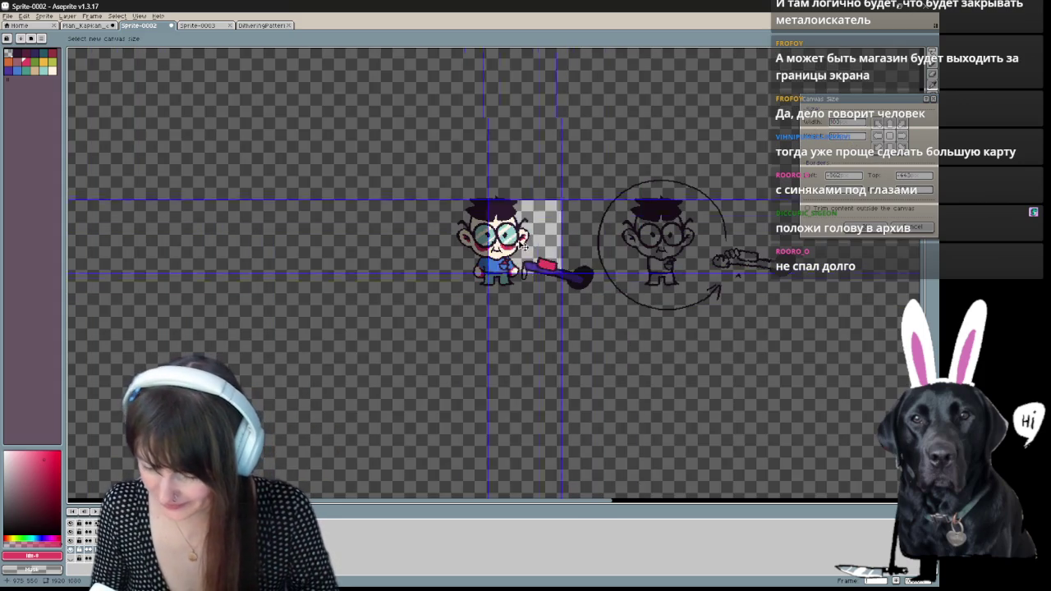
pyautogui.moveTo(531, 260); pyautogui.dragTo(598, 289)
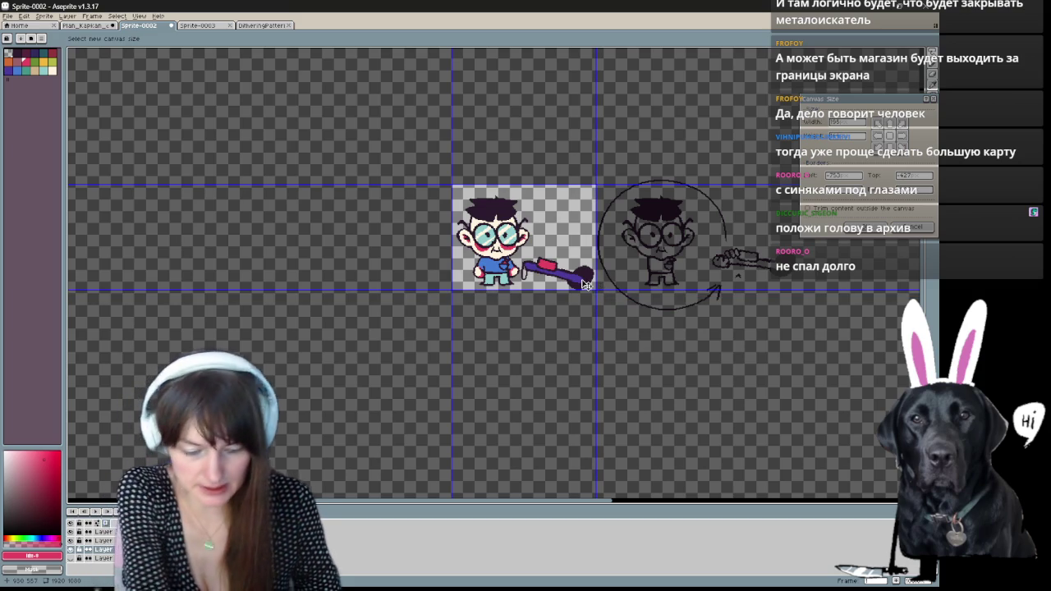
# - Tighten the canvas edges to the hair, feet and ear, then apply the crop
pyautogui.scroll(2, 488, 210)
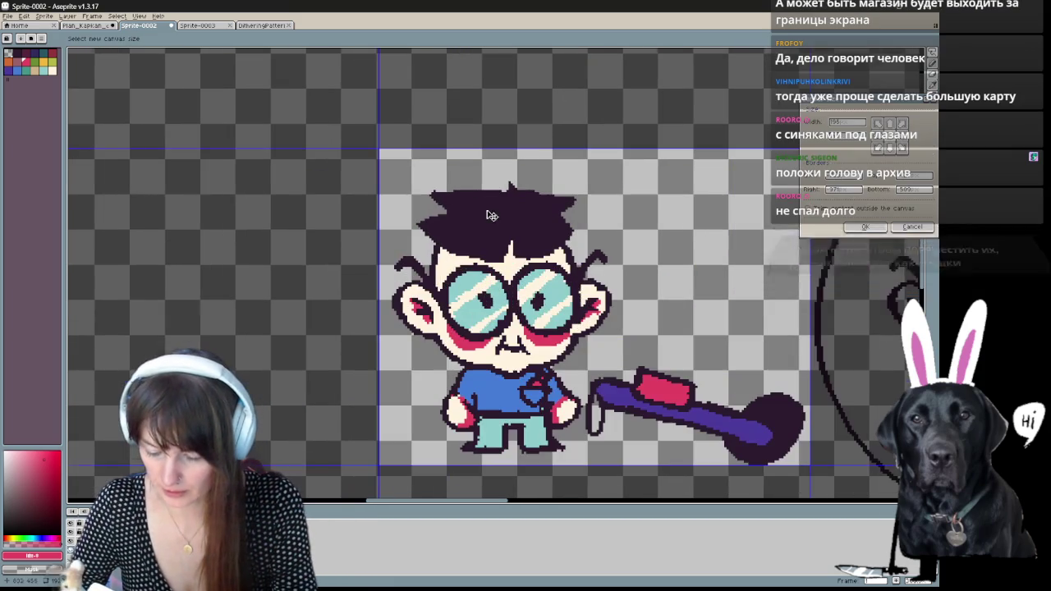
pyautogui.moveTo(614, 324); pyautogui.dragTo(643, 379)
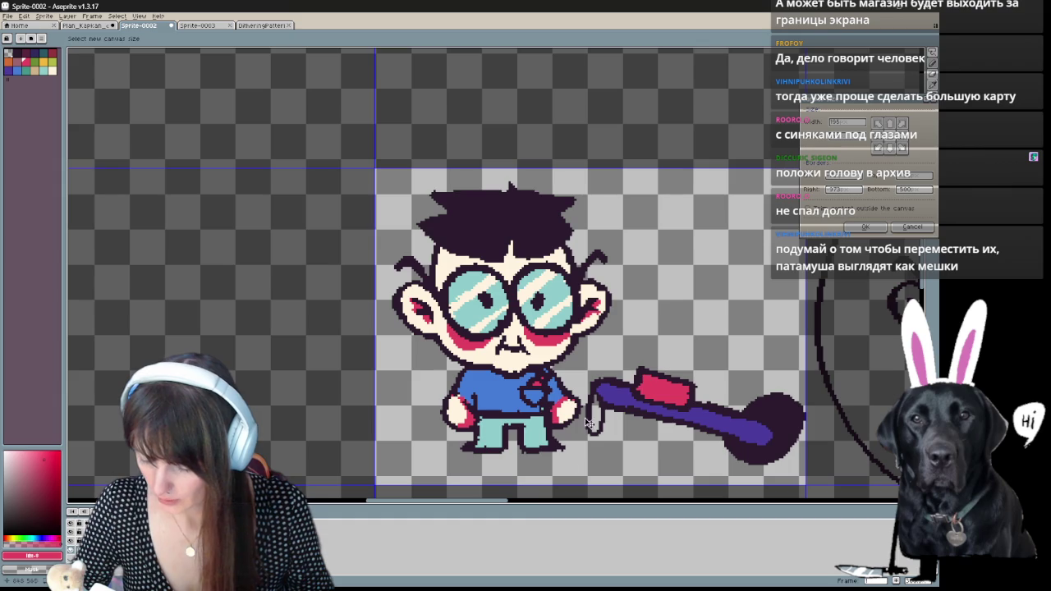
pyautogui.moveTo(530, 485); pyautogui.dragTo(532, 466)
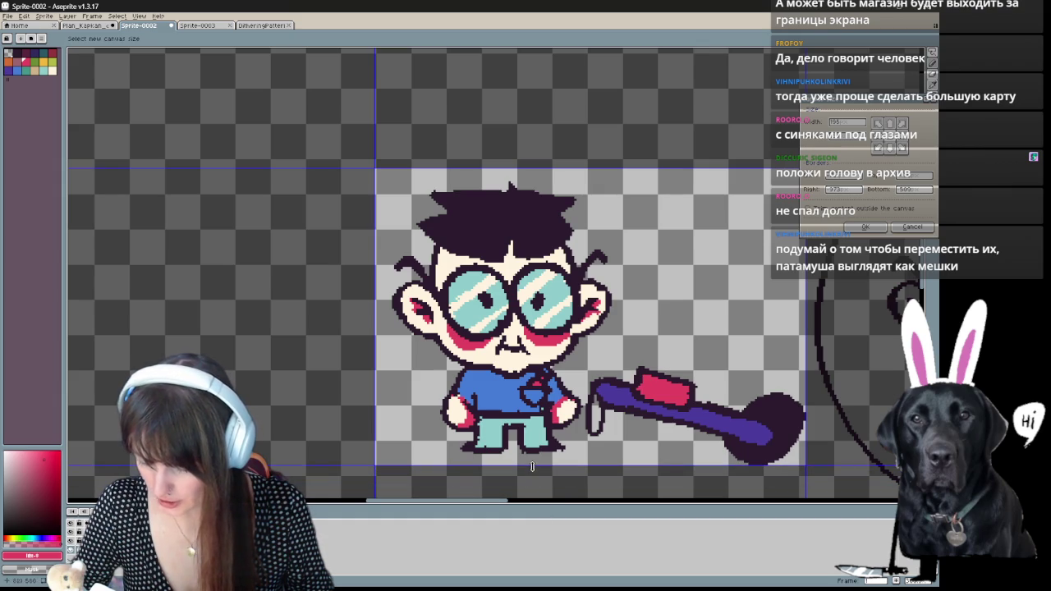
pyautogui.moveTo(479, 164); pyautogui.dragTo(480, 179)
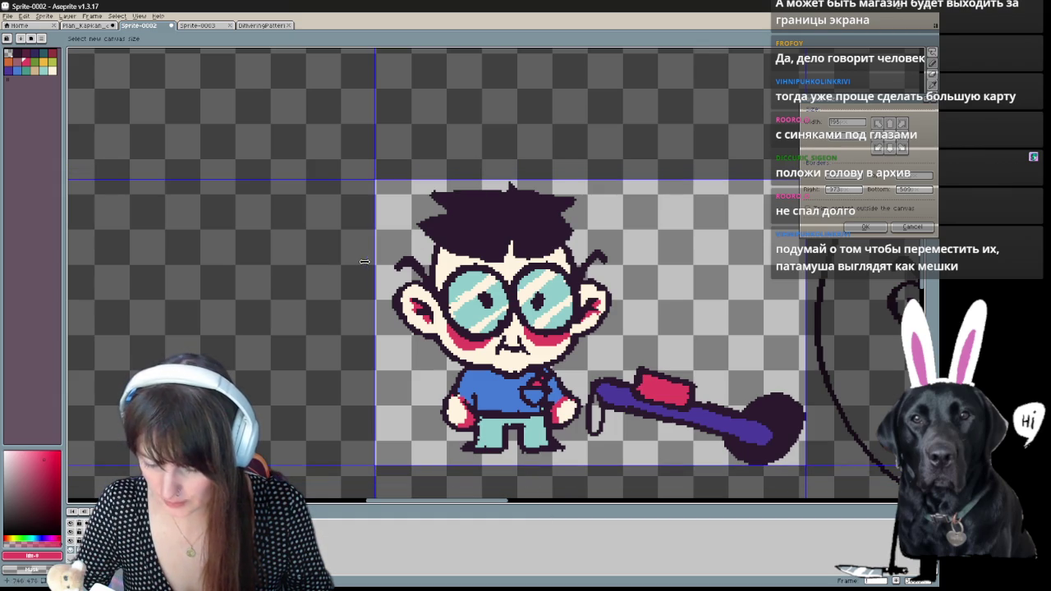
pyautogui.moveTo(379, 254); pyautogui.dragTo(391, 247)
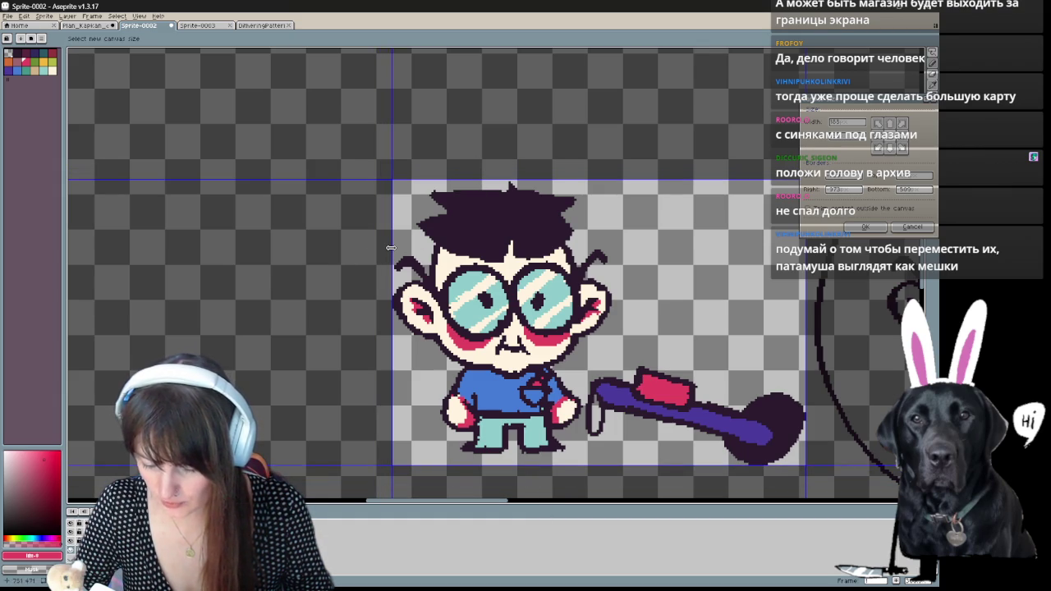
pyautogui.press('Return')
pyautogui.moveTo(282, 178)
pyautogui.mouseDown()
pyautogui.moveTo(545, 326)
pyautogui.moveTo(439, 309)
pyautogui.mouseUp()
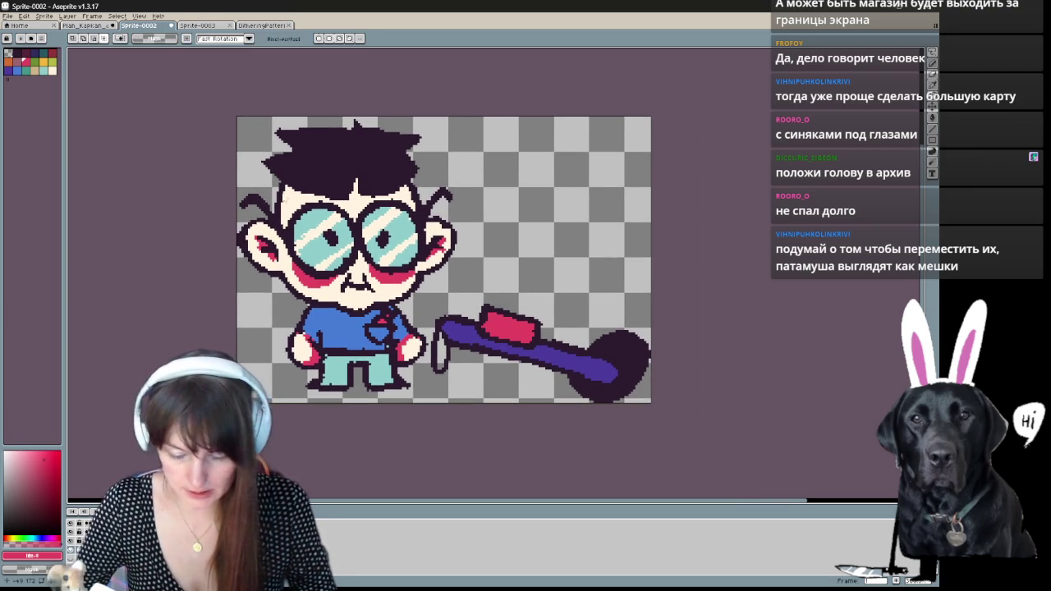
# - Create a new Player folder inside ART_Idjam59 in the Save As dialog
pyautogui.hotkey('ctrl', 'shift', 's')
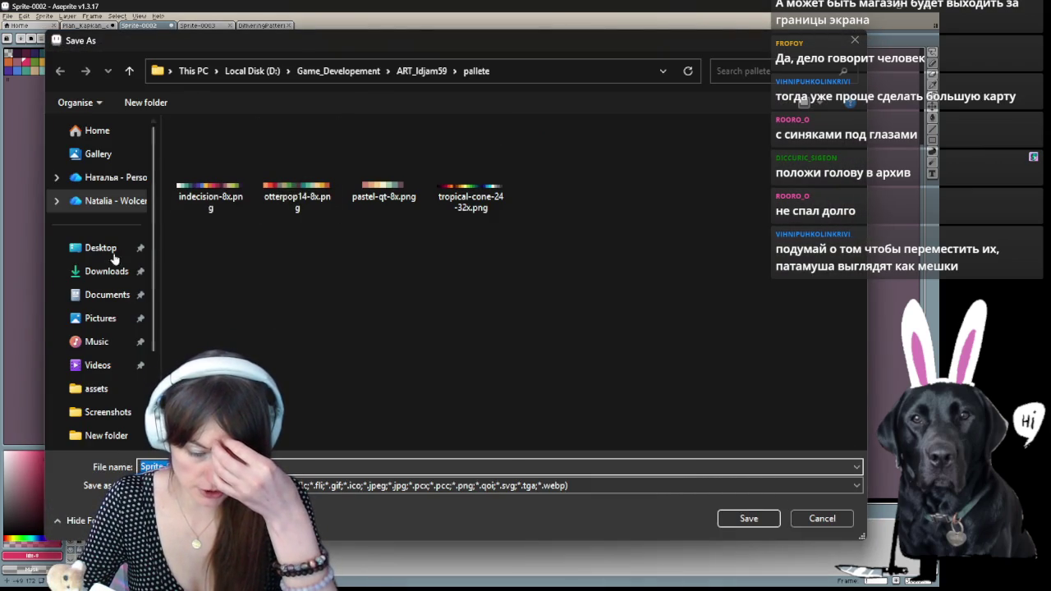
pyautogui.click(421, 71)
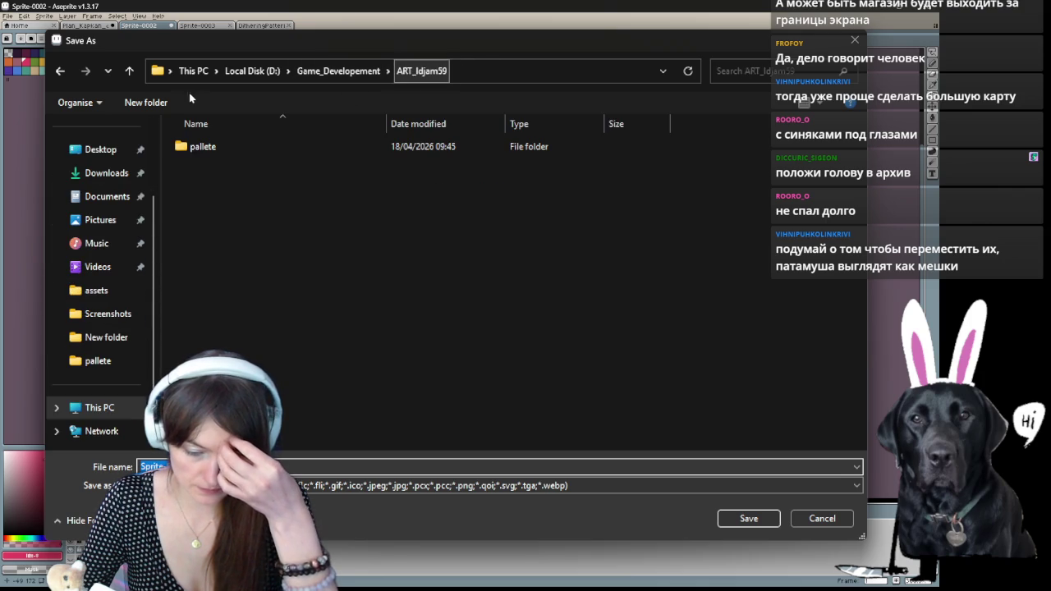
pyautogui.click(156, 103)
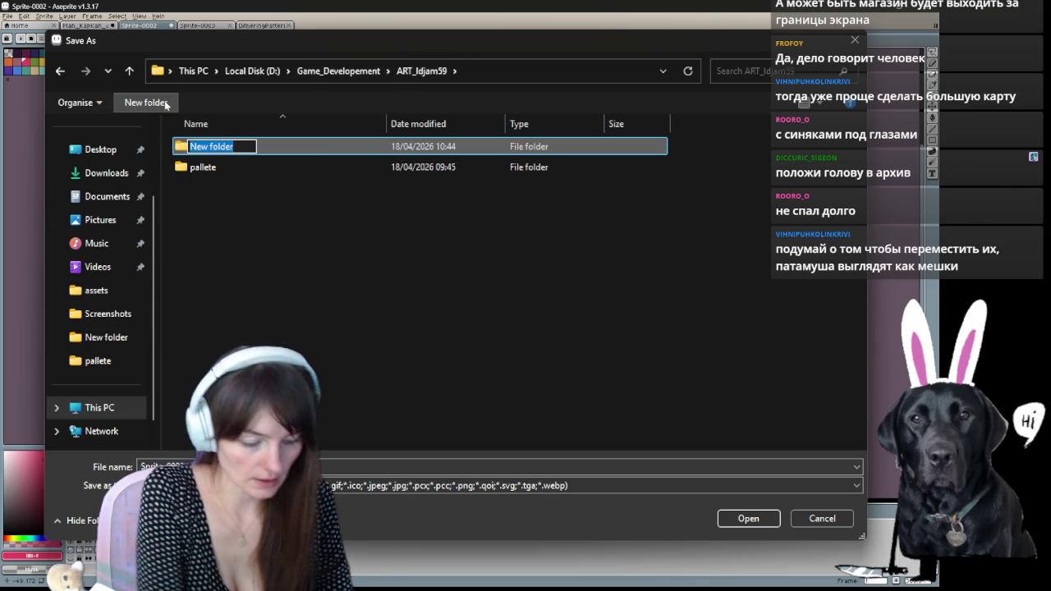
pyautogui.write('Player')
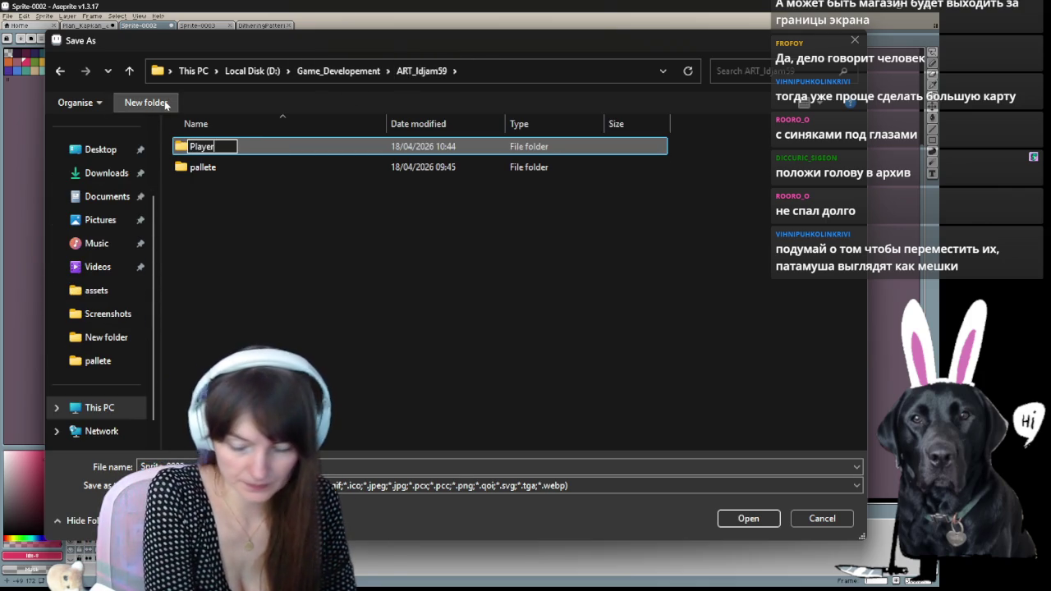
pyautogui.press('Return')
pyautogui.press('Return')
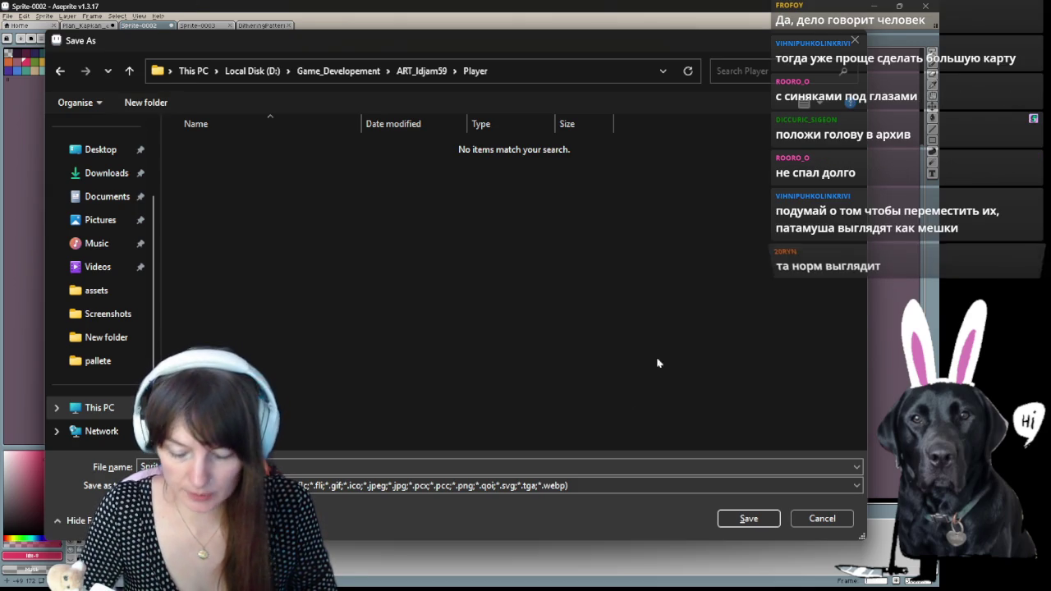
# - Save the sprite as Player_sprite_01.png, accepting the flattened PNG warning
pyautogui.click(213, 485)
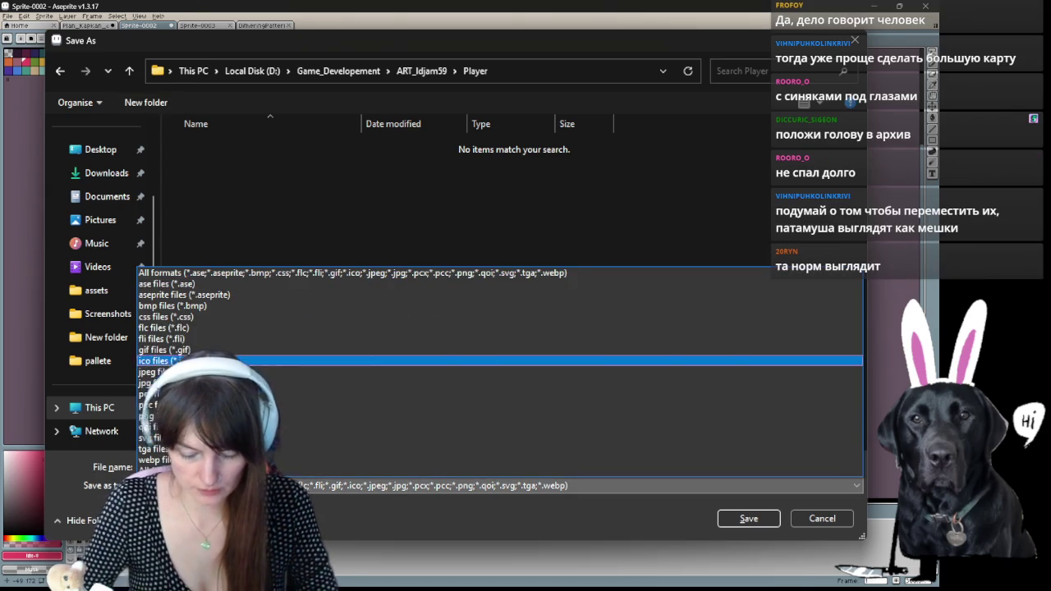
pyautogui.press('Return')
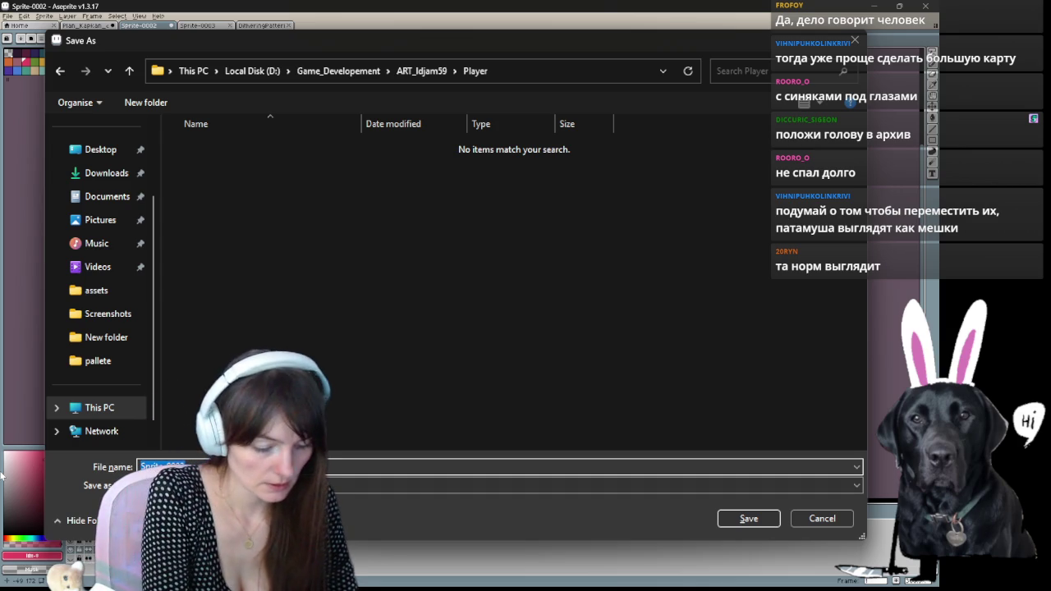
pyautogui.write('Play')
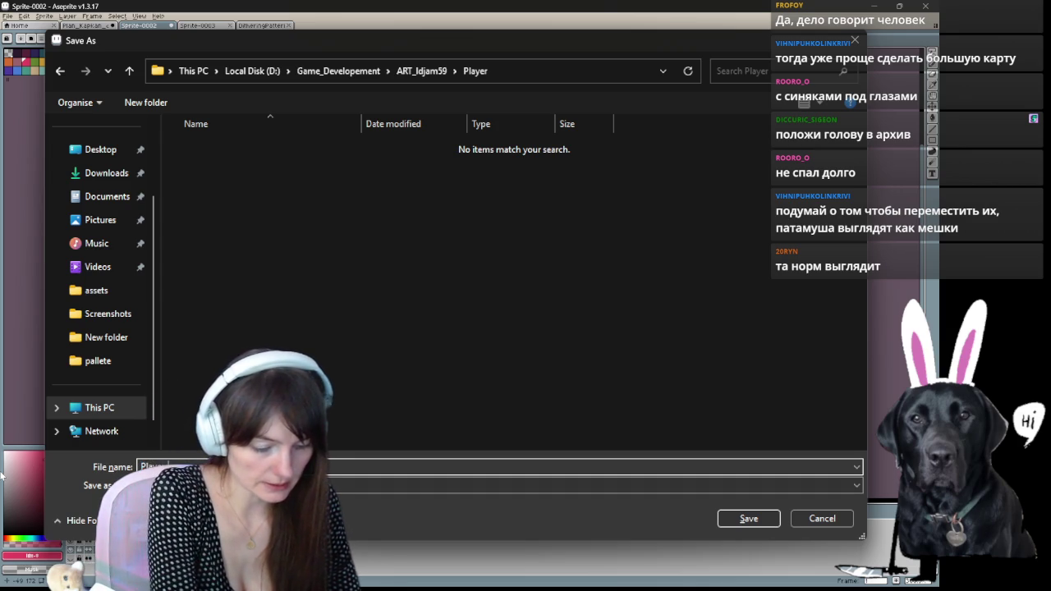
pyautogui.write('er_idle')
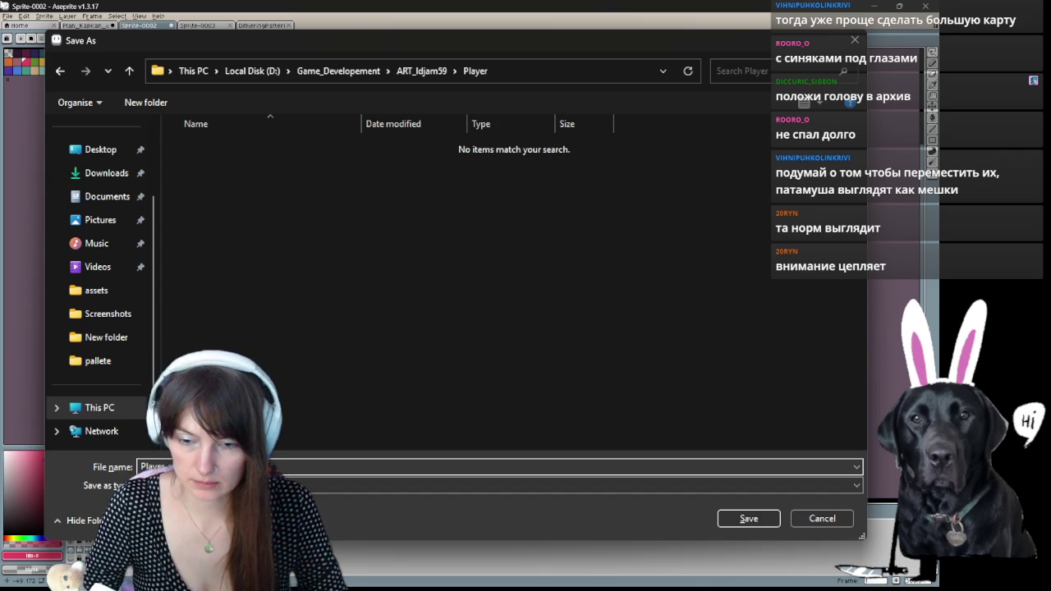
pyautogui.press('Return')
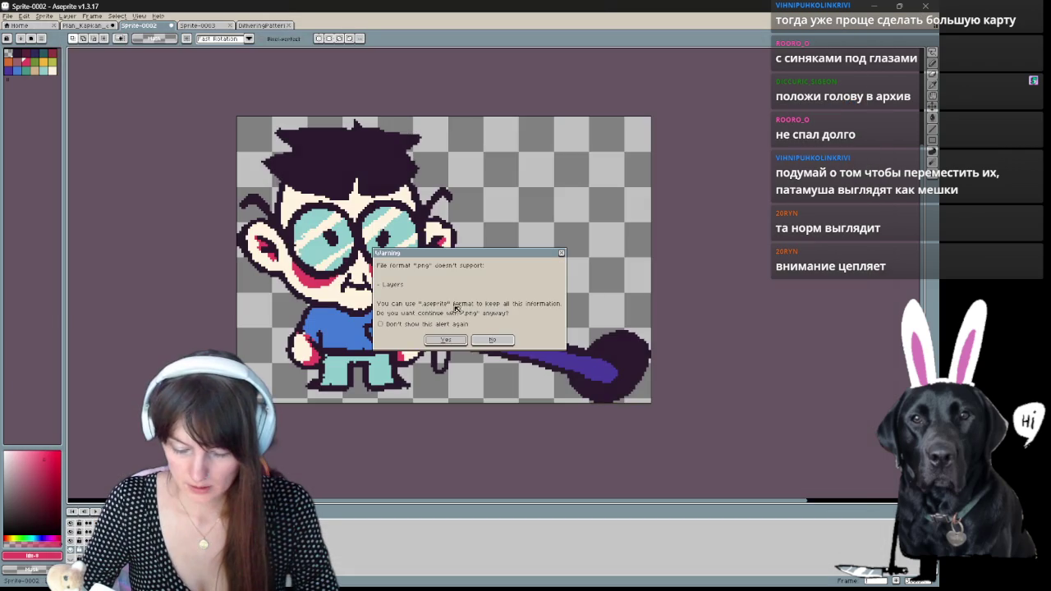
pyautogui.click(446, 340)
# - Inspect the saved sprite, then reopen and cancel the Save As dialog
pyautogui.scroll(-2, 443, 351)
pyautogui.scroll(-1, 435, 353)
pyautogui.scroll(1, 433, 353)
pyautogui.scroll(1, 338, 309)
pyautogui.moveTo(635, 242); pyautogui.dragTo(535, 281)
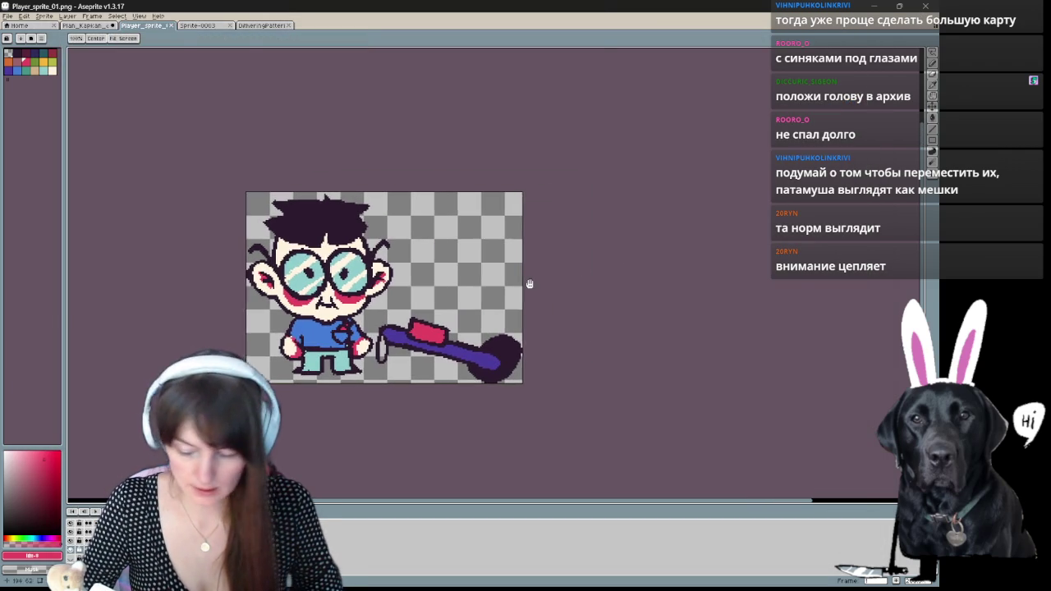
pyautogui.hotkey('ctrl', 'shift', 's')
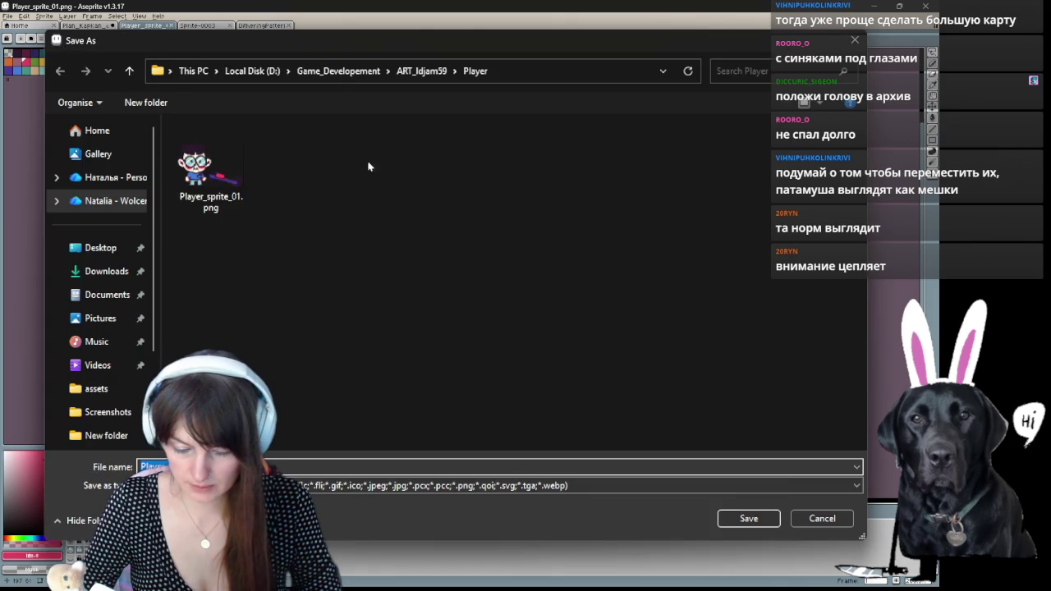
pyautogui.click(822, 518)
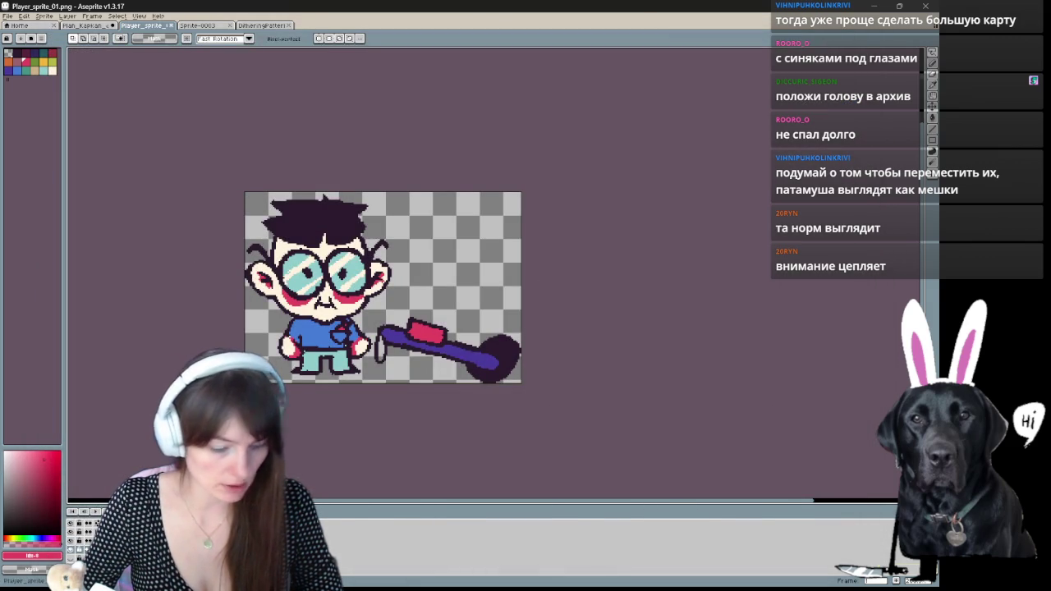
# - Undo back to the full scene and turn the orange background layer back on
pyautogui.hotkey('ctrl', 'z')
pyautogui.scroll(-3, 698, 430)
pyautogui.scroll(1, 697, 429)
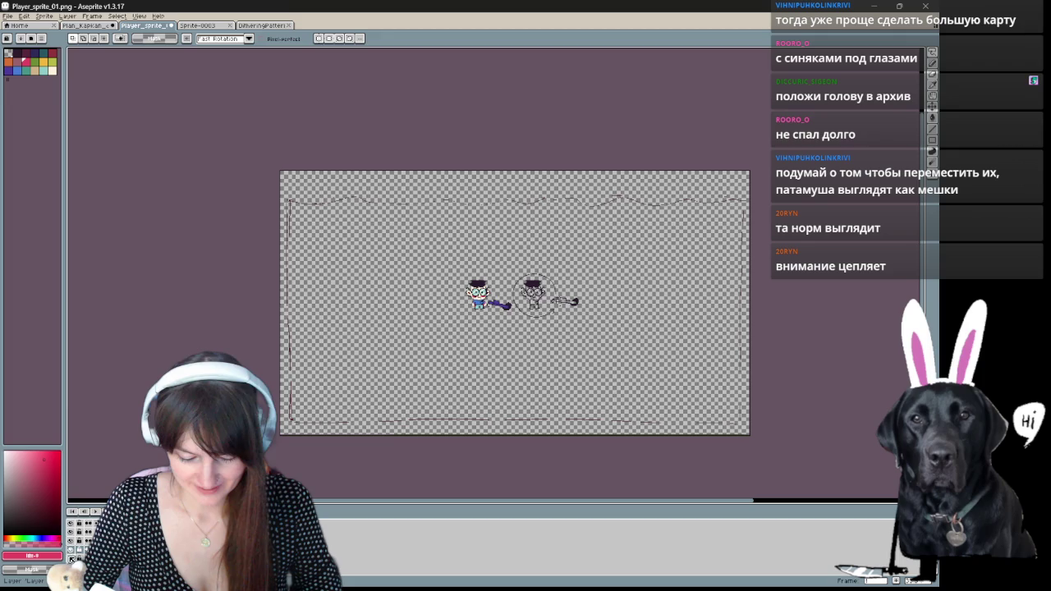
pyautogui.click(73, 559)
pyautogui.scroll(1, 494, 316)
pyautogui.scroll(1, 549, 253)
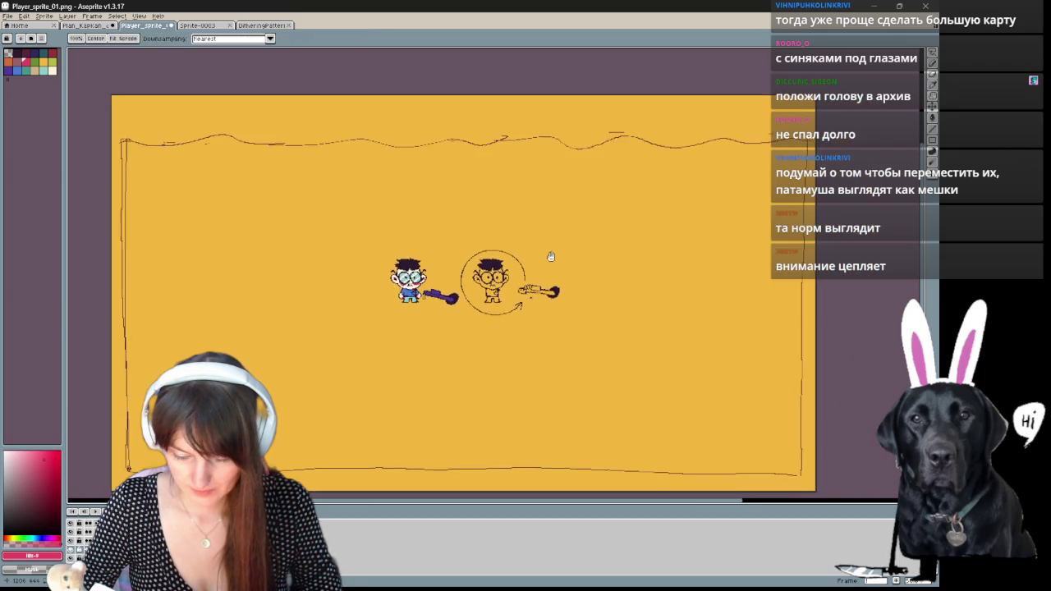
pyautogui.scroll(1, 644, 302)
# - Open the Home page listing recent files and the Player folder
pyautogui.moveTo(644, 302); pyautogui.dragTo(682, 299)
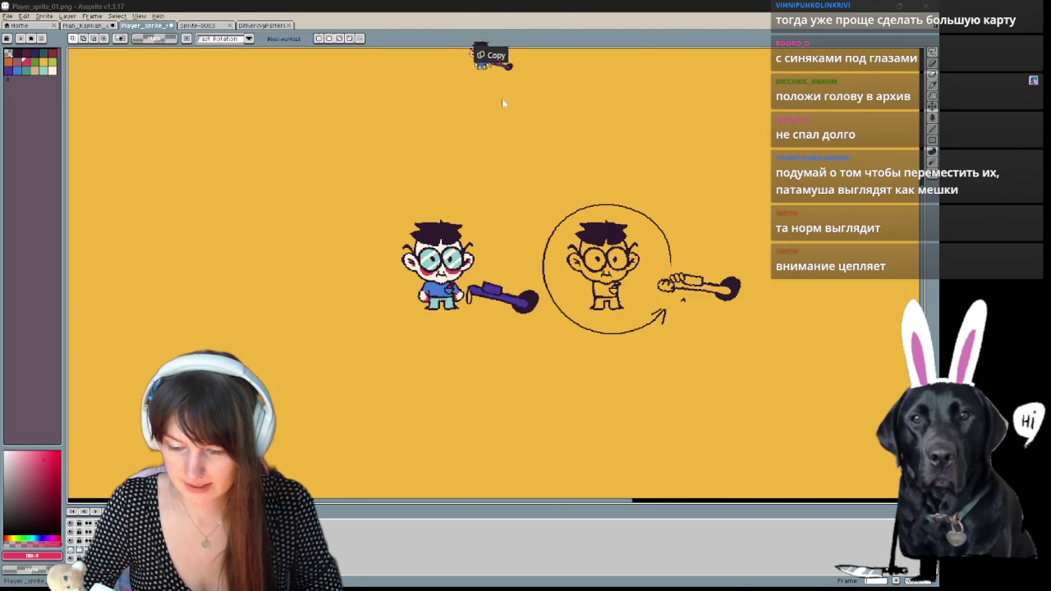
pyautogui.click(487, 38)
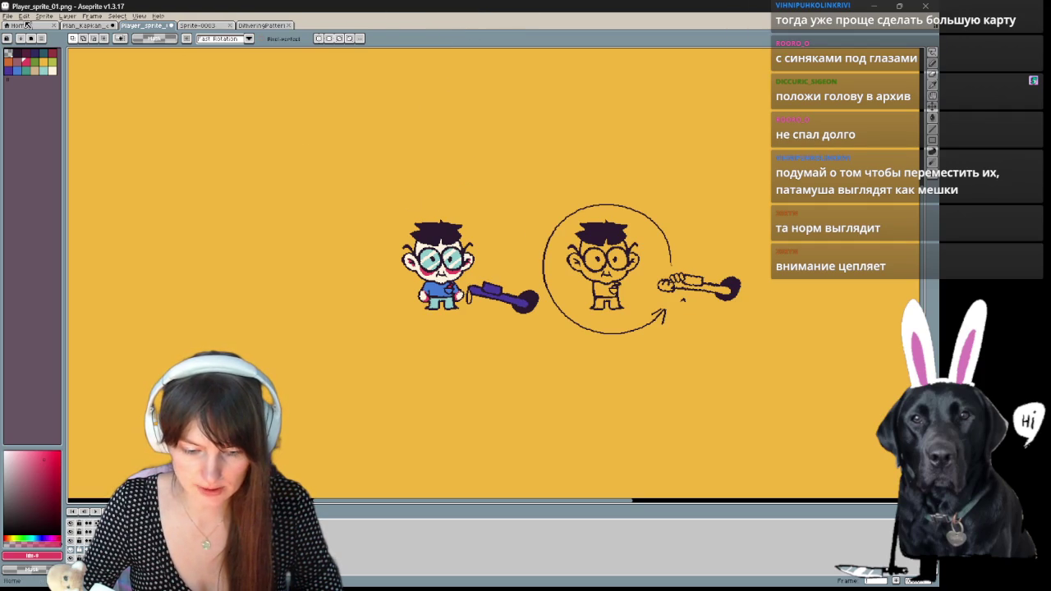
pyautogui.click(27, 25)
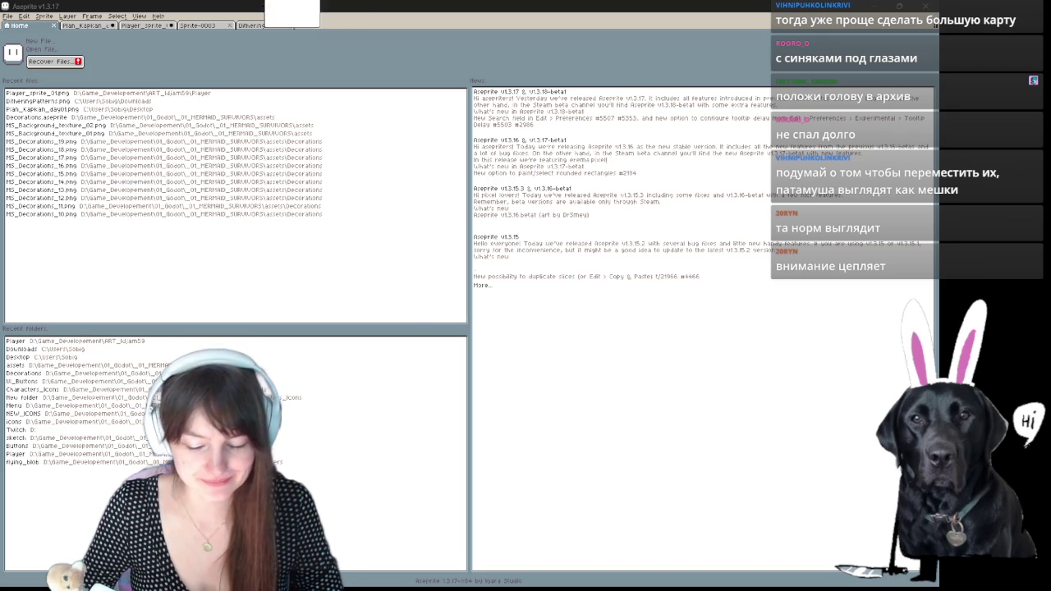
# - Back on the sprite tab, save the scene as a native .ase file named Game_assets_01 in ART_Idjam59
pyautogui.hotkey('ctrl', 'Tab')
pyautogui.hotkey('ctrl', 'Tab')
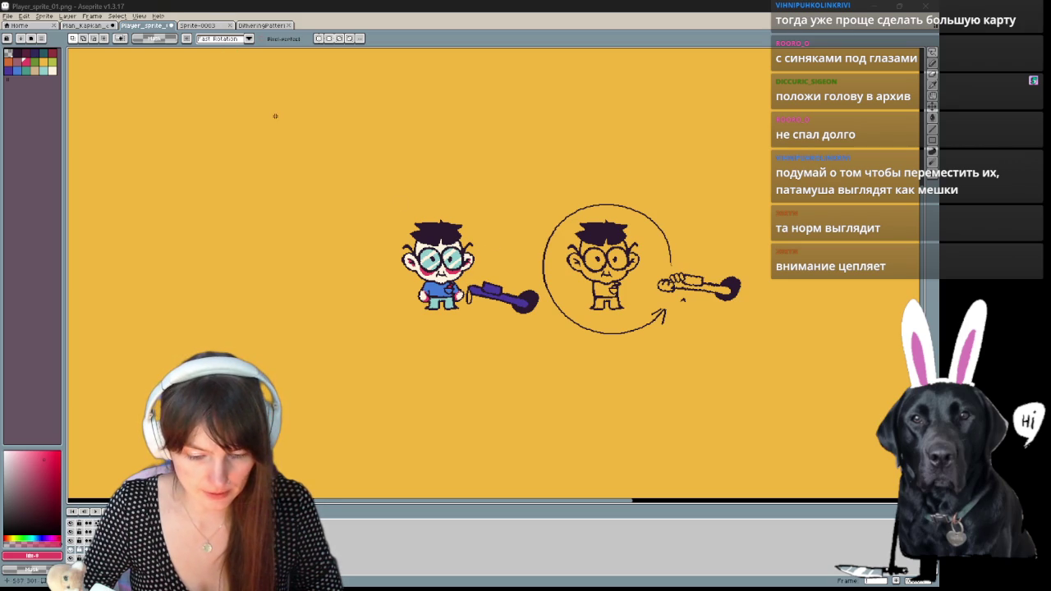
pyautogui.click(161, 13)
pyautogui.hotkey('ctrl', 'shift', 's')
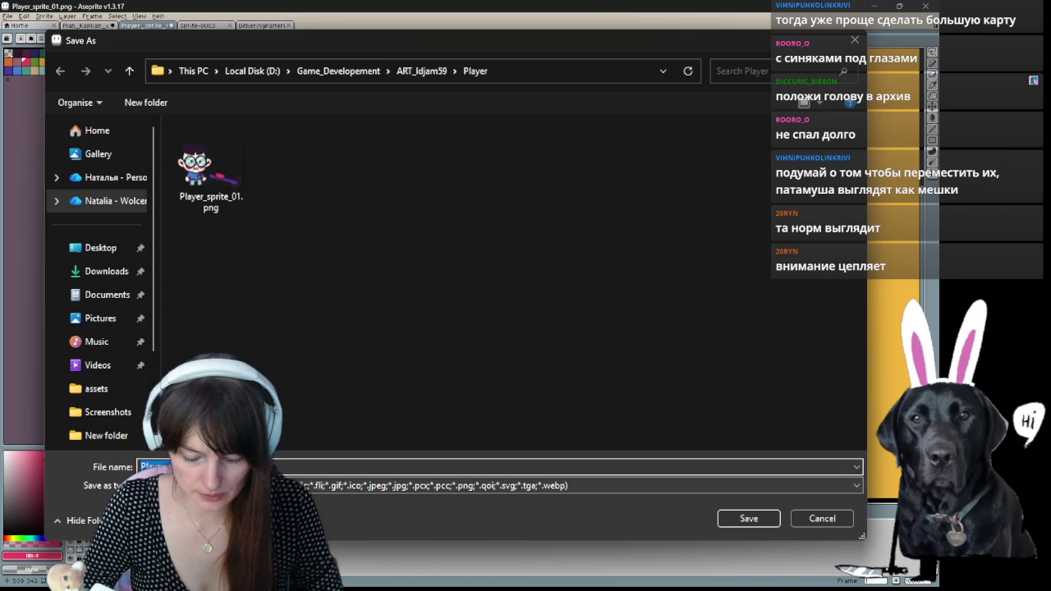
pyautogui.click(246, 486)
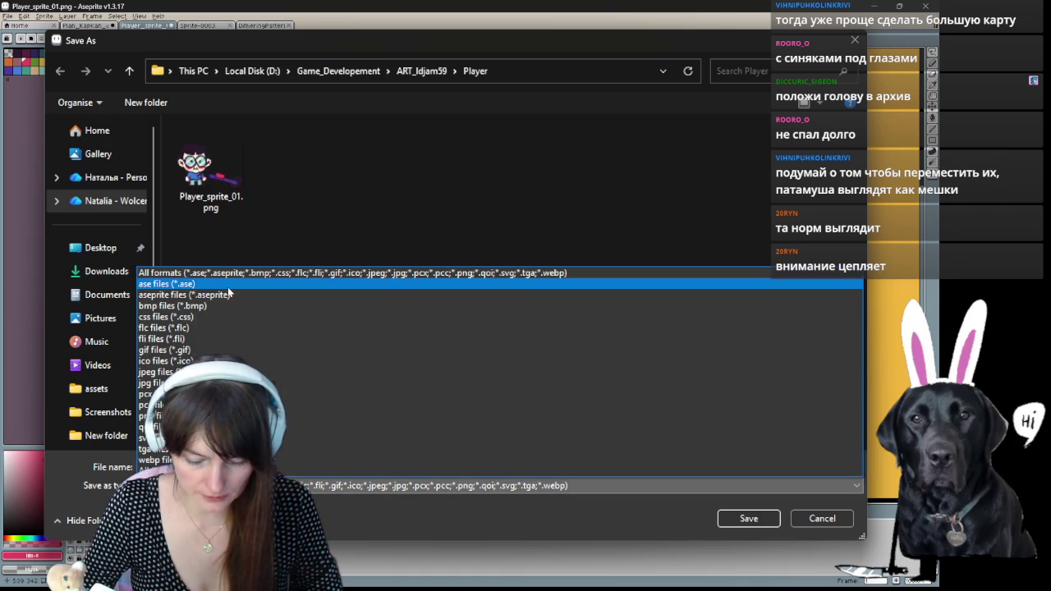
pyautogui.click(228, 286)
pyautogui.click(760, 519)
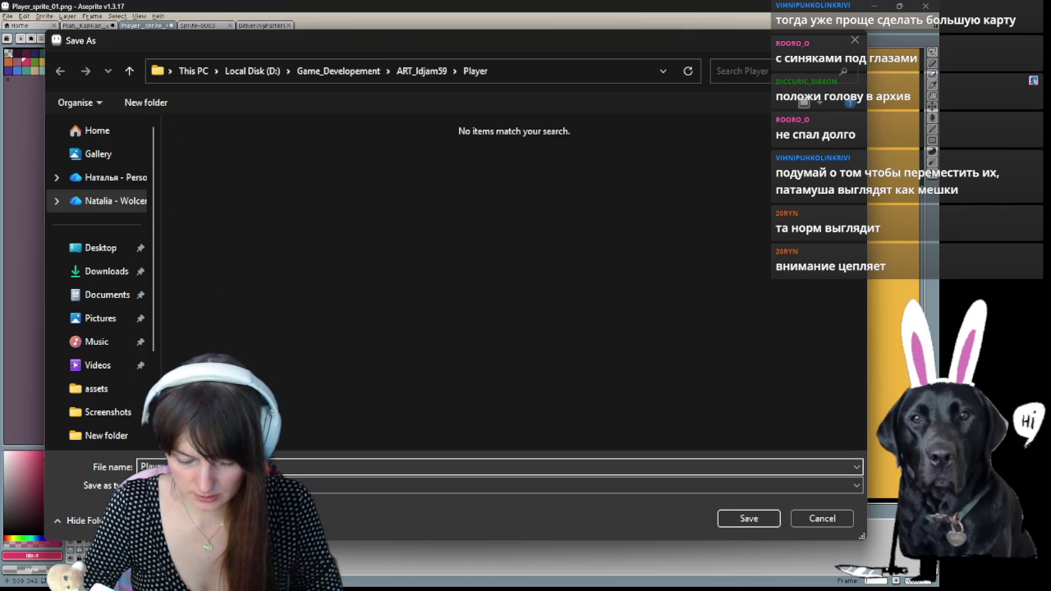
pyautogui.write('Game_Le')
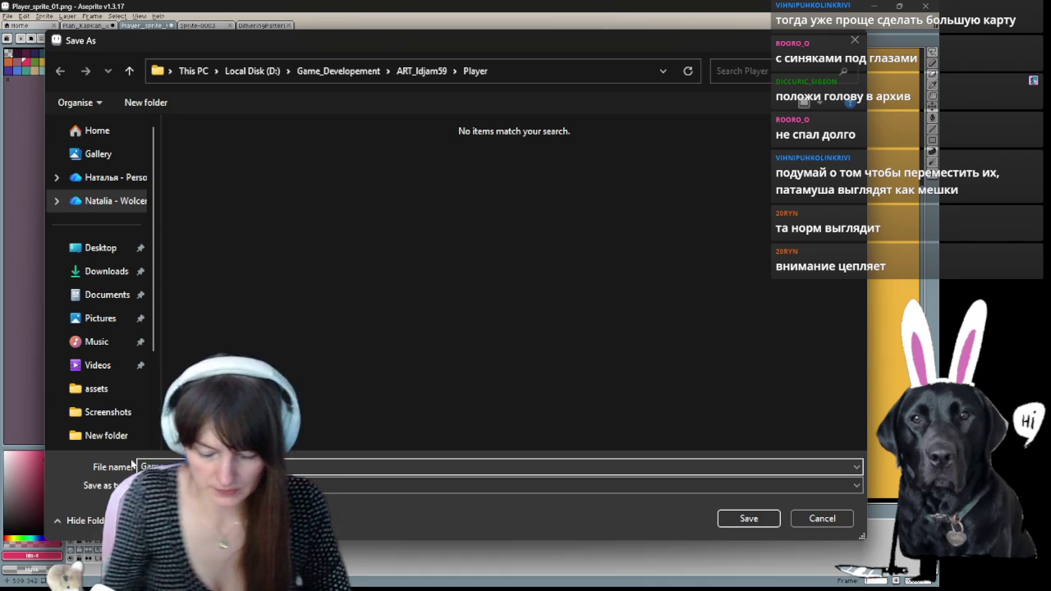
pyautogui.click(421, 71)
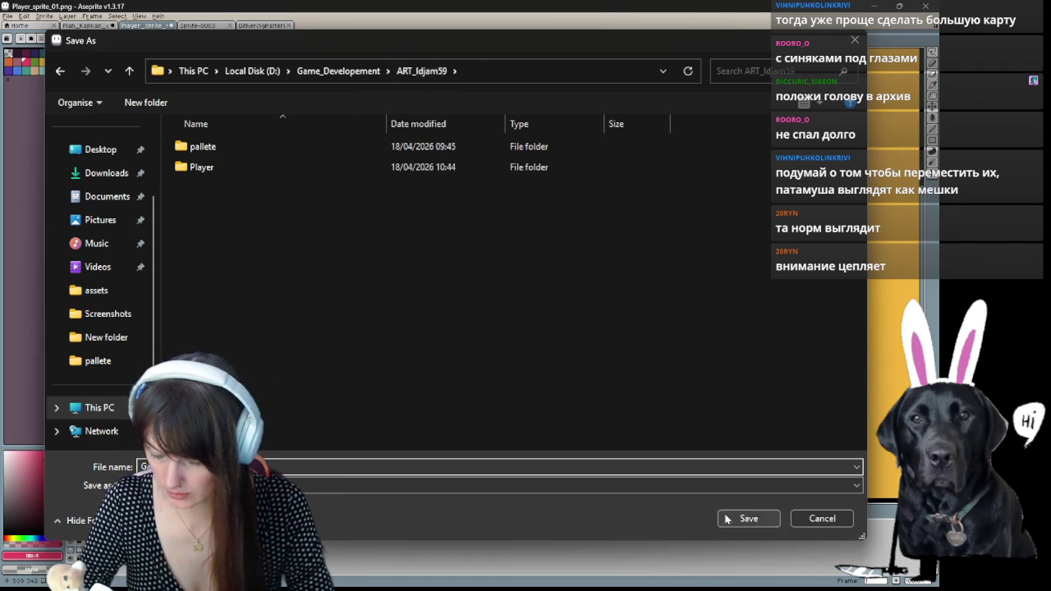
pyautogui.click(745, 518)
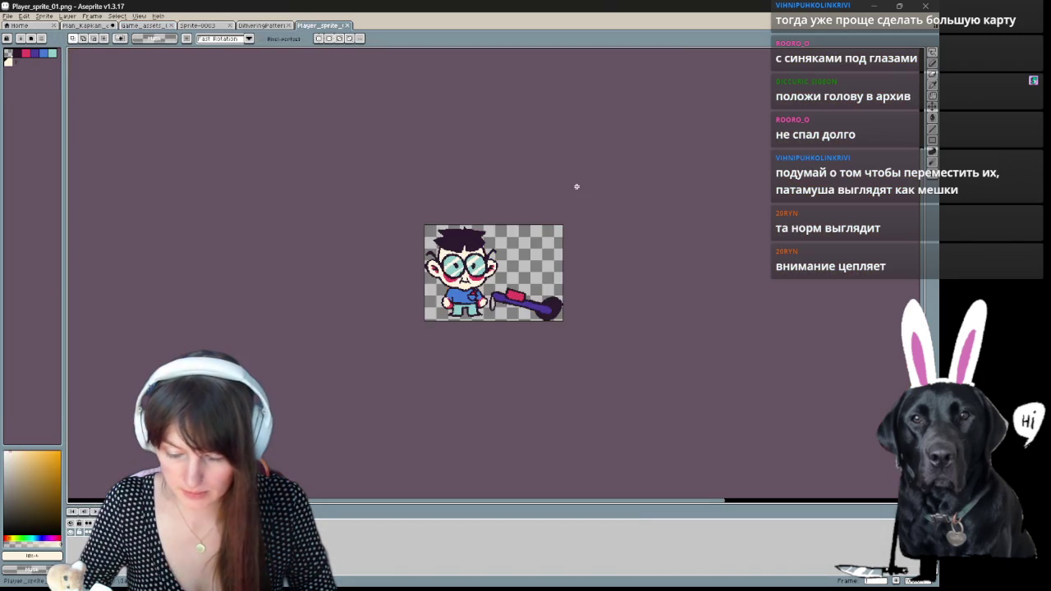
# - Lasso the metal detector and erase it, leaving only the boy
pyautogui.scroll(3, 575, 185)
pyautogui.moveTo(589, 214); pyautogui.dragTo(484, 290)
pyautogui.press('q')
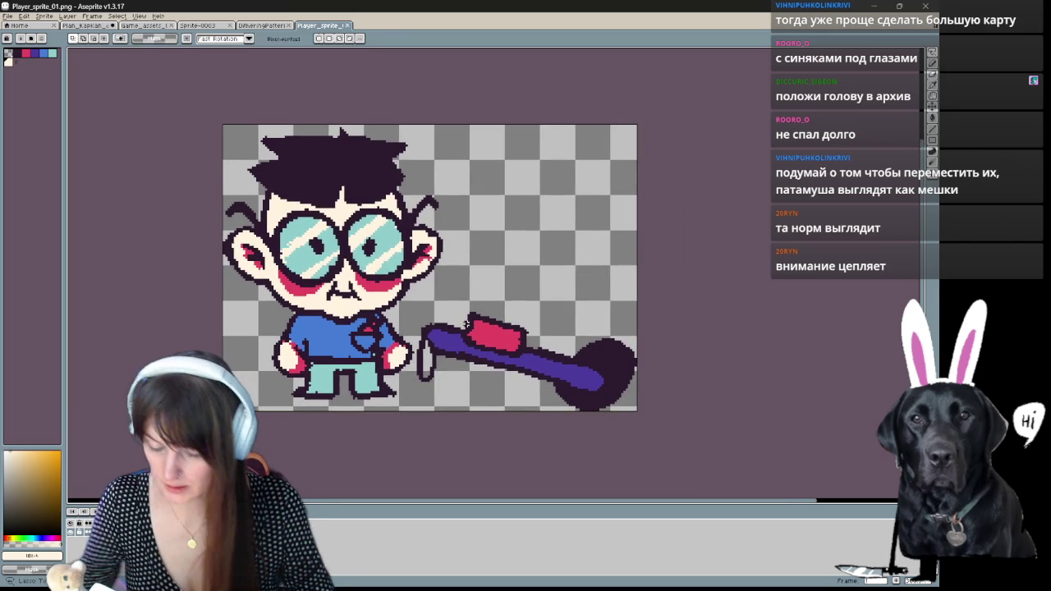
pyautogui.moveTo(537, 408); pyautogui.dragTo(428, 306)
pyautogui.moveTo(420, 376); pyautogui.dragTo(413, 386)
pyautogui.press('Delete')
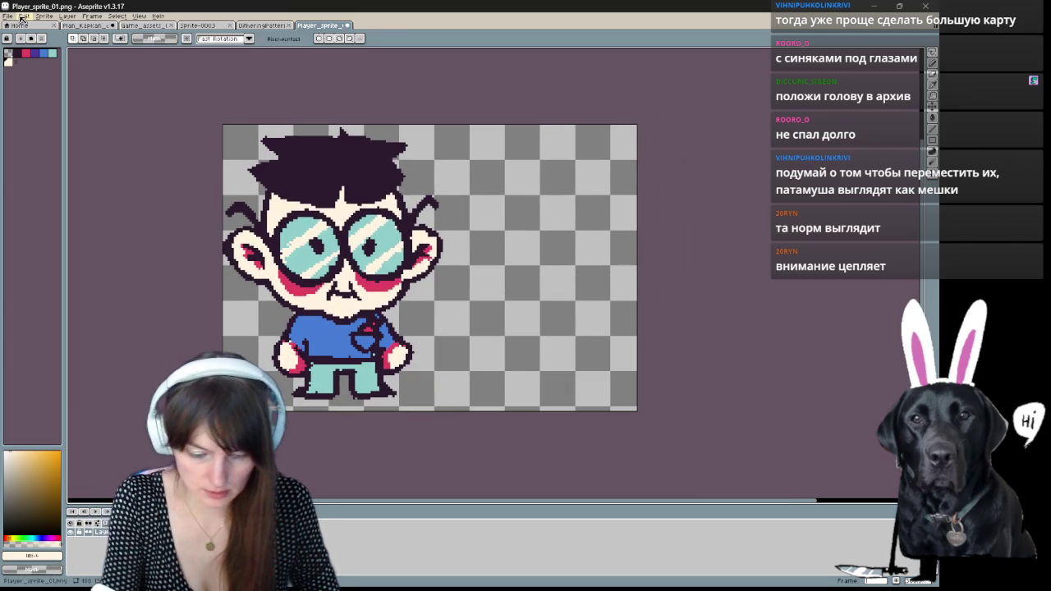
# - Shrink the canvas to fit around the boy
pyautogui.hotkey('ctrl', 'alt', 'c')
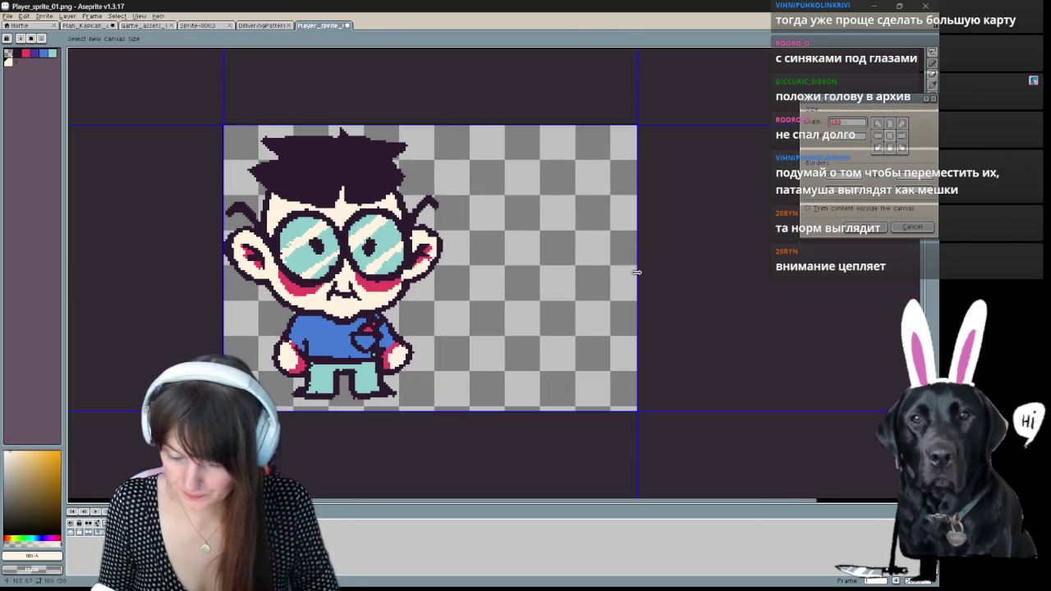
pyautogui.moveTo(637, 272); pyautogui.dragTo(443, 306)
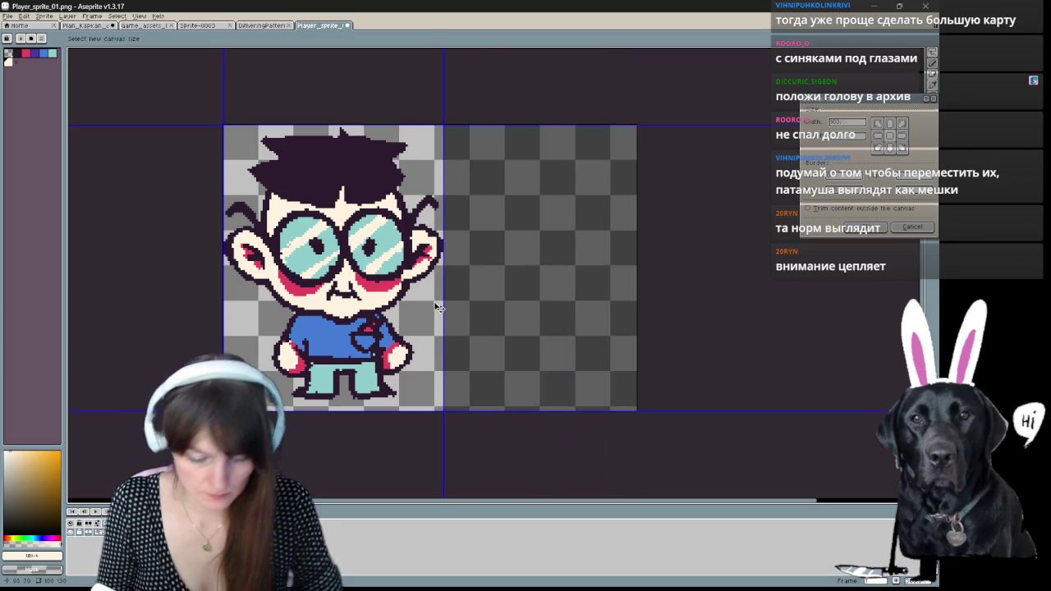
pyautogui.press('Return')
pyautogui.hotkey('ctrl', 'shift', 's')
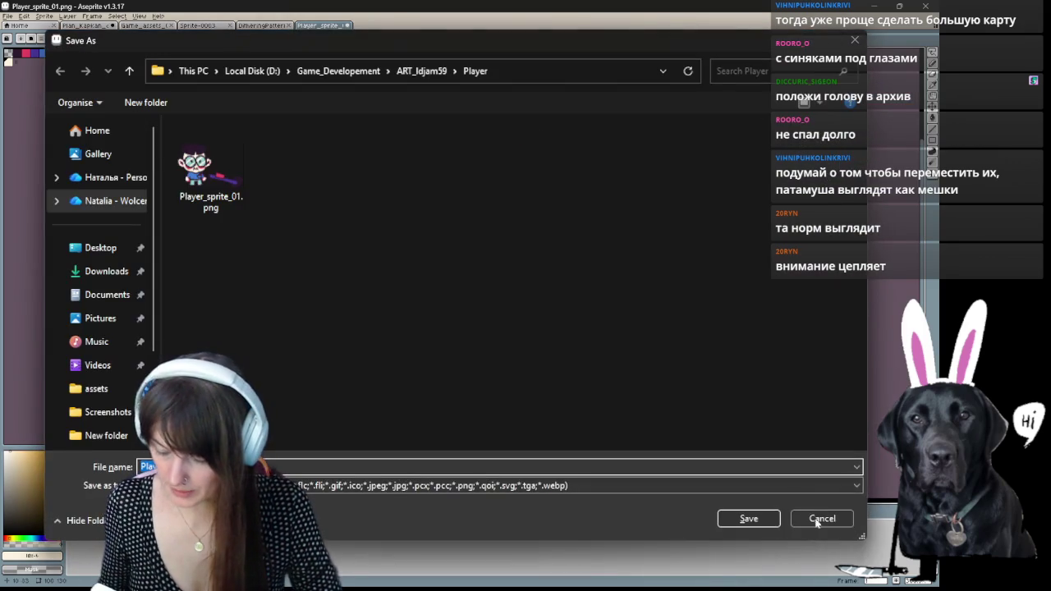
pyautogui.click(820, 521)
# - Raise the canvas bottom to the boy's feet, overwrite Player_sprite_01.png, then restore the wider canvas
pyautogui.hotkey('ctrl', 'alt', 'c')
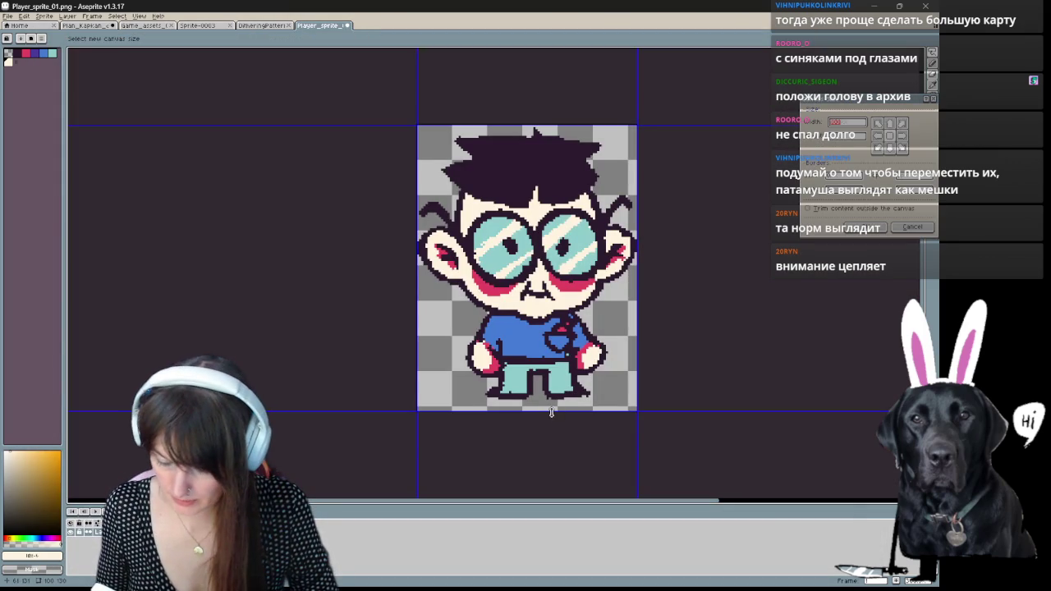
pyautogui.moveTo(551, 412); pyautogui.dragTo(564, 400)
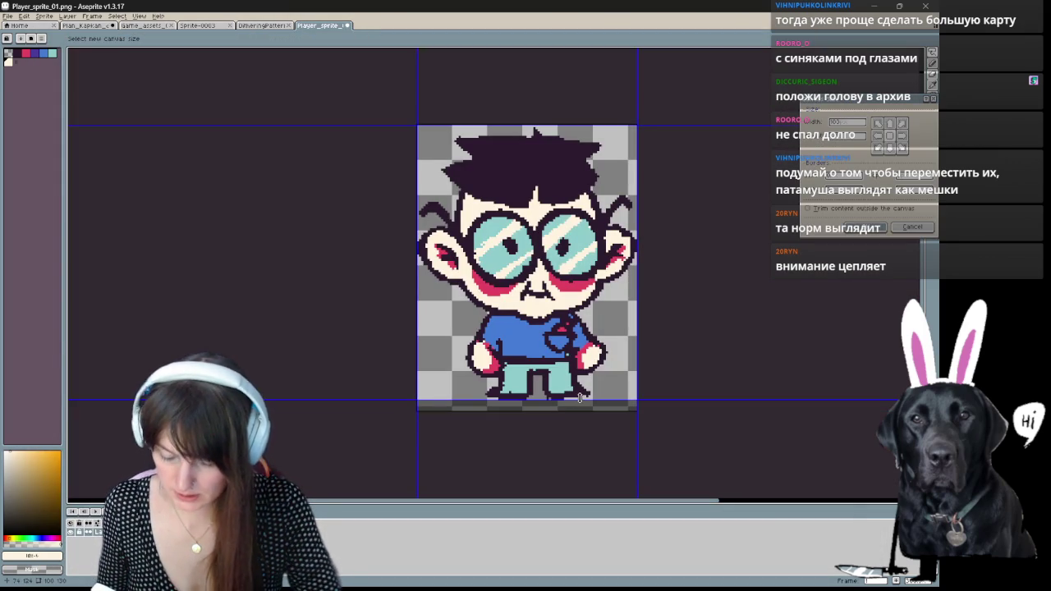
pyautogui.press('Return')
pyautogui.hotkey('ctrl', 'shift', 's')
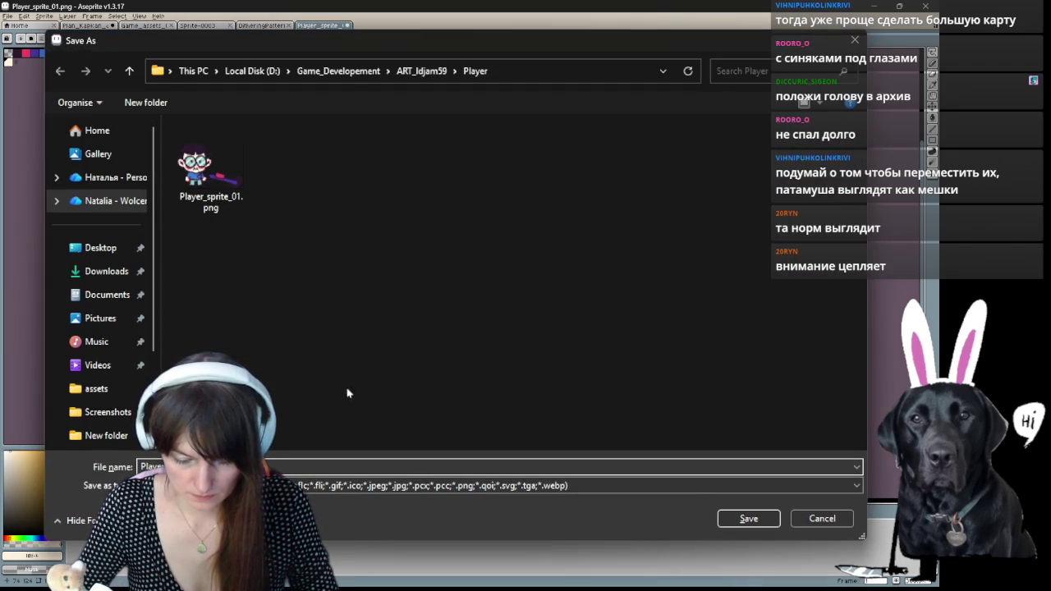
pyautogui.click(748, 519)
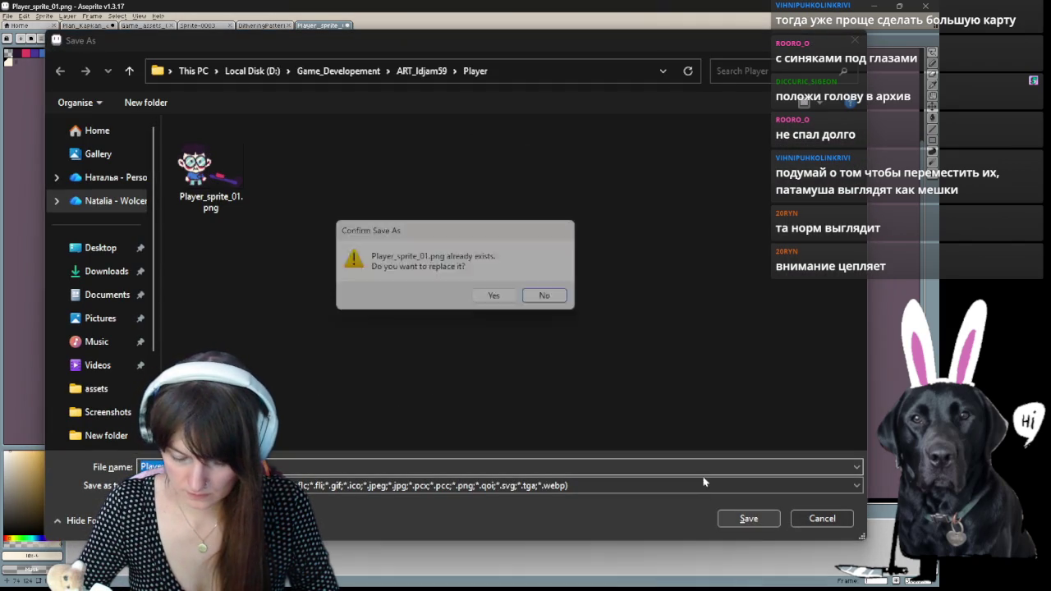
pyautogui.click(506, 301)
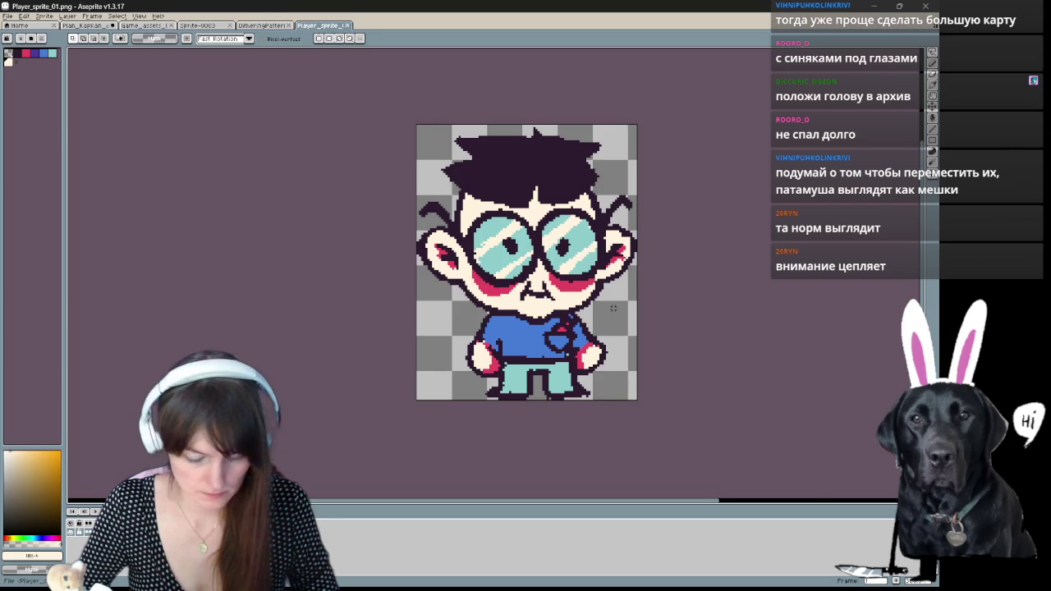
pyautogui.hotkey('ctrl', 'v')
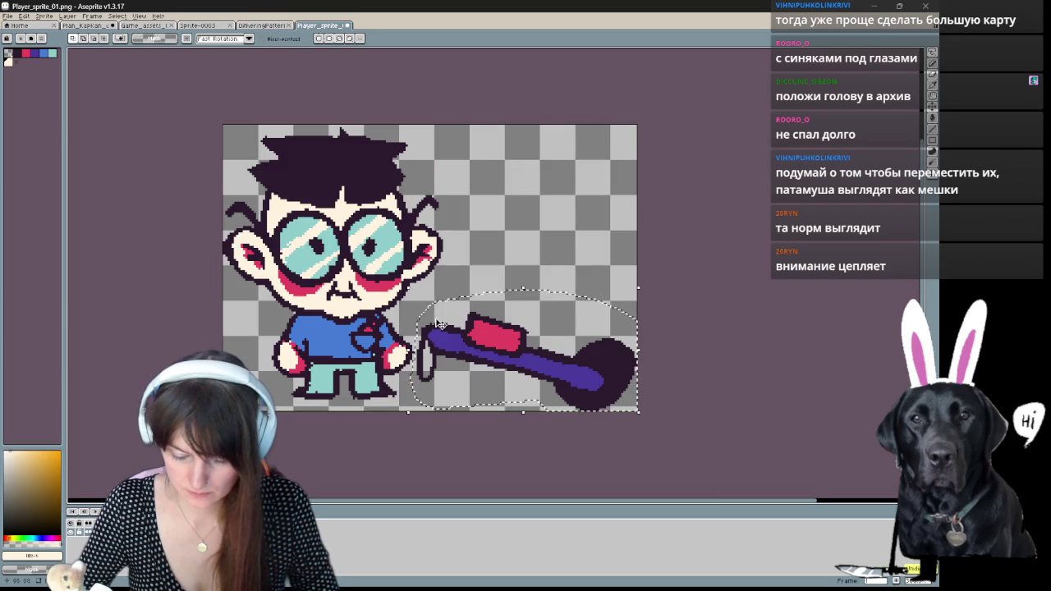
# - Select the boy on the left and erase him, leaving only the metal detector
pyautogui.click(473, 228)
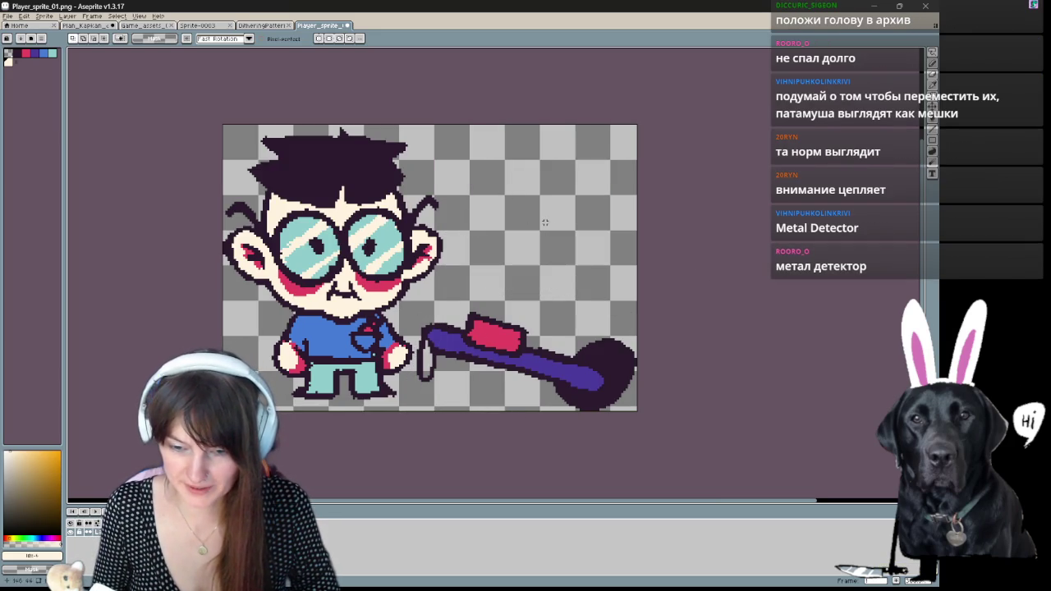
pyautogui.moveTo(400, 412); pyautogui.dragTo(404, 125)
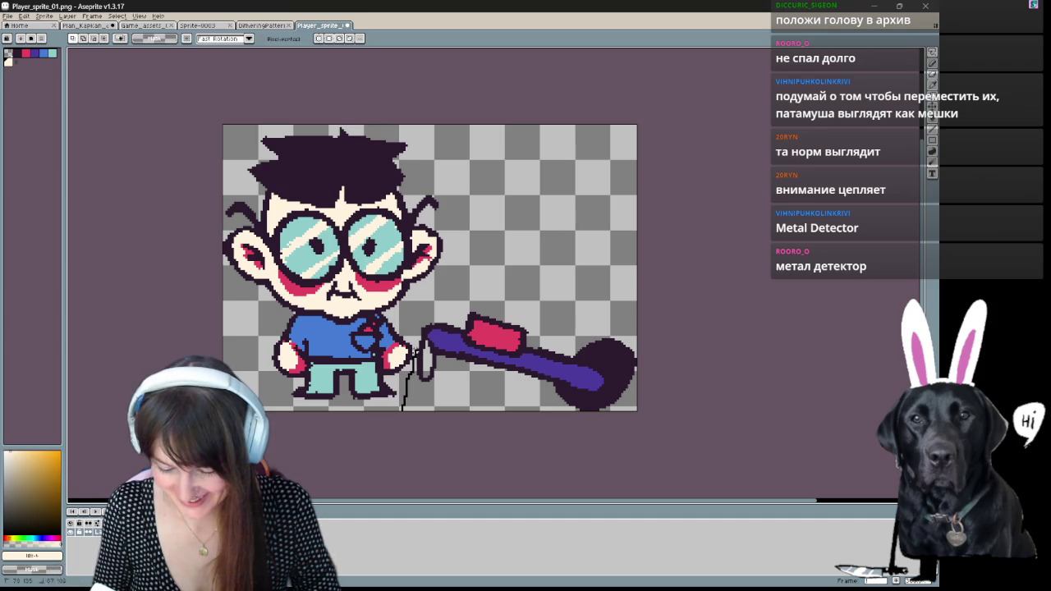
pyautogui.press('Delete')
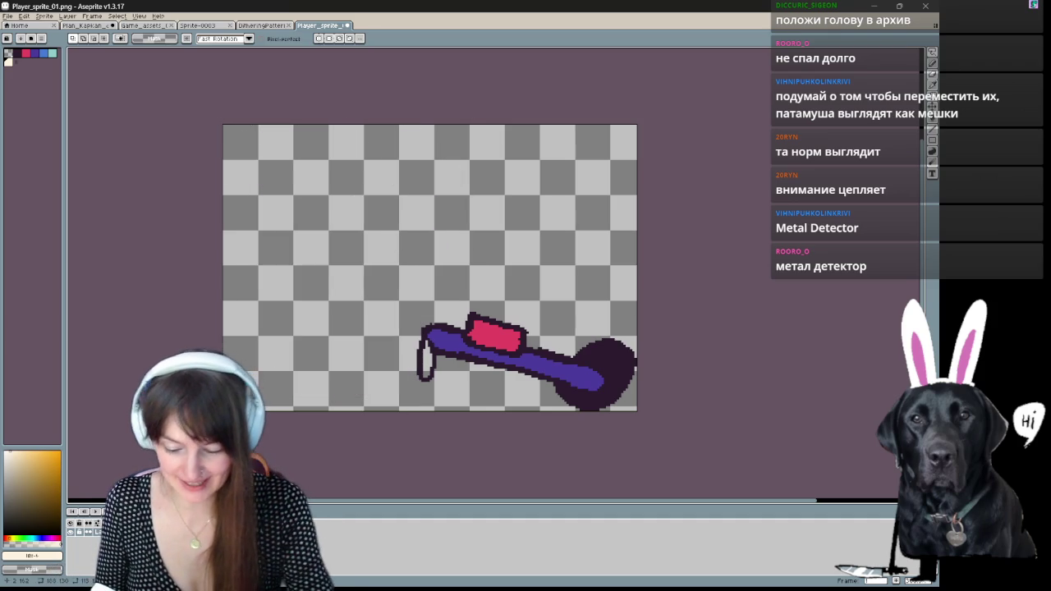
# - Crop the canvas's left, right and top edges tightly around the metal detector
pyautogui.hotkey('ctrl', 'alt', 'c')
pyautogui.moveTo(225, 305)
pyautogui.mouseDown()
pyautogui.moveTo(378, 295)
pyautogui.moveTo(424, 305)
pyautogui.mouseUp()
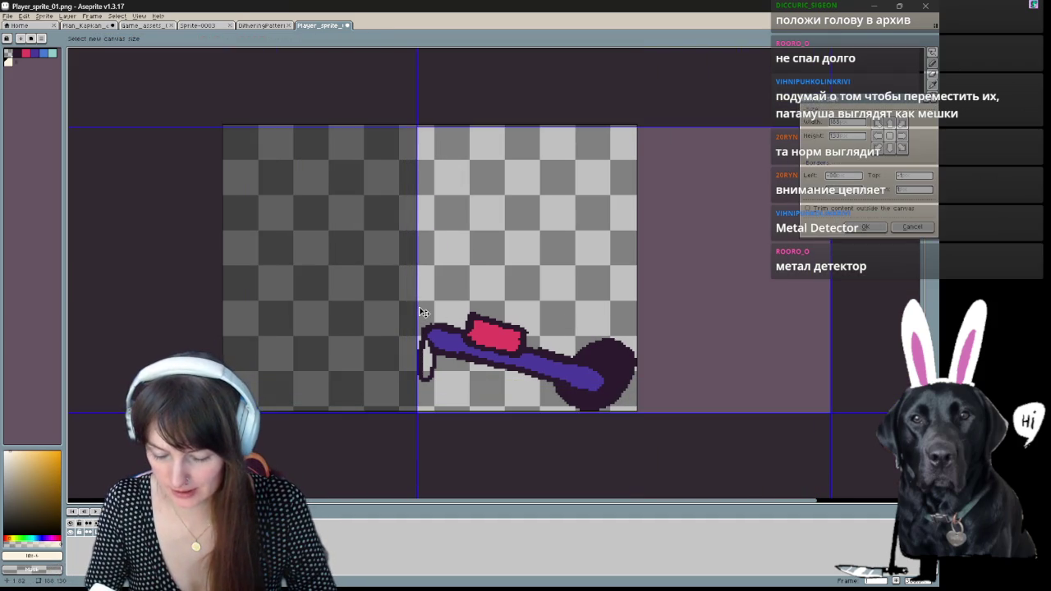
pyautogui.moveTo(836, 287); pyautogui.dragTo(637, 316)
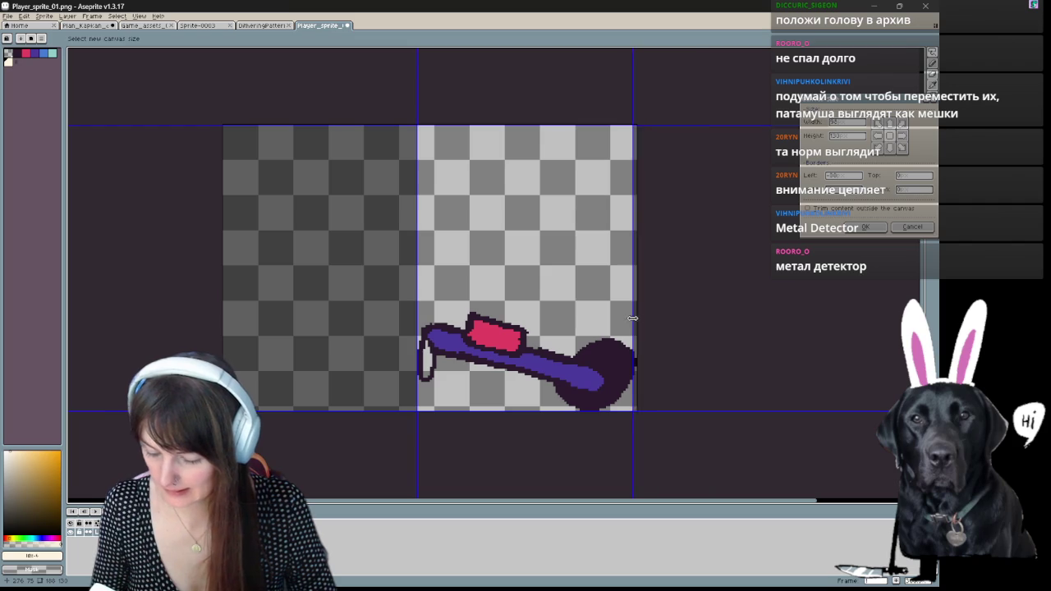
pyautogui.moveTo(539, 126); pyautogui.dragTo(543, 310)
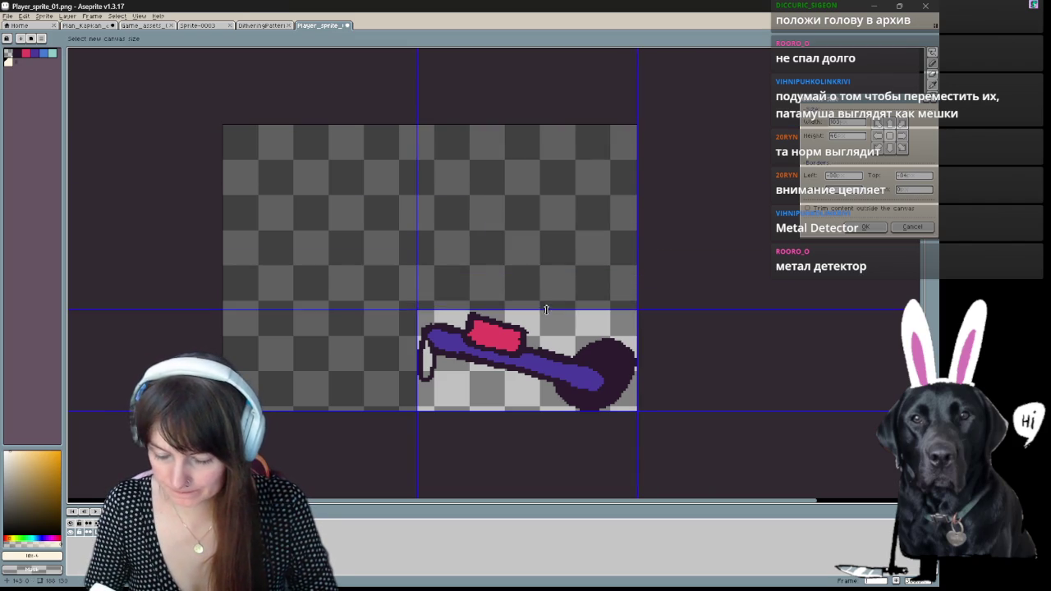
pyautogui.press('Return')
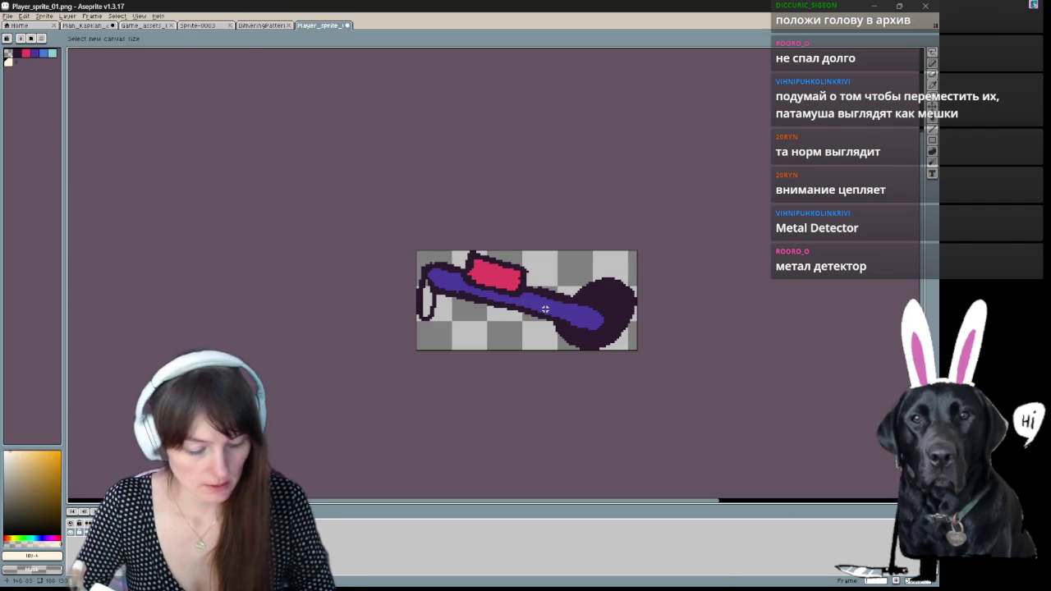
# - Save the cropped sprite as MetalDetector_sprite_01.png in the Player folder
pyautogui.hotkey('ctrl', 'shift', 's')
pyautogui.press('End')
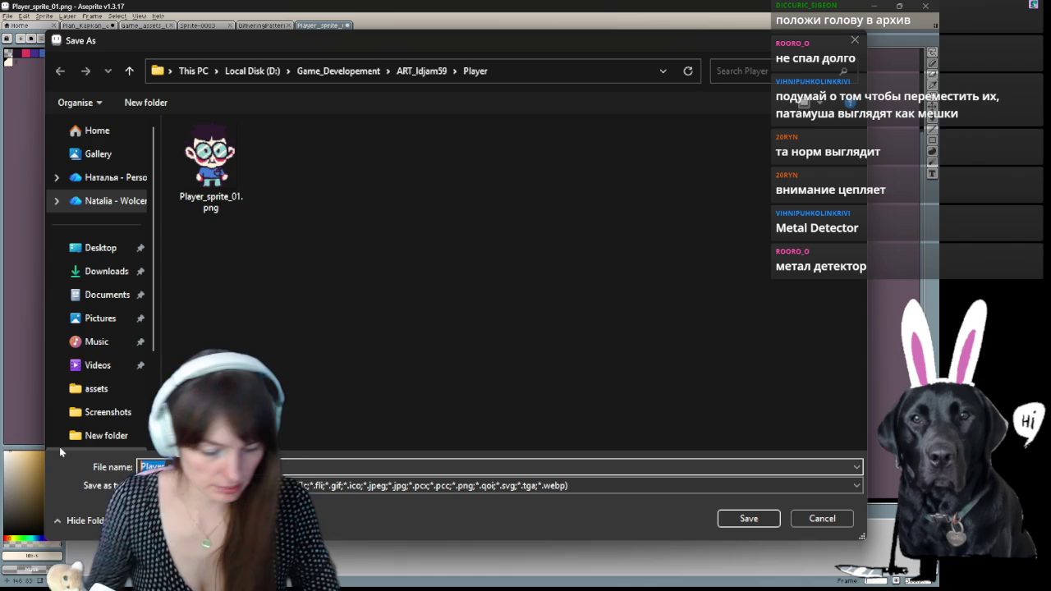
pyautogui.write('MetalDetector')
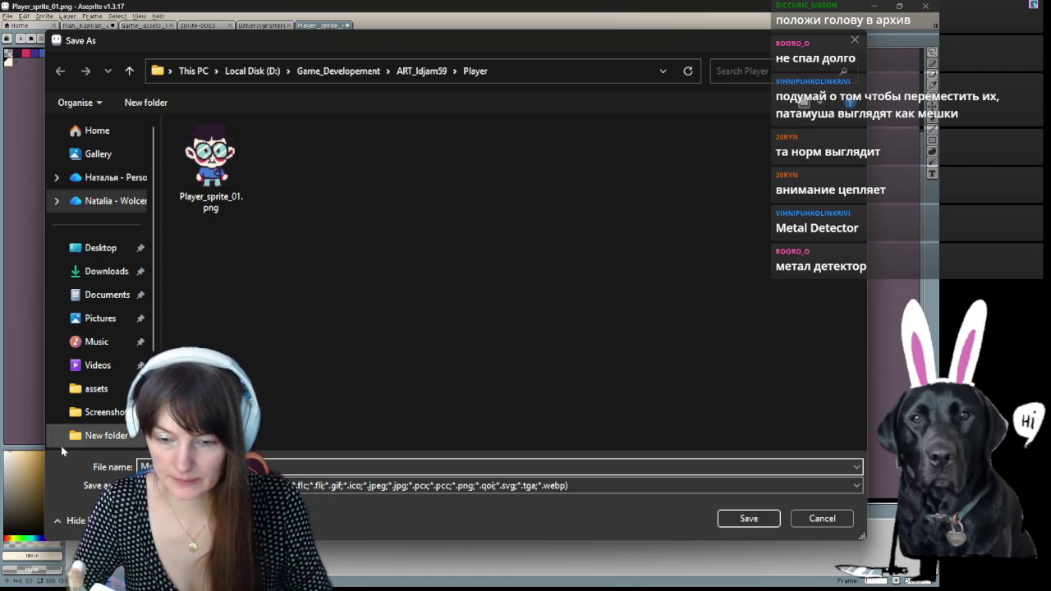
pyautogui.click(747, 518)
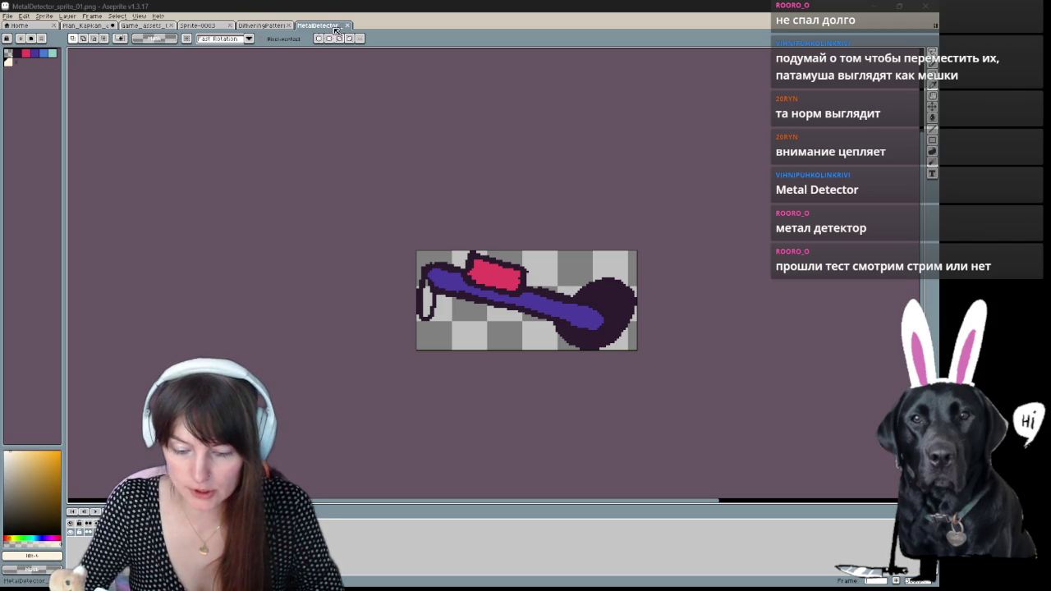
pyautogui.click(82, 25)
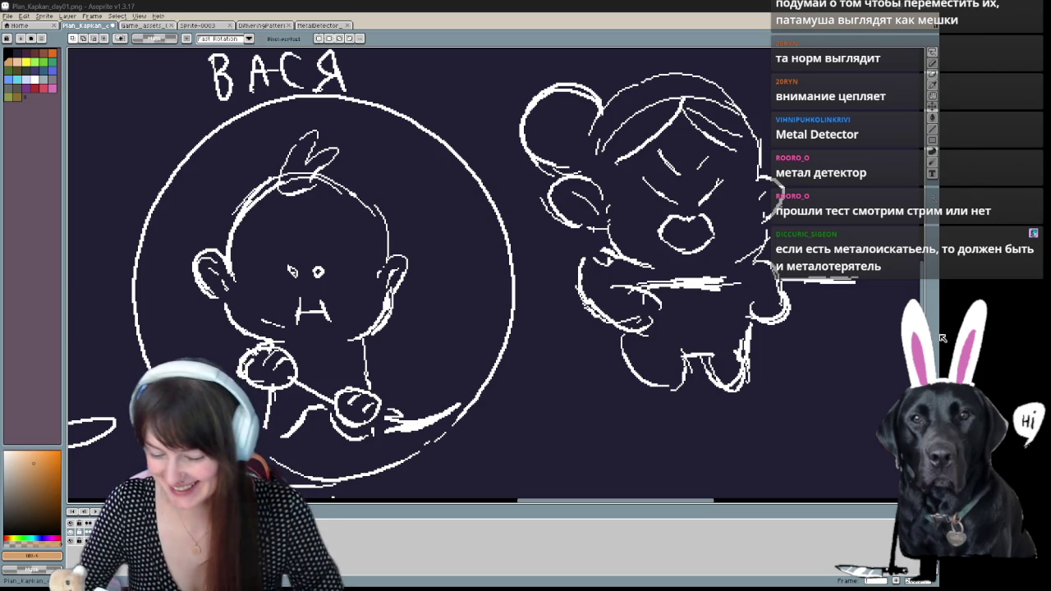
pyautogui.press('-')
pyautogui.press('-')
pyautogui.press('-')
pyautogui.press('+')
pyautogui.press('+')
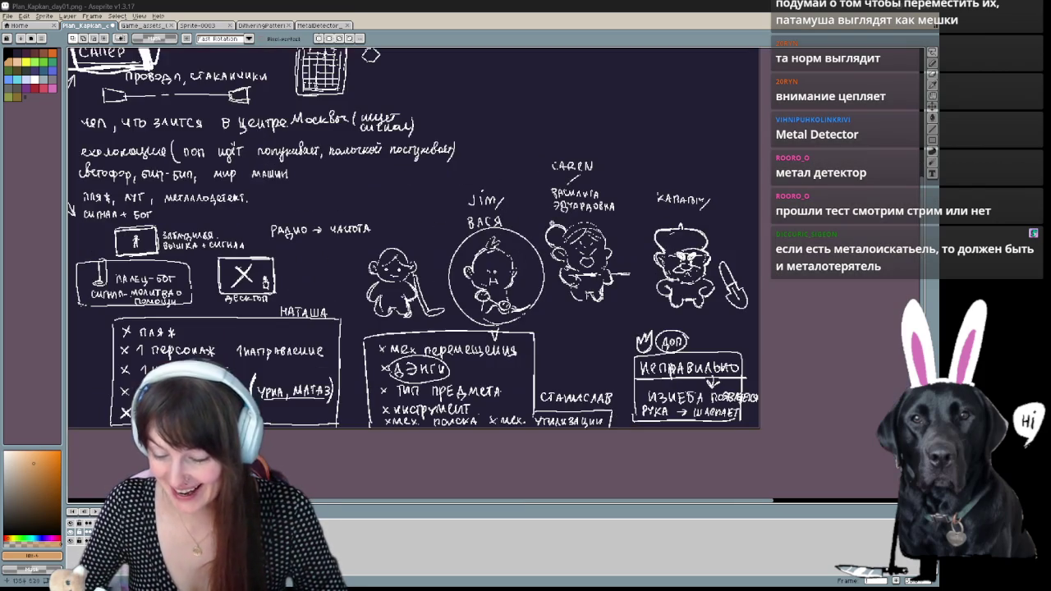
pyautogui.click(318, 25)
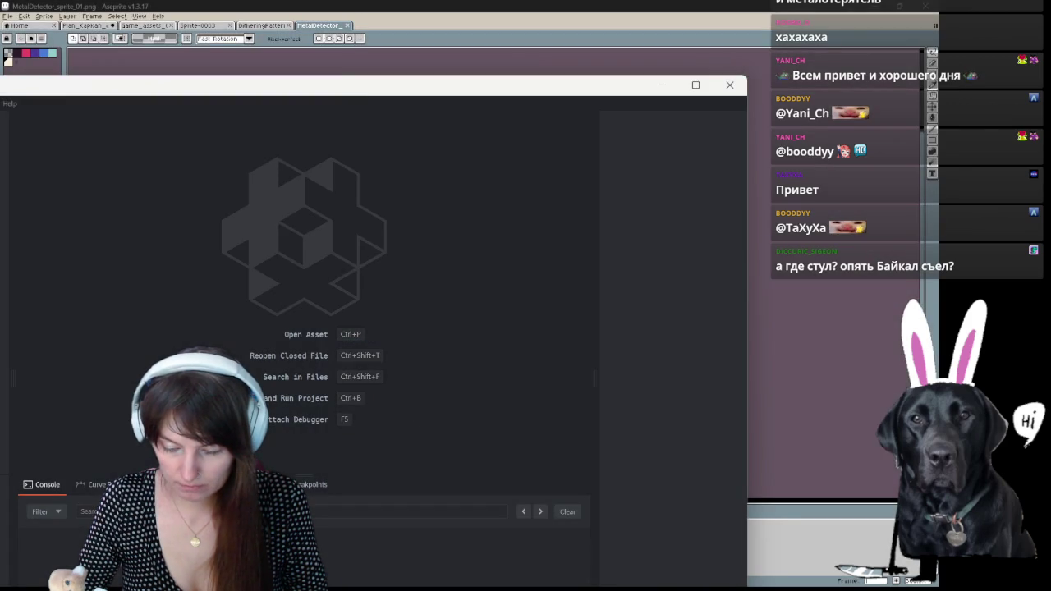
# - Maximize the Defold editor and expand assets, then atlases, to reveal game.atlas
pyautogui.doubleClick(364, 91)
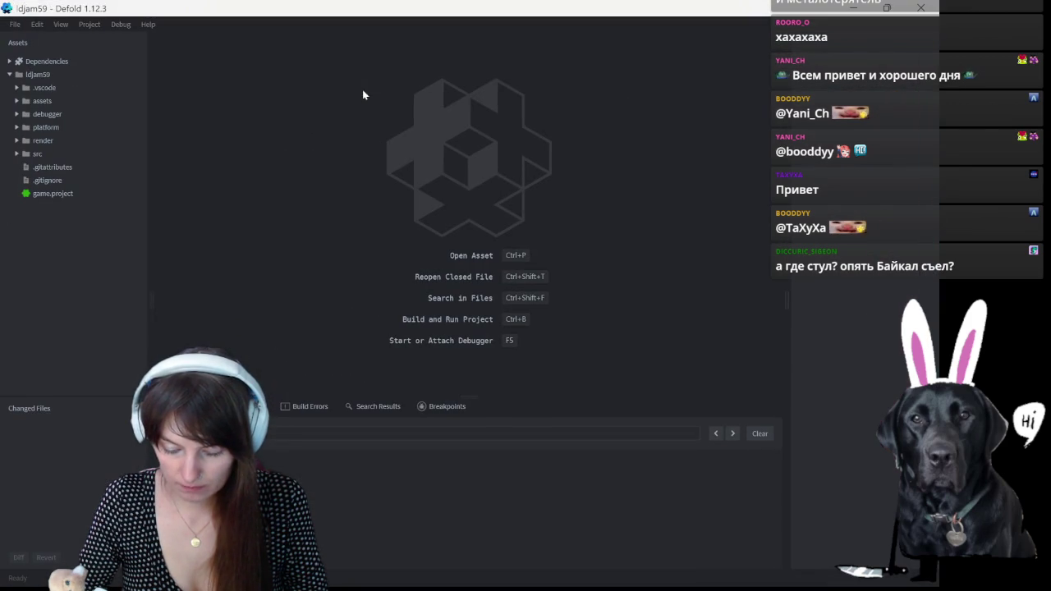
pyautogui.click(37, 101)
pyautogui.click(17, 101)
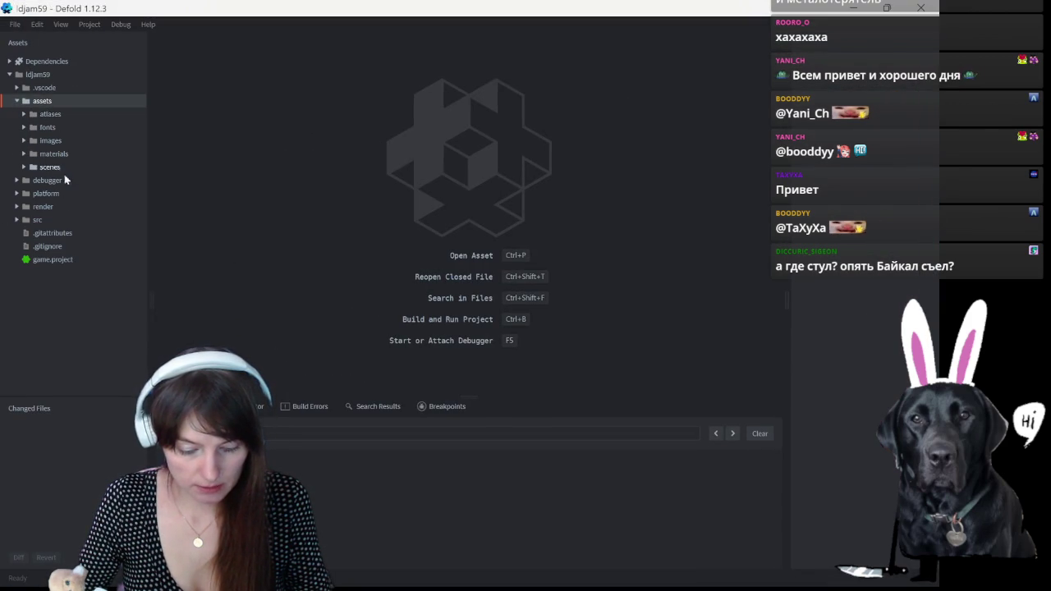
pyautogui.click(49, 141)
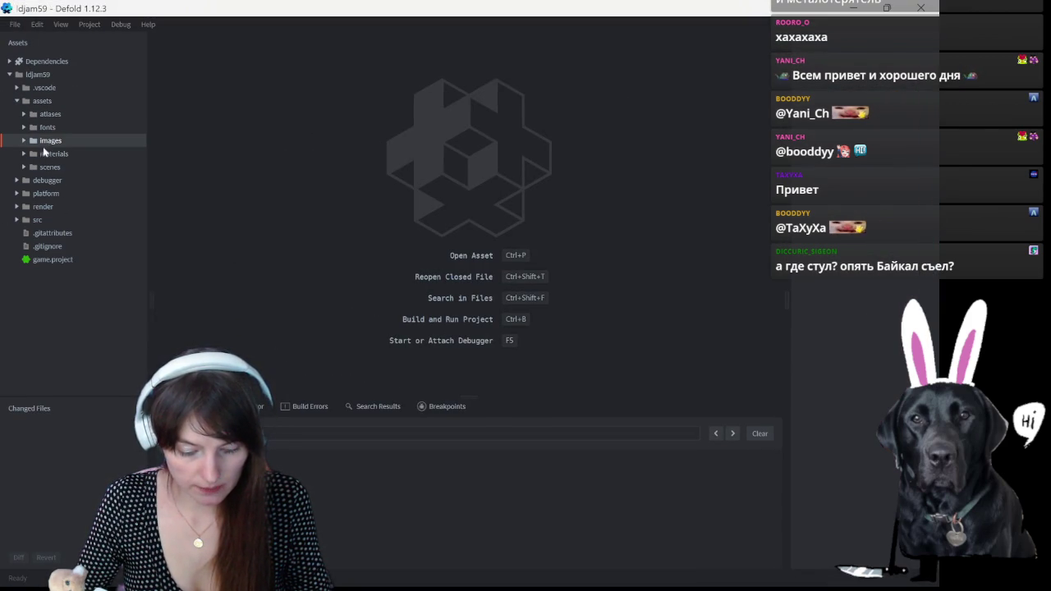
pyautogui.click(23, 141)
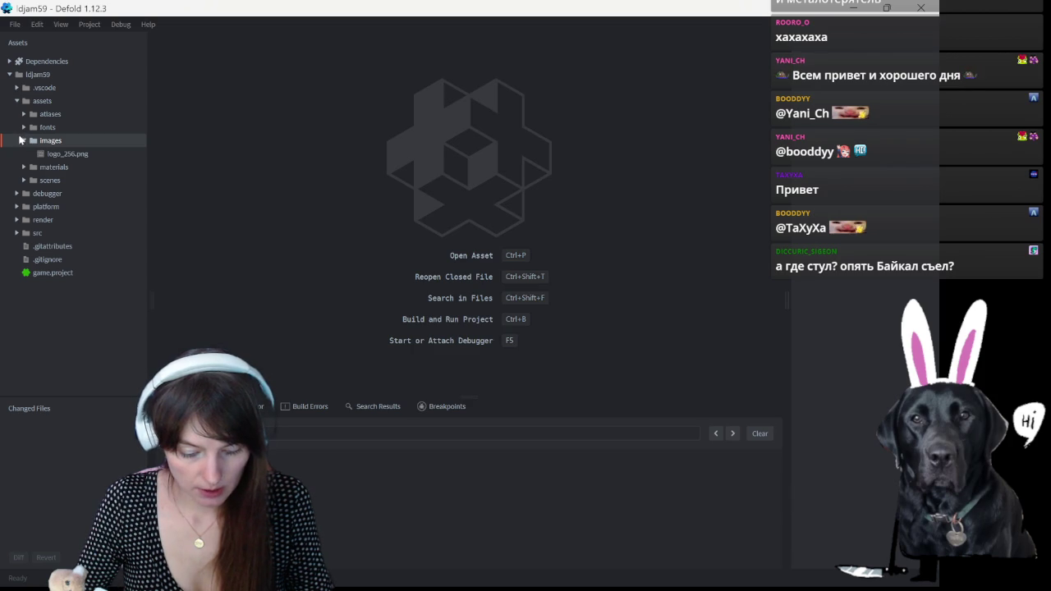
pyautogui.click(23, 141)
pyautogui.click(23, 114)
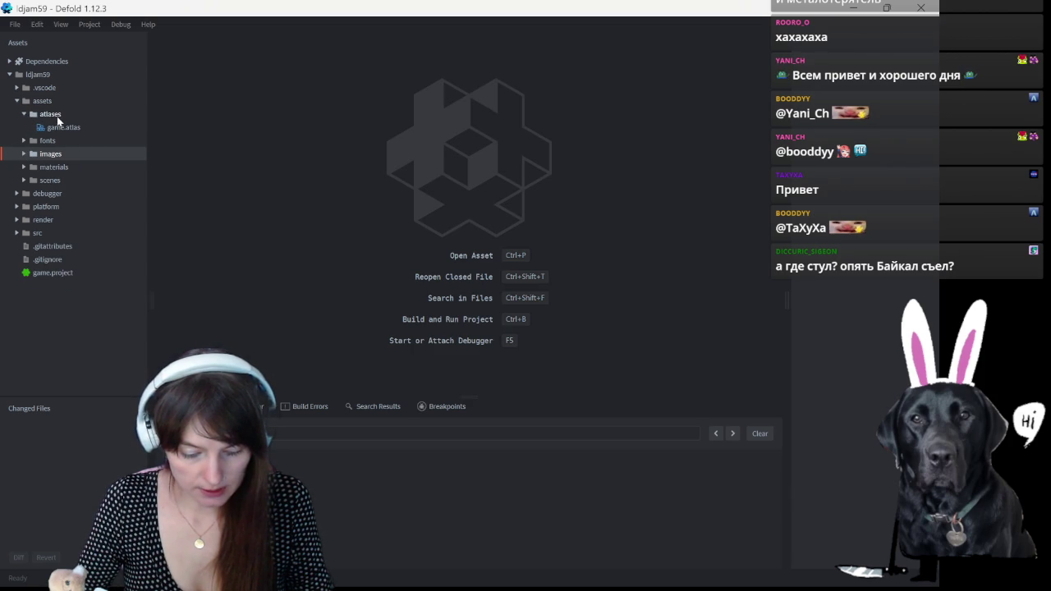
pyautogui.click(57, 116)
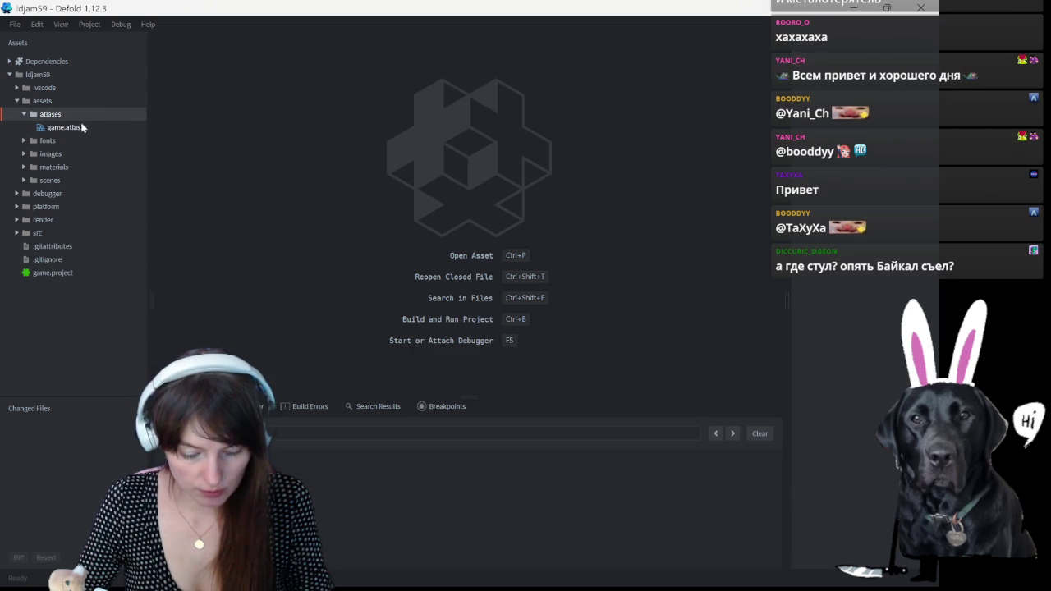